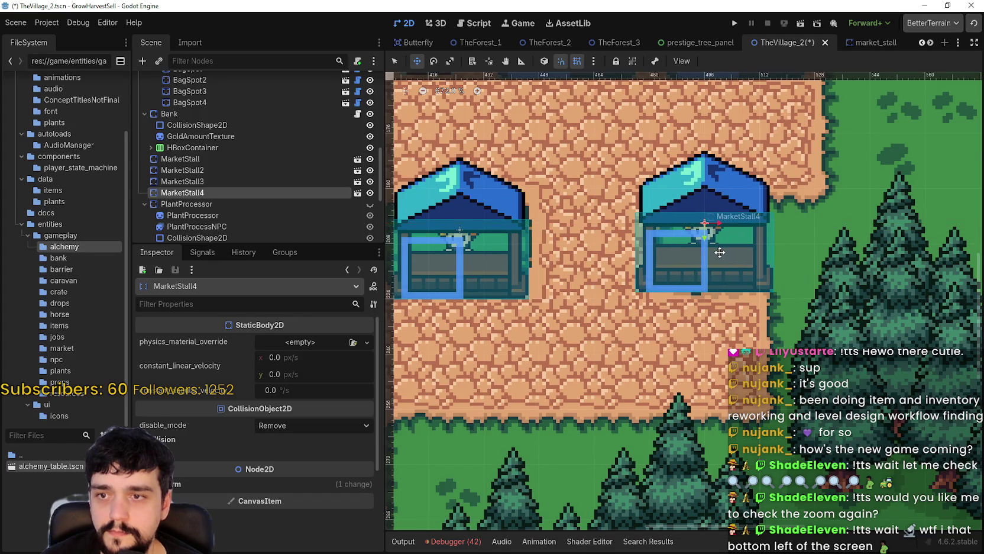
Step: Move MarketStall4 down slightly to line up with the neighbouring left stall
scroll(678, 260, "down", 3)
scroll(678, 261, "up", 2)
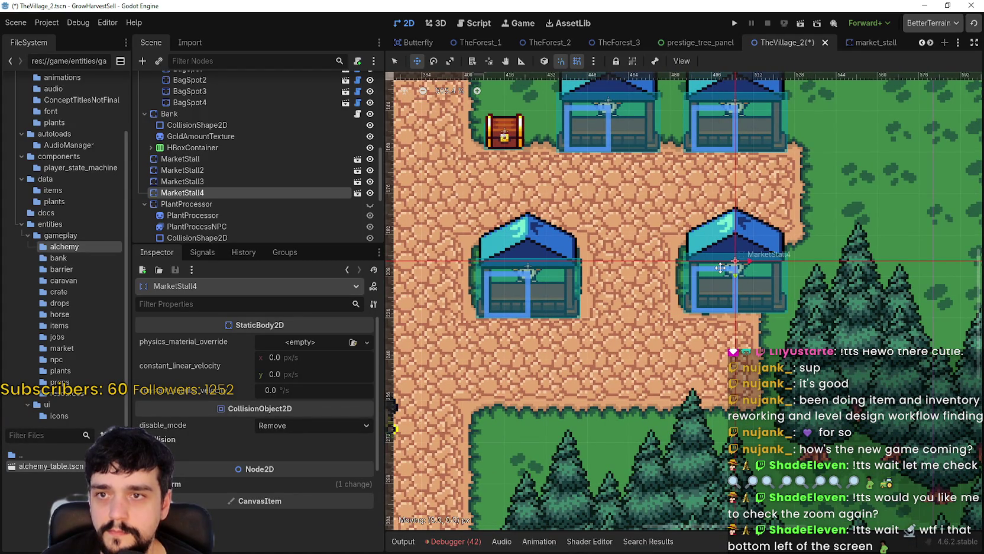
scroll(694, 293, "up", 1)
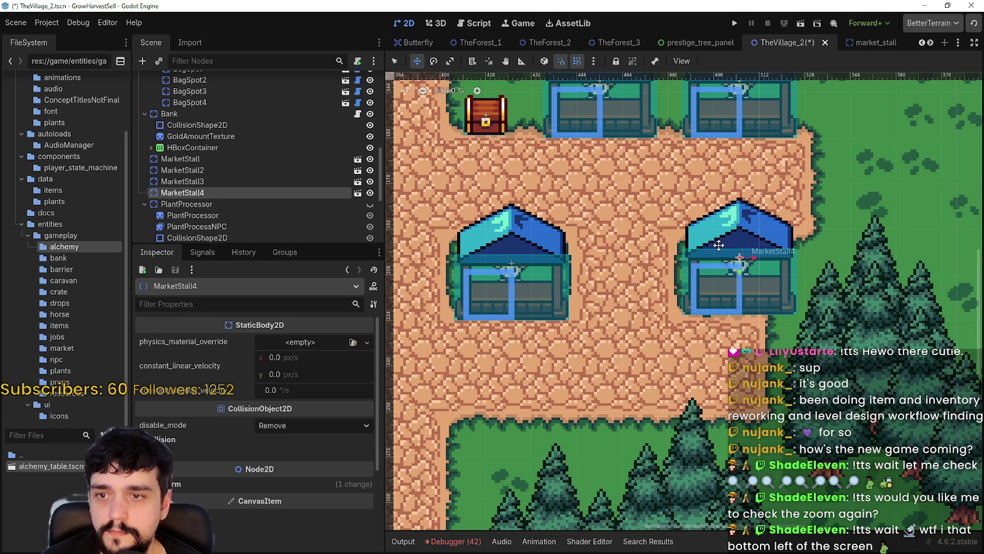
left_click_drag(719, 245, 718, 250)
Step: Save the TheVillage_2 scene
key("ctrl+s")
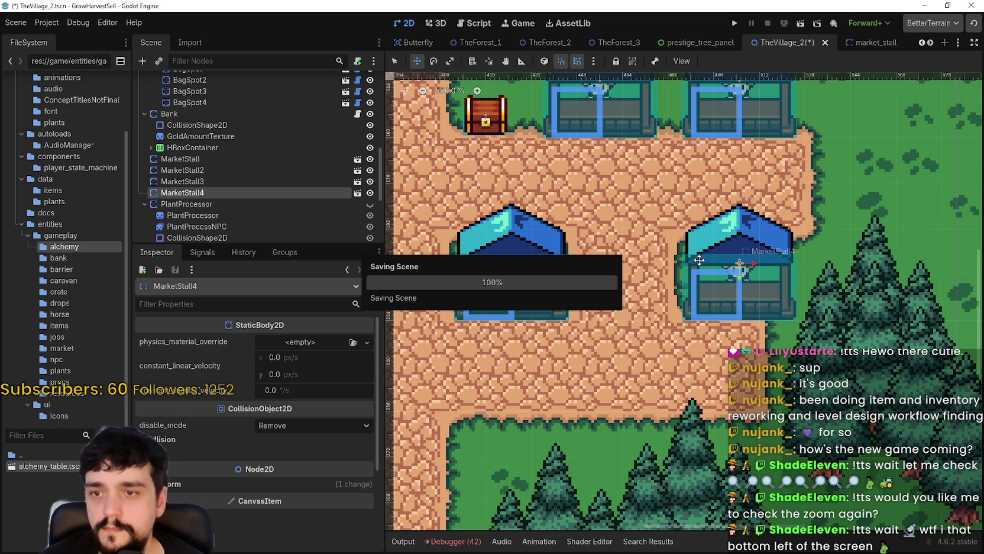
scroll(582, 328, "down", 7)
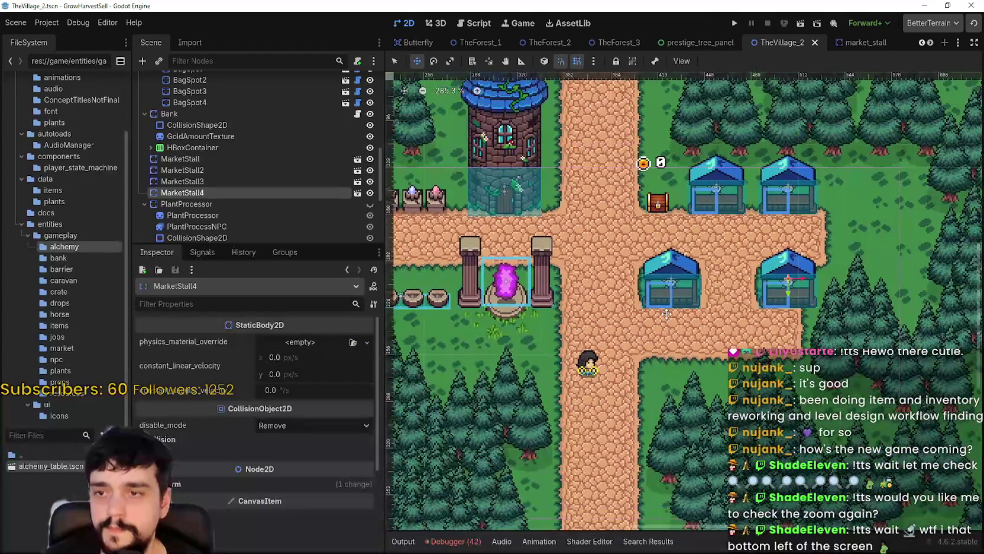
scroll(663, 314, "down", 1)
scroll(284, 169, "up", 6)
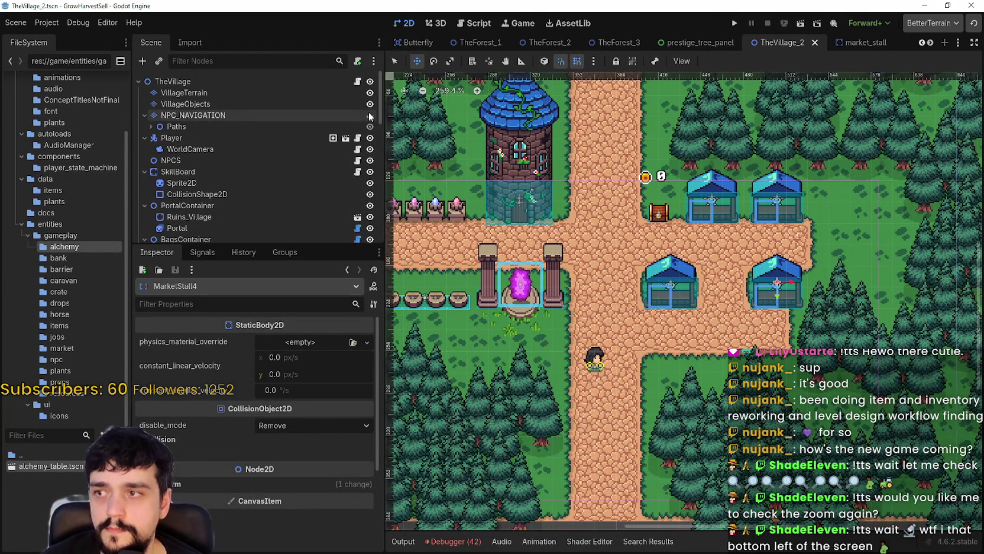
Step: Show and select the NPC_NAVIGATION layer, then paint navigation tiles leftward along the western path row
left_click(369, 114)
scroll(687, 350, "down", 1)
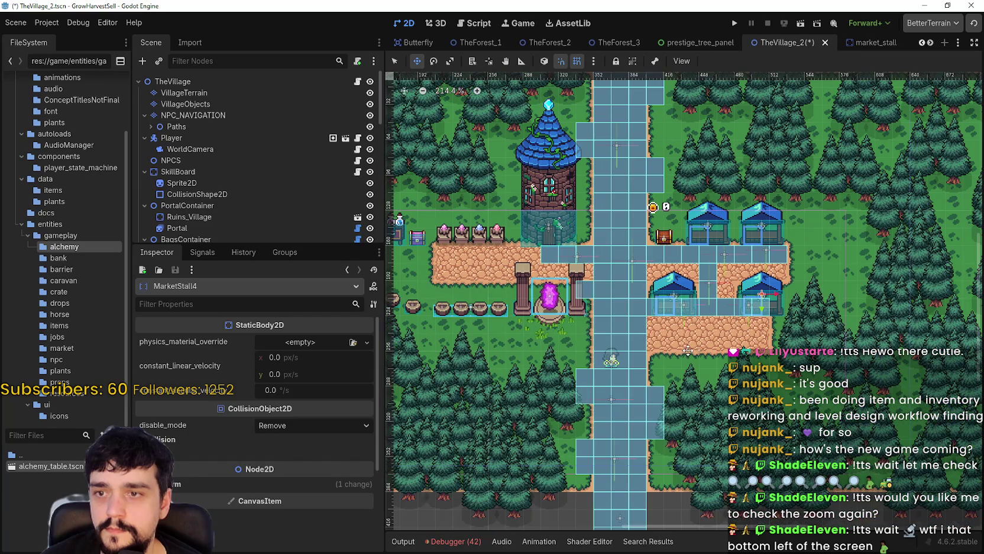
left_click(220, 115)
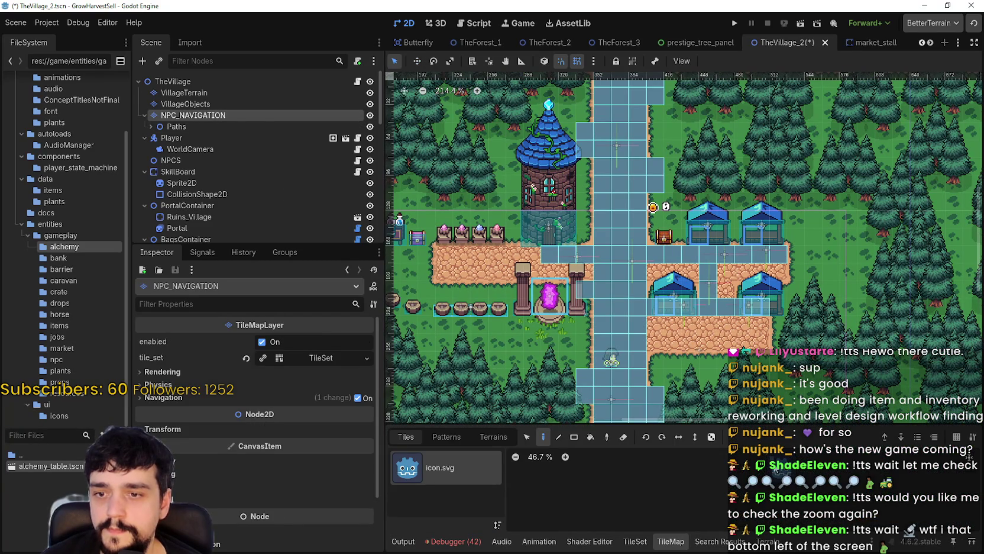
scroll(662, 325, "up", 1)
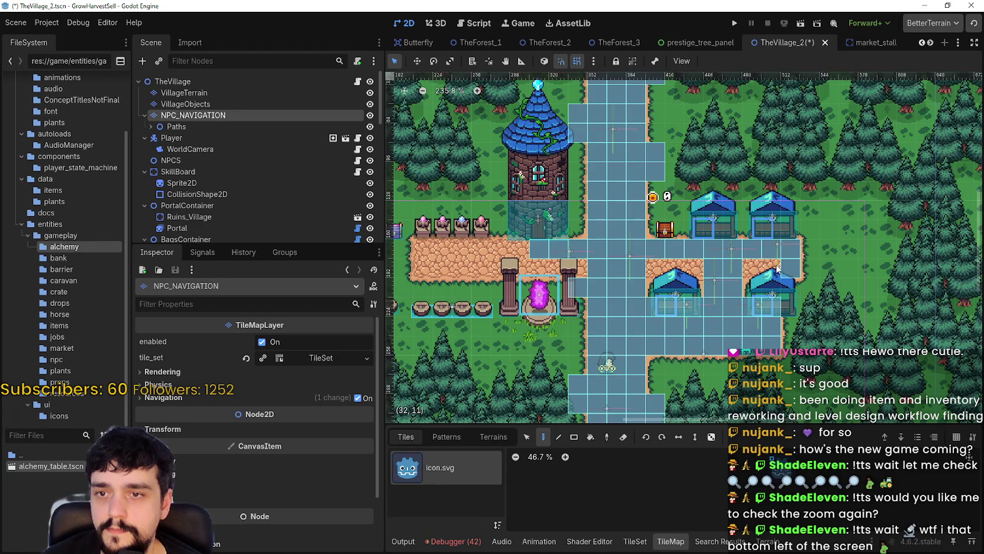
scroll(661, 266, "left", 4)
left_click_drag(618, 270, 497, 264)
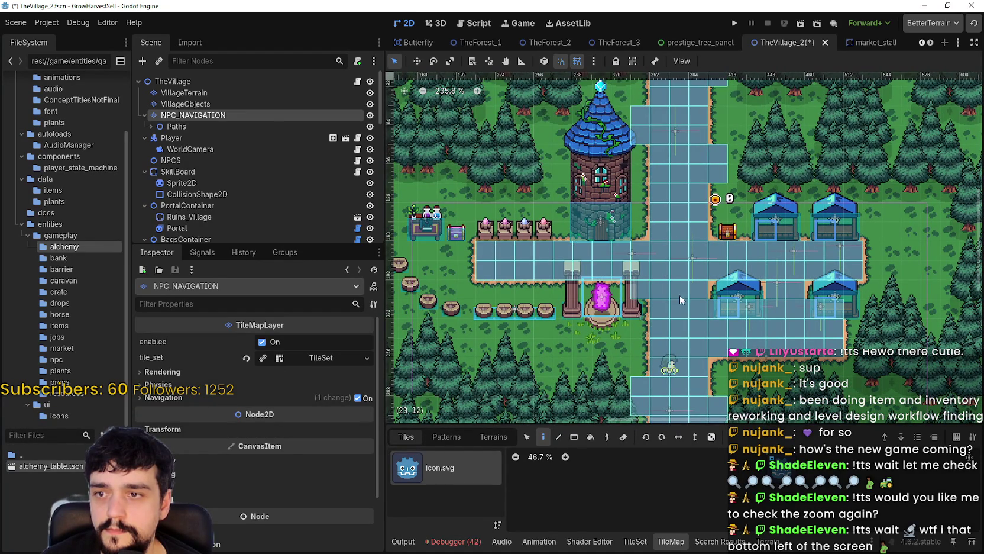
scroll(679, 300, "left", 4)
scroll(669, 302, "down", 2)
scroll(662, 303, "right", 4)
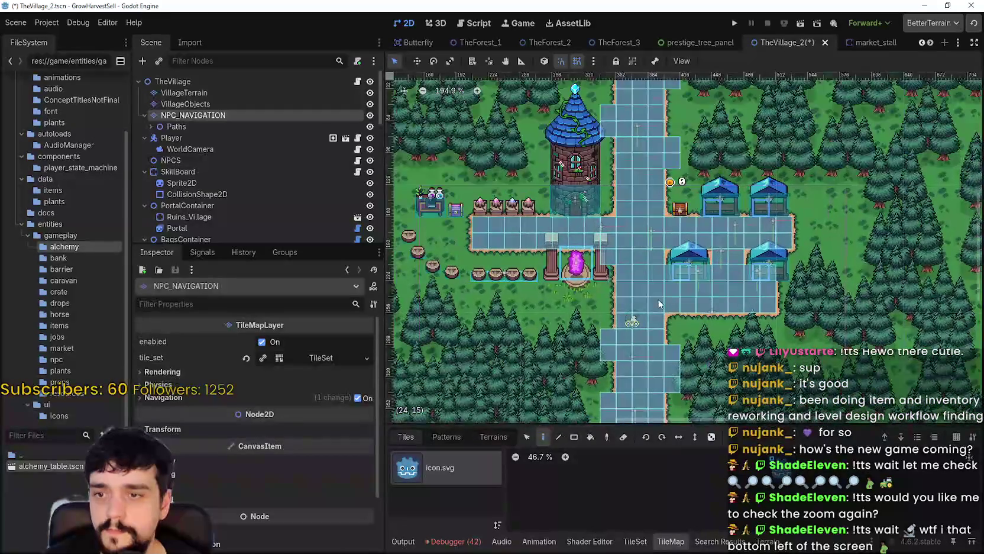
scroll(659, 304, "up", 3)
Step: Expand the Paths group and select the Interest_9 point
left_click(150, 125)
scroll(206, 179, "down", 1)
scroll(205, 175, "down", 3)
left_click(207, 180)
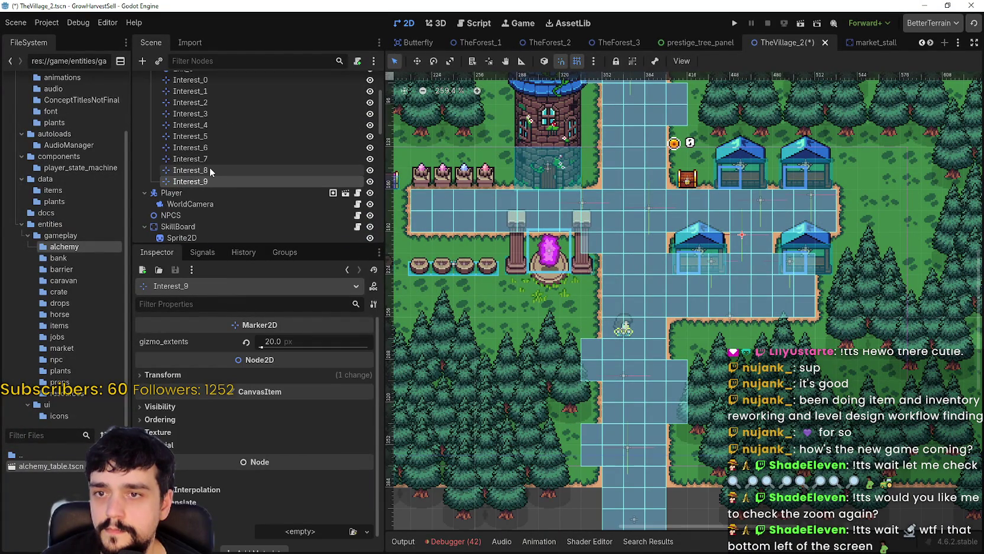
Step: Drag the Interest_7 point down onto the road
left_click(216, 146)
left_click(213, 157)
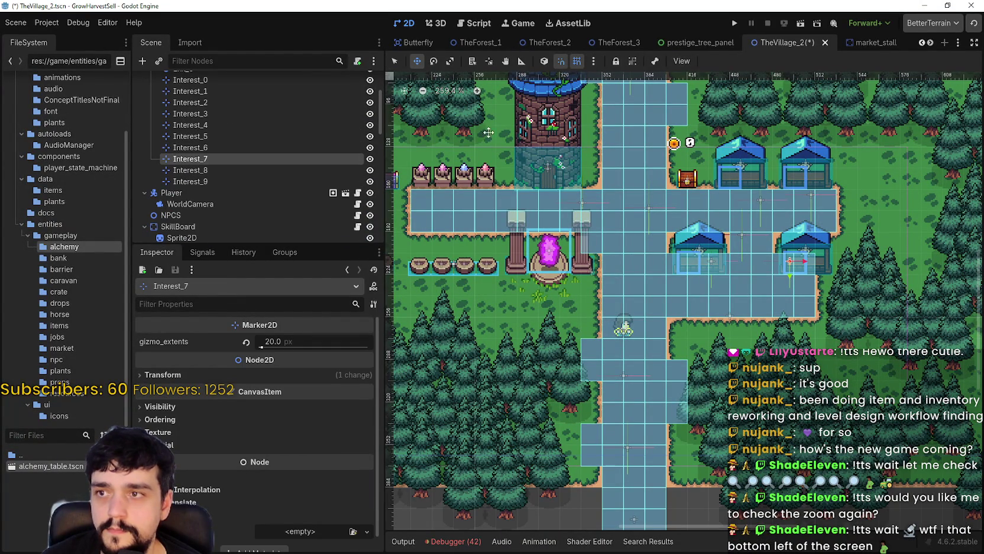
left_click_drag(789, 261, 782, 290)
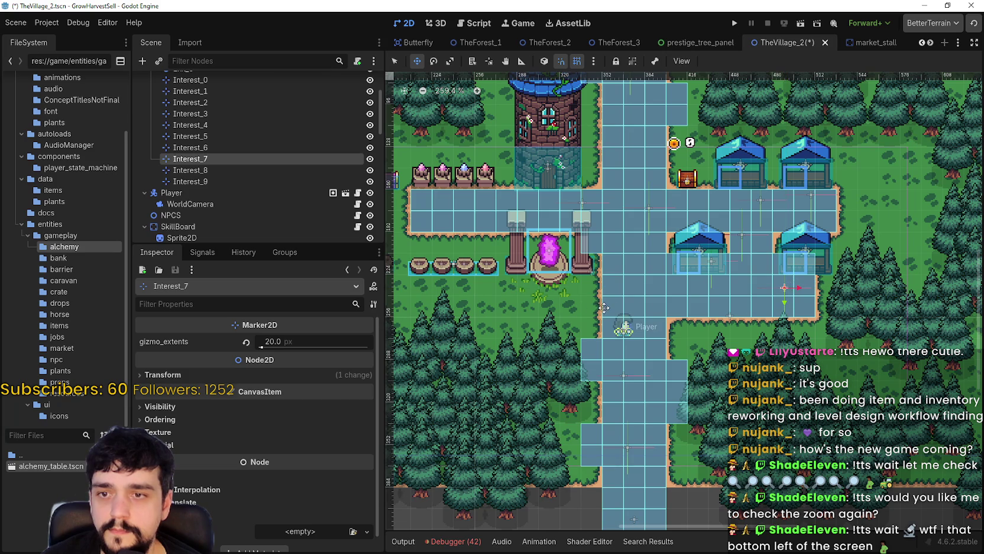
scroll(793, 289, "up", 1)
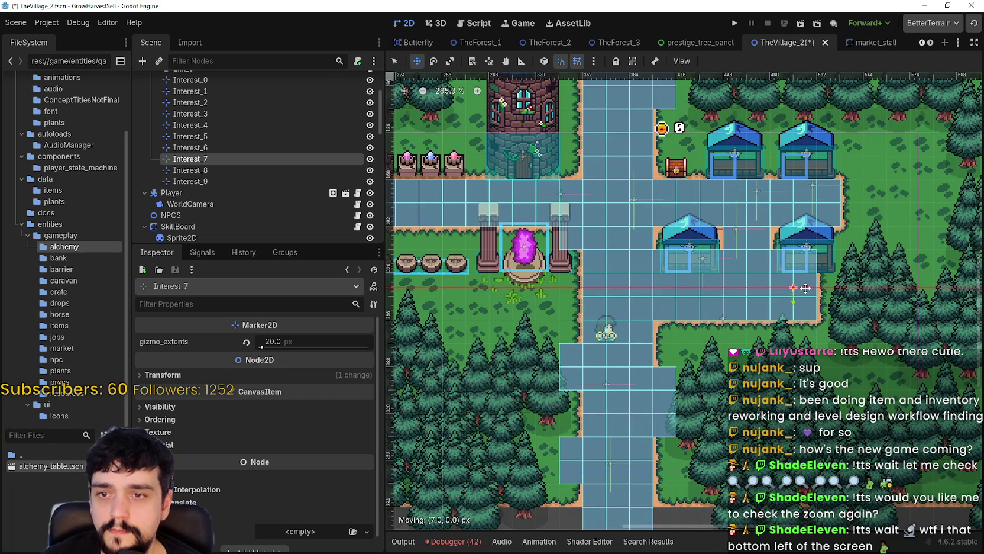
scroll(797, 305, "up", 5)
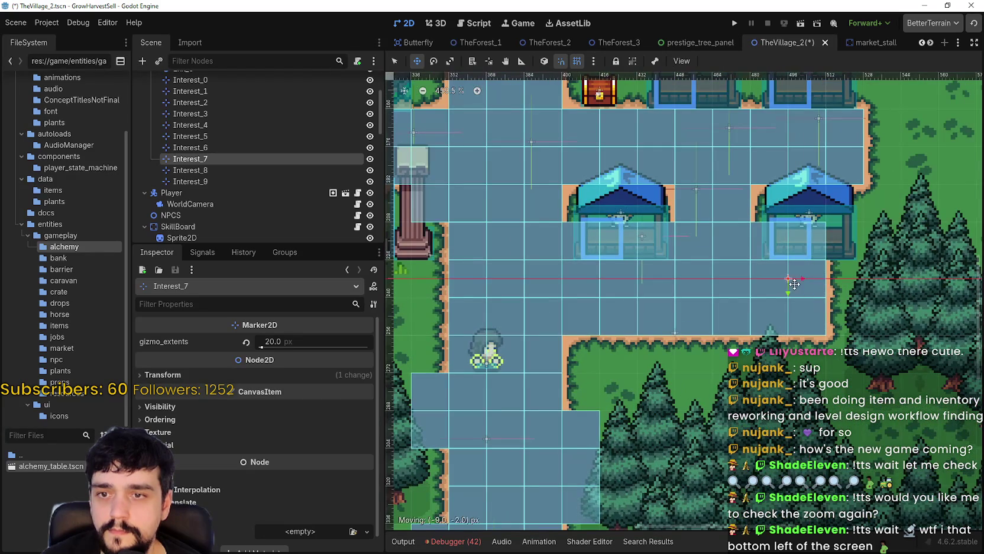
scroll(764, 302, "down", 4)
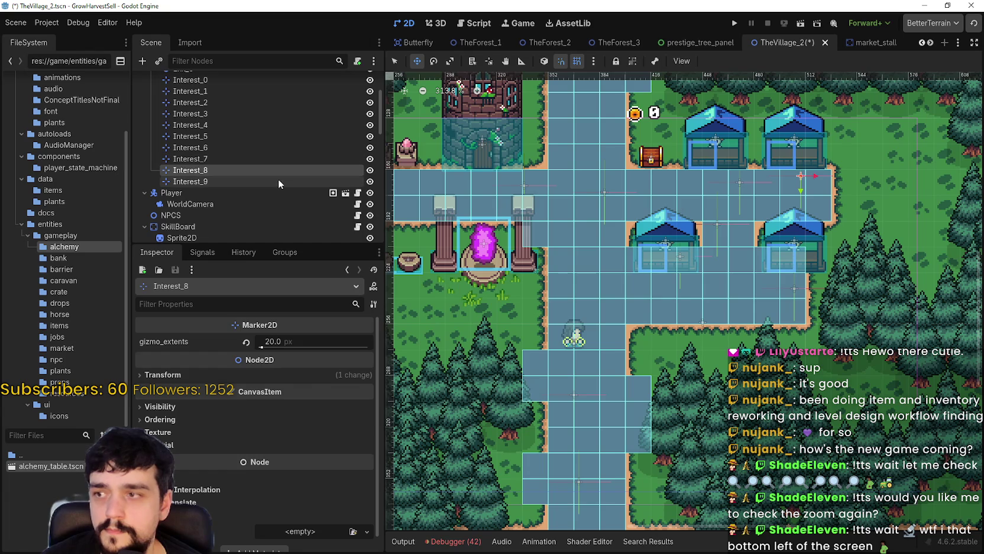
Step: Check the positions of the Interest_7, Interest_5 and Interest_3 points
left_click(269, 158)
left_click(246, 136)
scroll(497, 202, "down", 4)
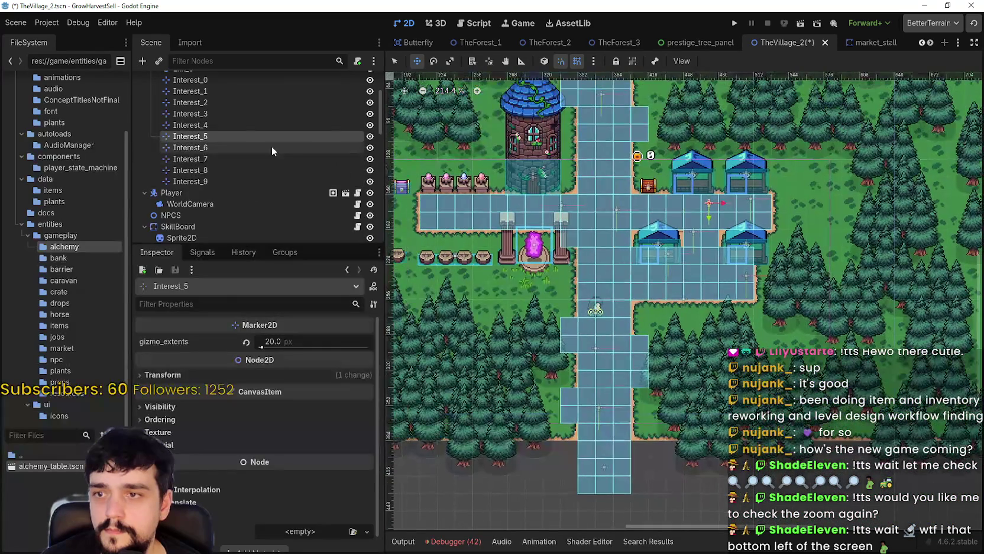
left_click(241, 113)
scroll(602, 244, "up", 1)
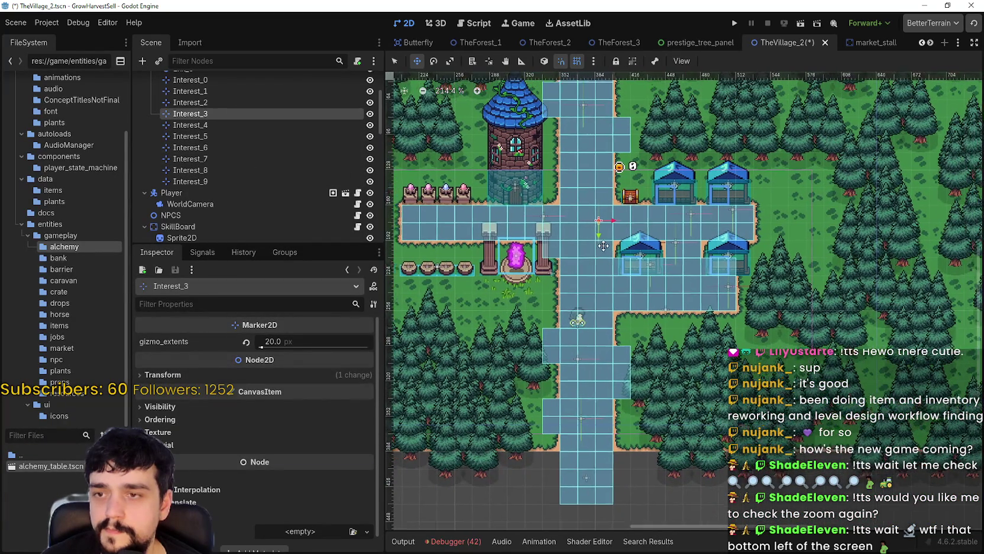
scroll(602, 245, "up", 1)
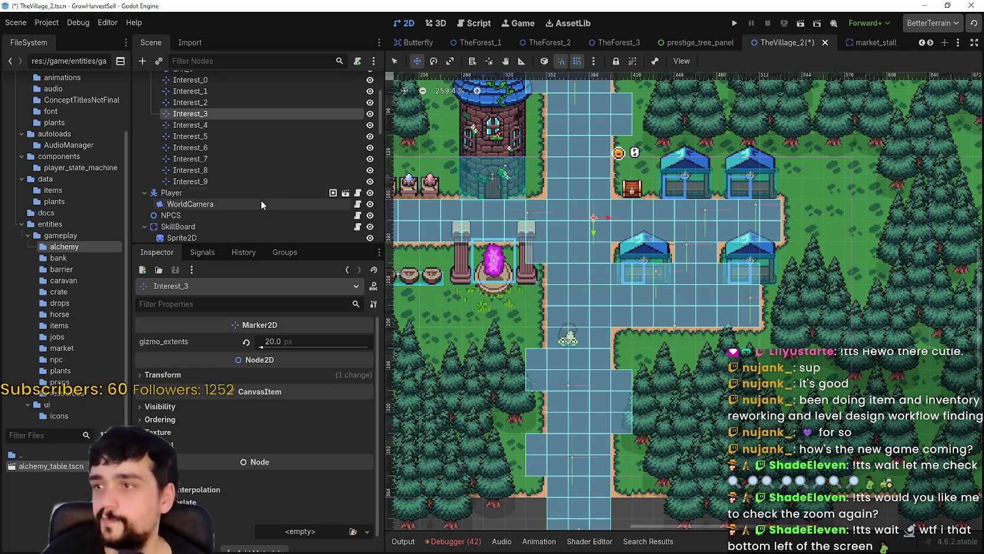
Step: Duplicate Interest_9 into Interest_10 to Interest_12, placing them down the road and on the left path
left_click(238, 179)
key("ctrl+d")
mouse_move(690, 270)
left_mouse_down()
mouse_move(687, 329)
mouse_move(574, 288)
left_mouse_up()
key("ctrl+d")
scroll(574, 288, "up", 2)
key("ctrl+d")
mouse_move(618, 320)
left_mouse_down()
mouse_move(592, 272)
mouse_move(435, 249)
left_mouse_up()
Step: Add Interest_13 further right along the road and Interest_14 near the top road
scroll(597, 316, "left", 2)
scroll(598, 315, "left", 1)
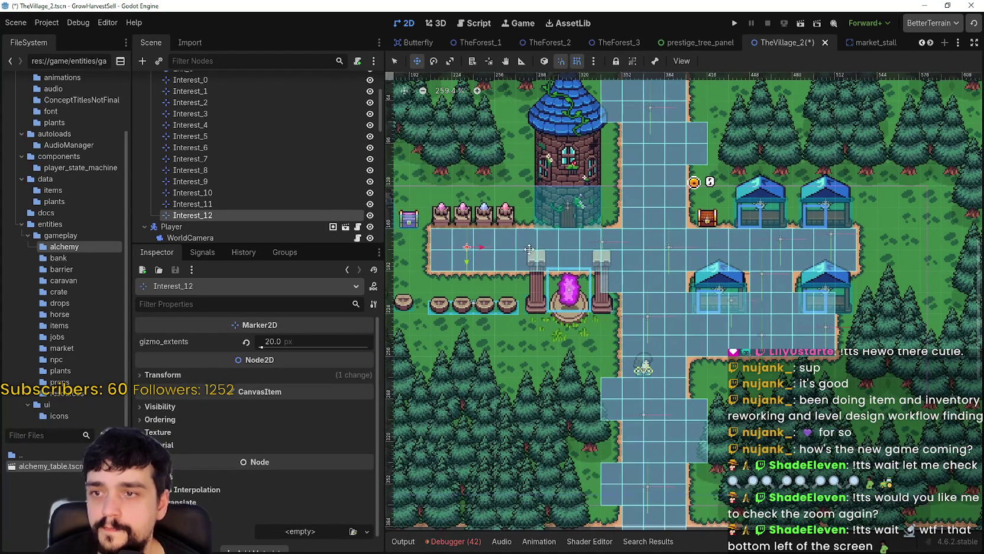
key("ctrl+d")
left_click_drag(518, 246, 550, 246)
scroll(550, 246, "down", 1)
scroll(550, 246, "right", 3)
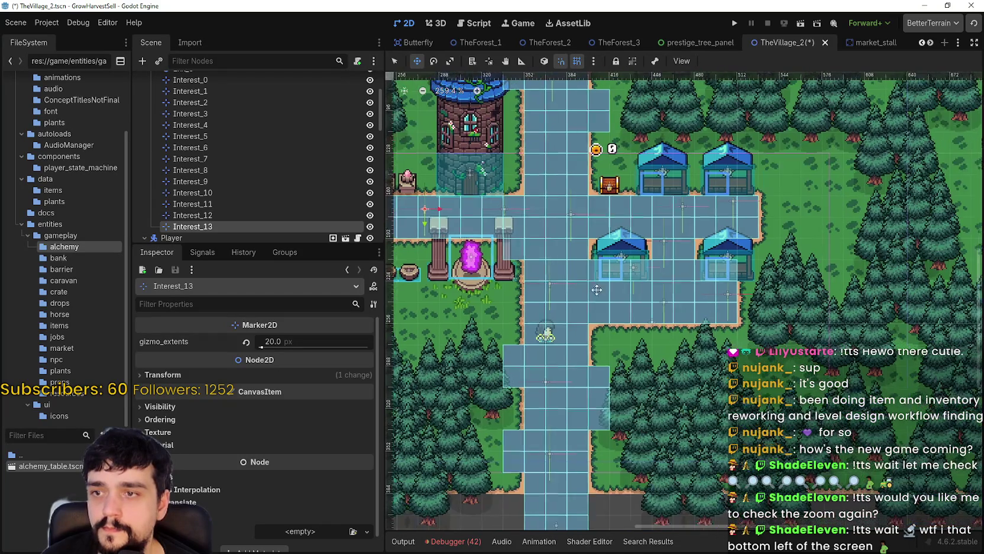
key("ctrl+d")
mouse_move(444, 225)
left_mouse_down()
mouse_move(553, 174)
mouse_move(550, 165)
mouse_move(631, 219)
left_mouse_up()
Step: Review the placed points across the map and reselect the NPC navigation layer
scroll(583, 220, "up", 2)
scroll(669, 284, "down", 1)
scroll(669, 284, "right", 1)
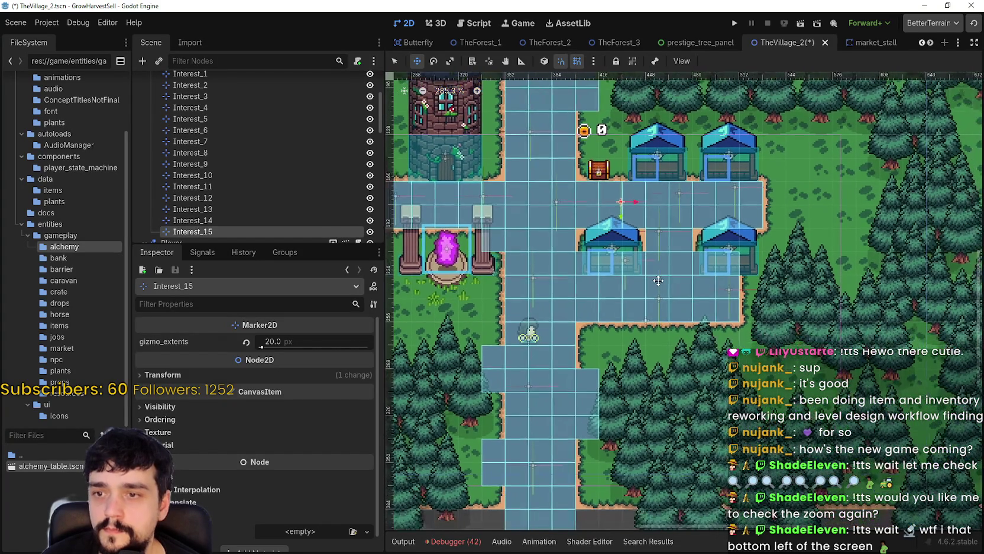
scroll(666, 272, "up", 1)
scroll(682, 271, "right", 3)
scroll(683, 271, "up", 1)
scroll(316, 184, "up", 3)
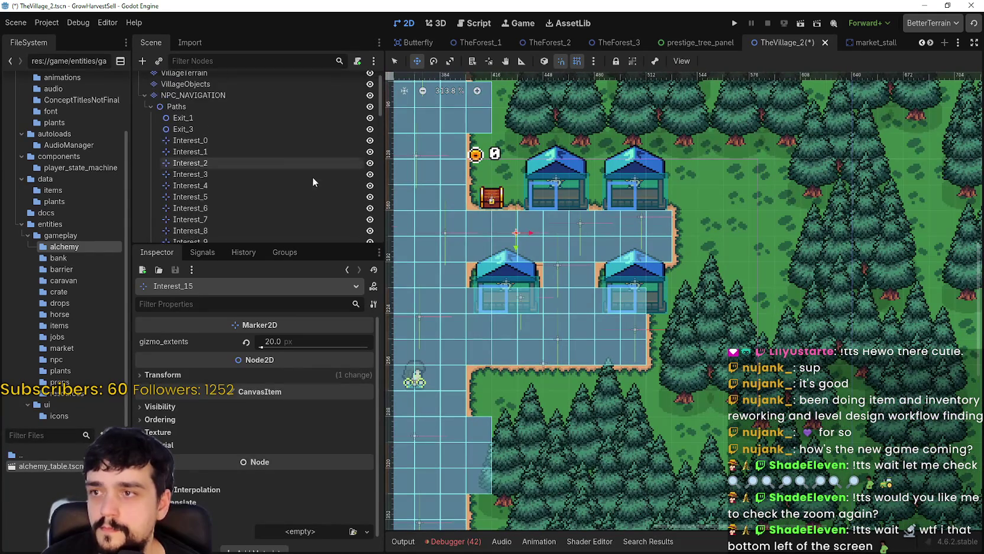
left_click(221, 95)
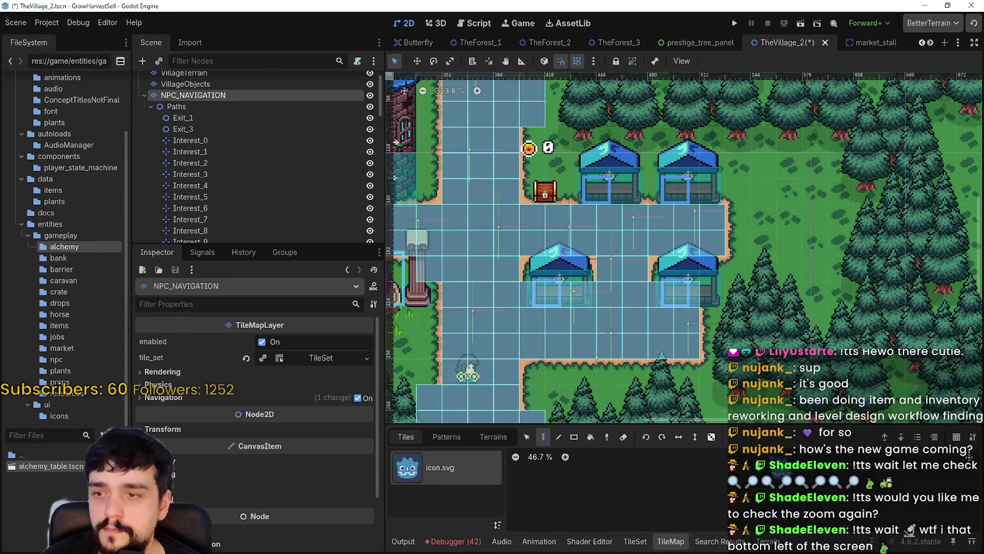
Step: Check the positions of the Interest_14 down through Interest_7 markers on the map
scroll(687, 294, "up", 2)
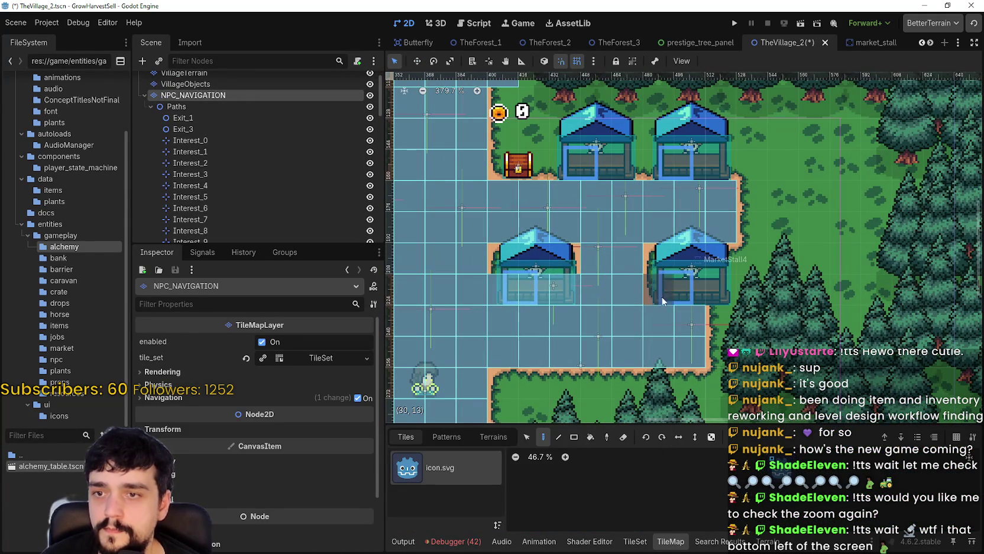
scroll(514, 292, "down", 2)
scroll(562, 301, "left", 3)
scroll(609, 312, "up", 1)
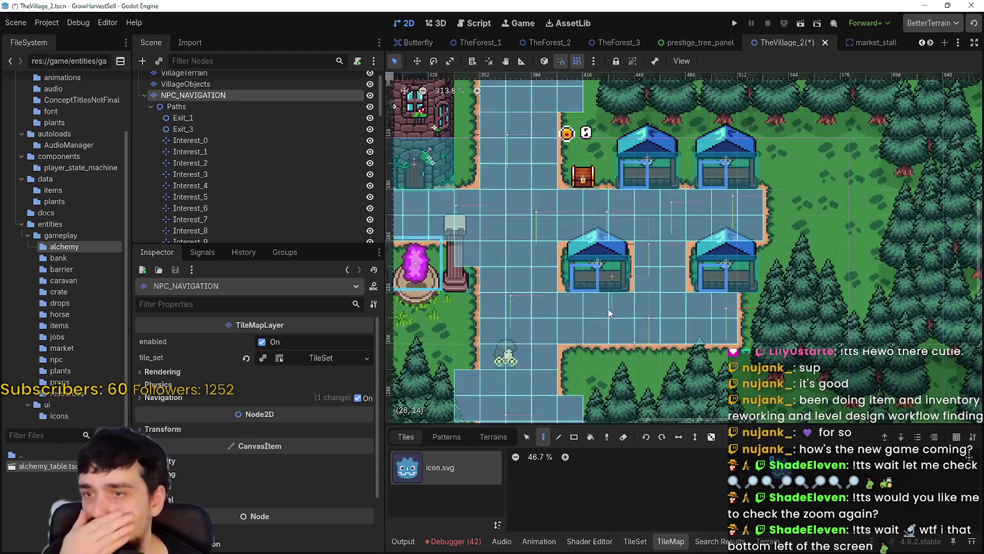
left_click(223, 202)
scroll(226, 198, "down", 4)
left_click(222, 197)
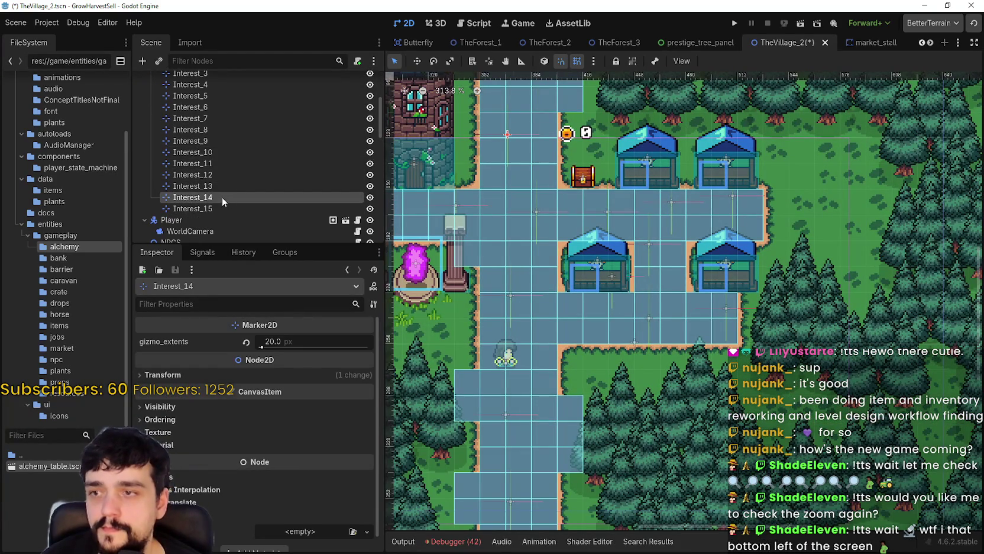
left_click(223, 187)
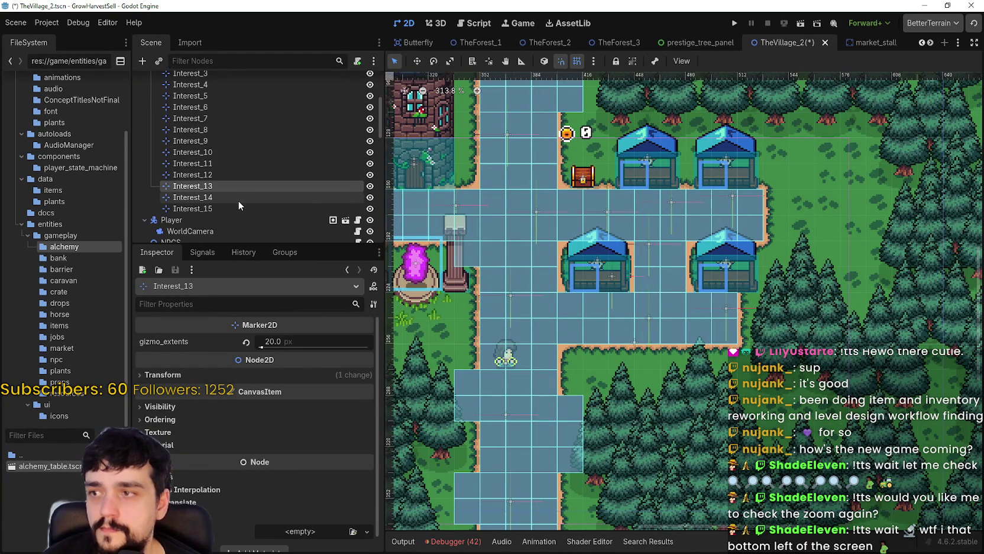
left_click(237, 175)
left_click(240, 162)
left_click(243, 152)
left_click(240, 140)
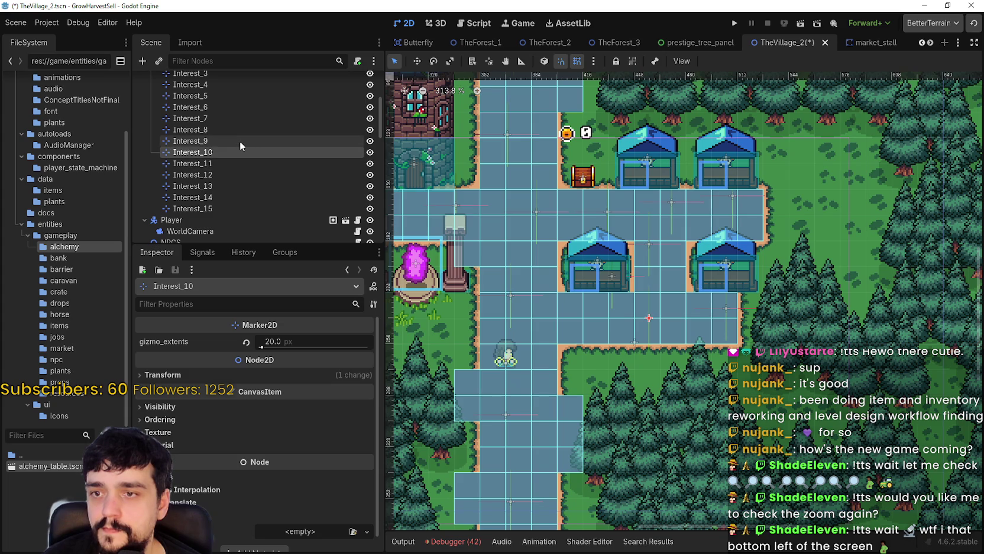
Step: Step through the earlier markers from Interest_6 up to select Interest_0
scroll(240, 153, "up", 2)
left_click(232, 170)
left_click(231, 159)
left_click(235, 146)
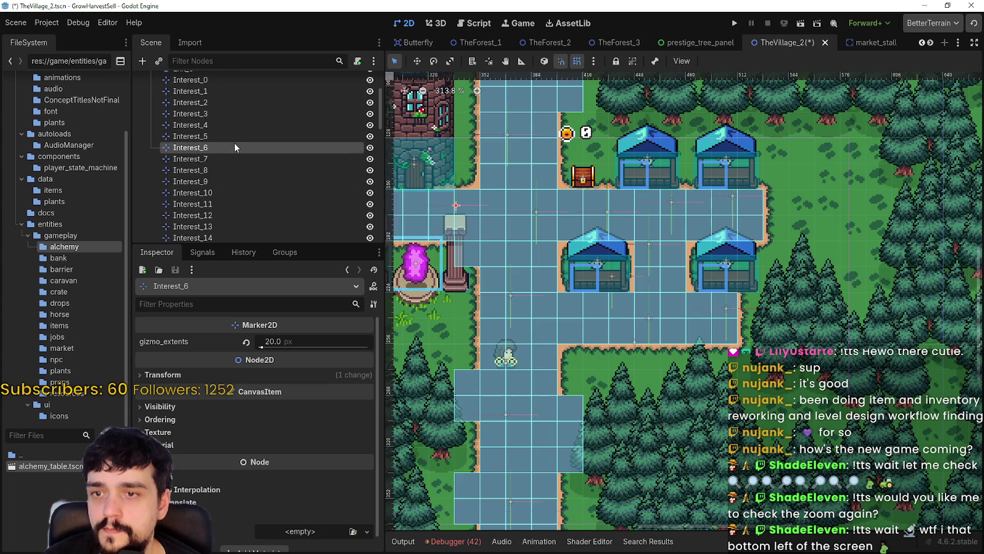
scroll(239, 171, "up", 3)
left_click(240, 187)
left_click(220, 166)
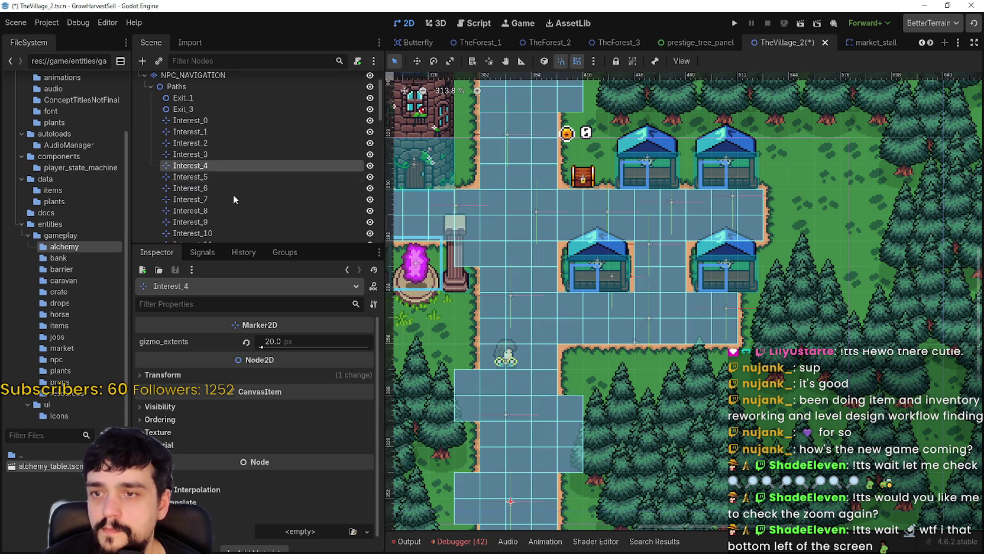
left_click(216, 153)
left_click(215, 143)
left_click(218, 132)
left_click(216, 110)
left_click(218, 121)
Step: Move Interest_0 off the stall onto the path, save, and hide NPC_NAVIGATION
scroll(614, 249, "up", 1)
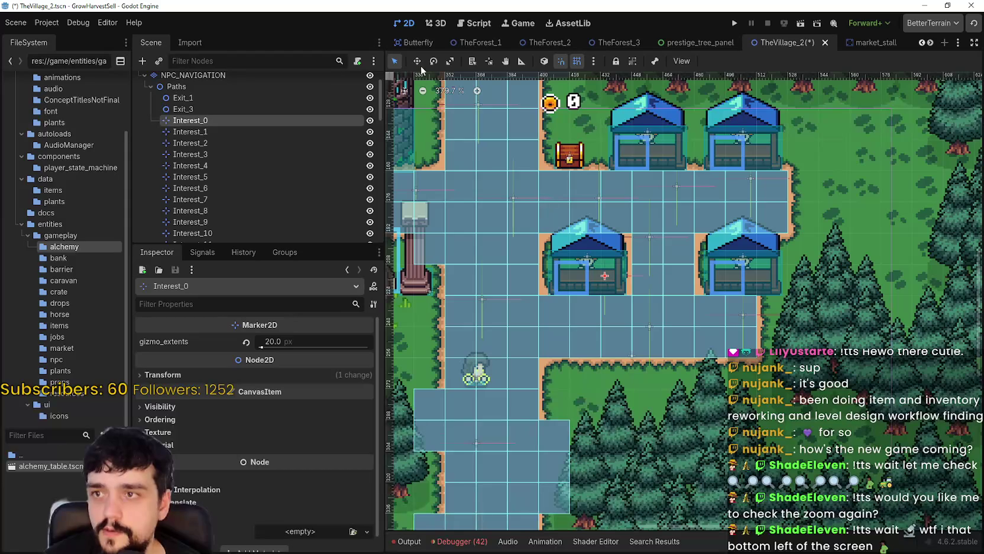
left_click_drag(608, 284, 590, 318)
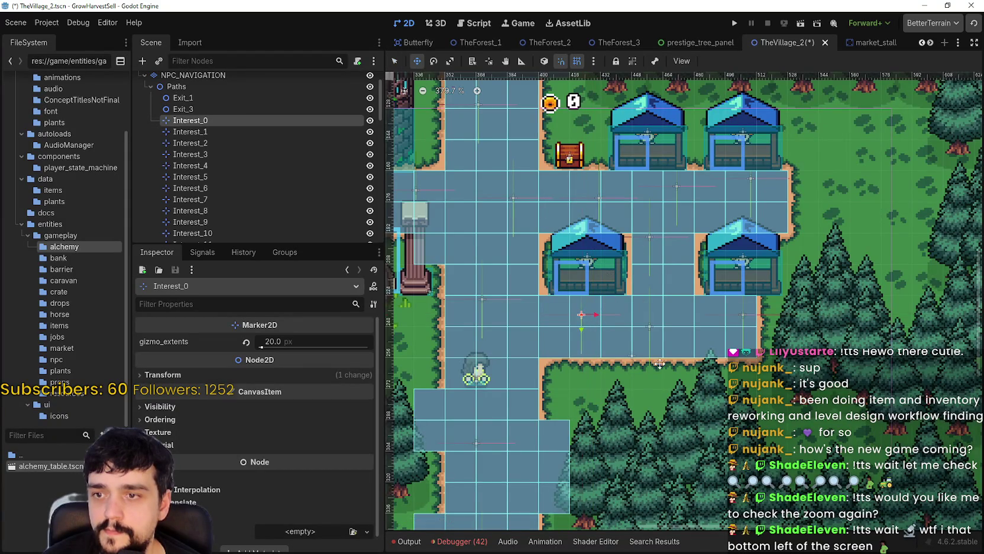
key("ctrl+s")
scroll(165, 125, "up", 2)
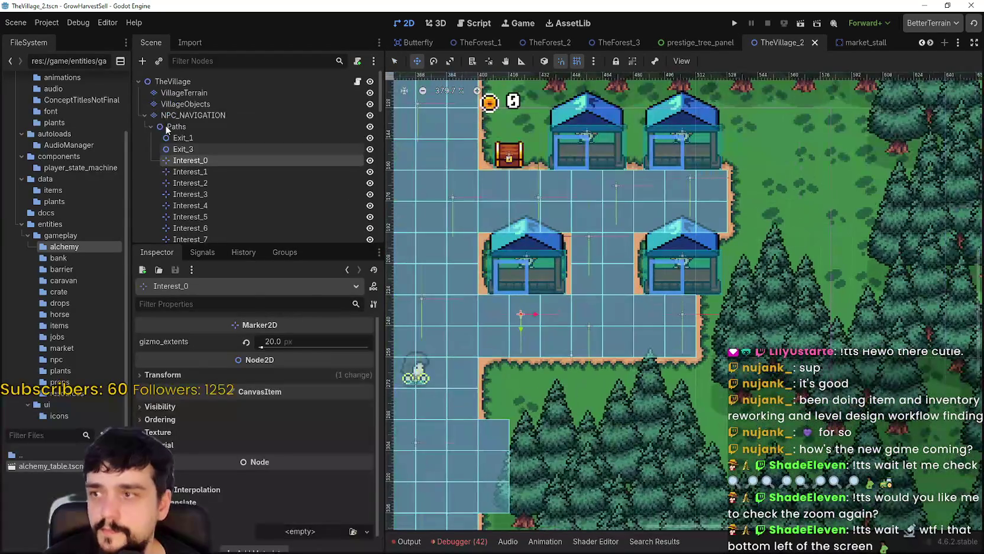
left_click(369, 114)
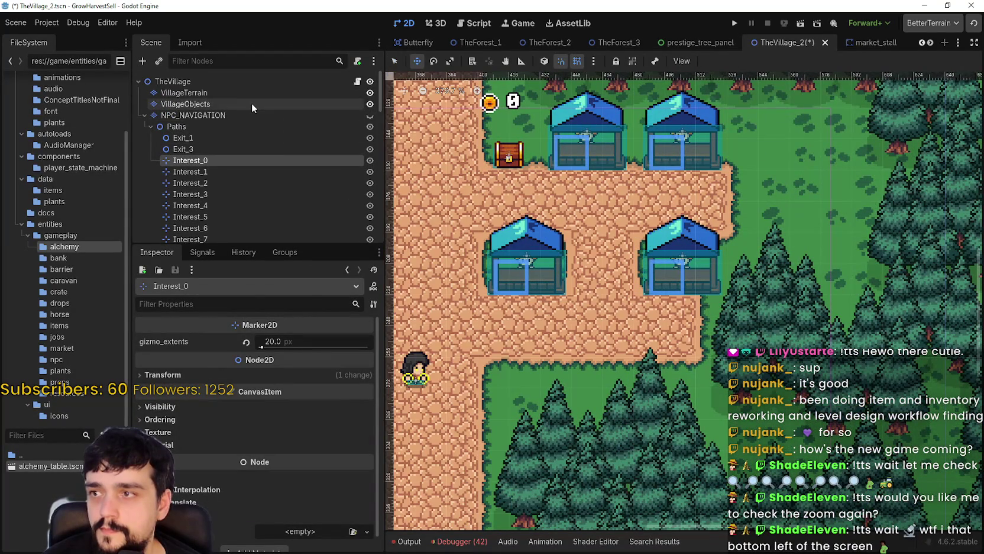
Step: Choose the road terrain for the VillageTerrain layer
left_click(328, 93)
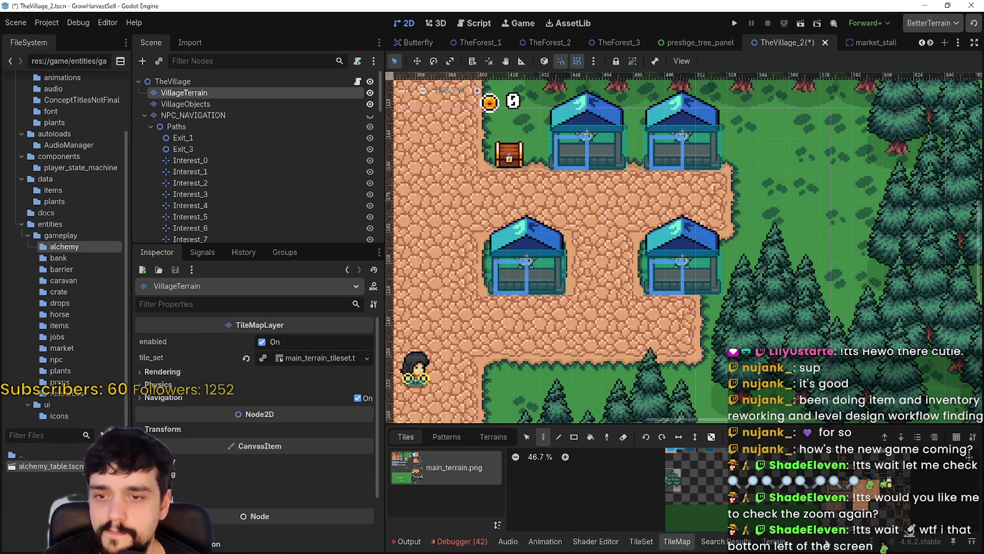
left_click(769, 540)
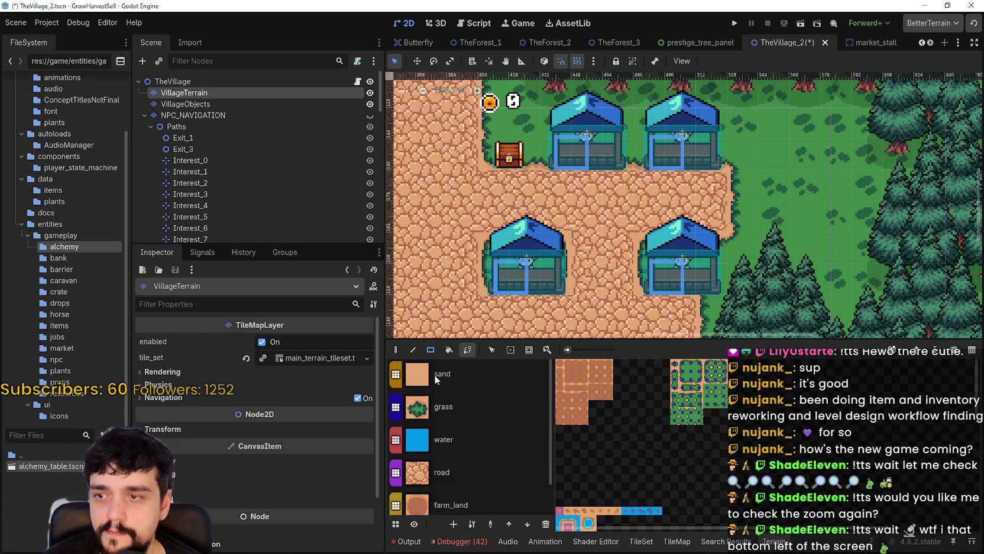
left_click(464, 461)
Step: Show the NPC_NAVIGATION layer again and select it
scroll(678, 255, "down", 3)
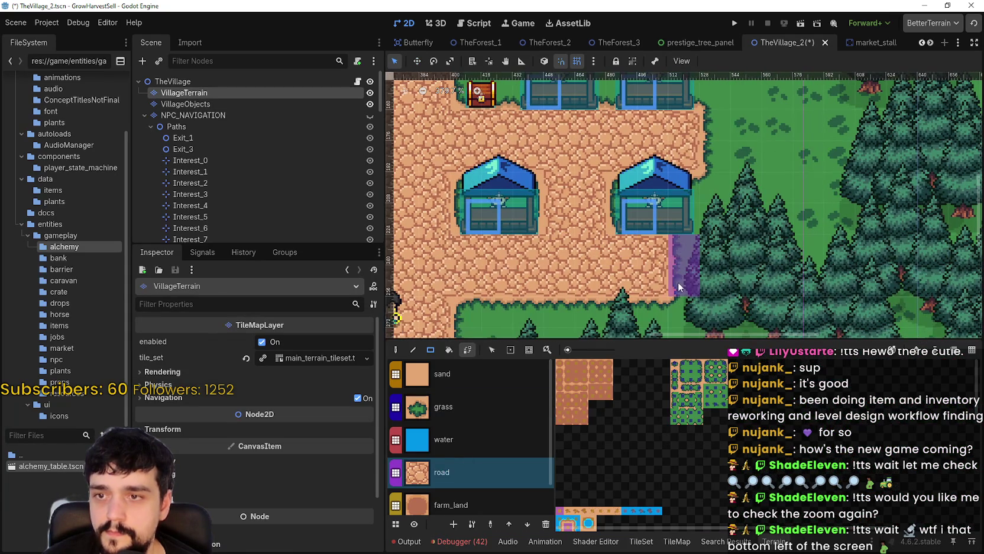
scroll(621, 280, "down", 2)
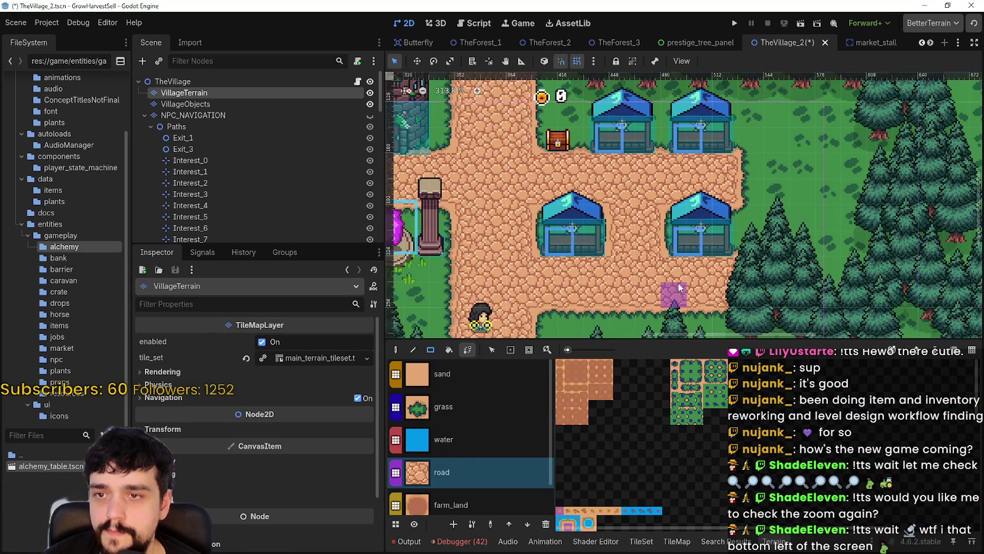
scroll(679, 287, "down", 1)
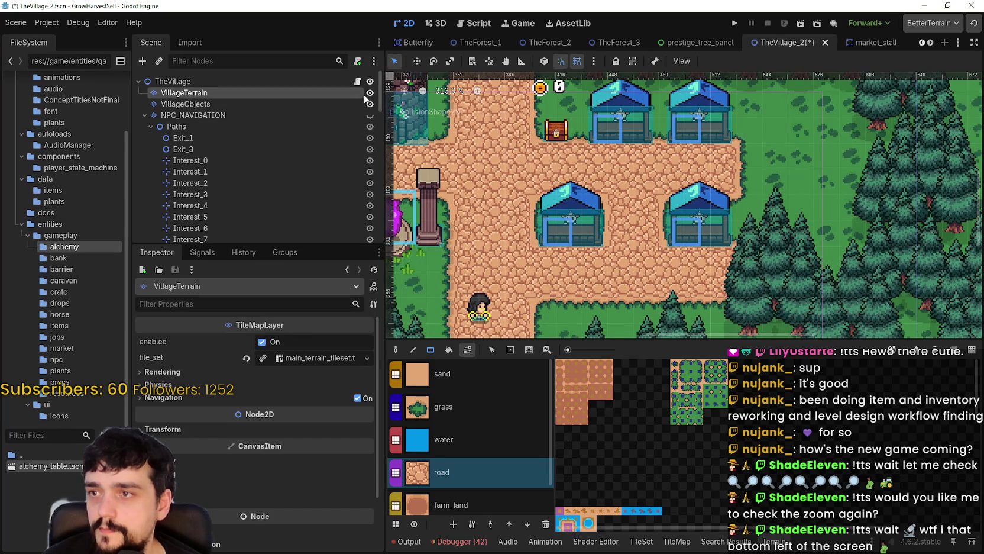
left_click(370, 116)
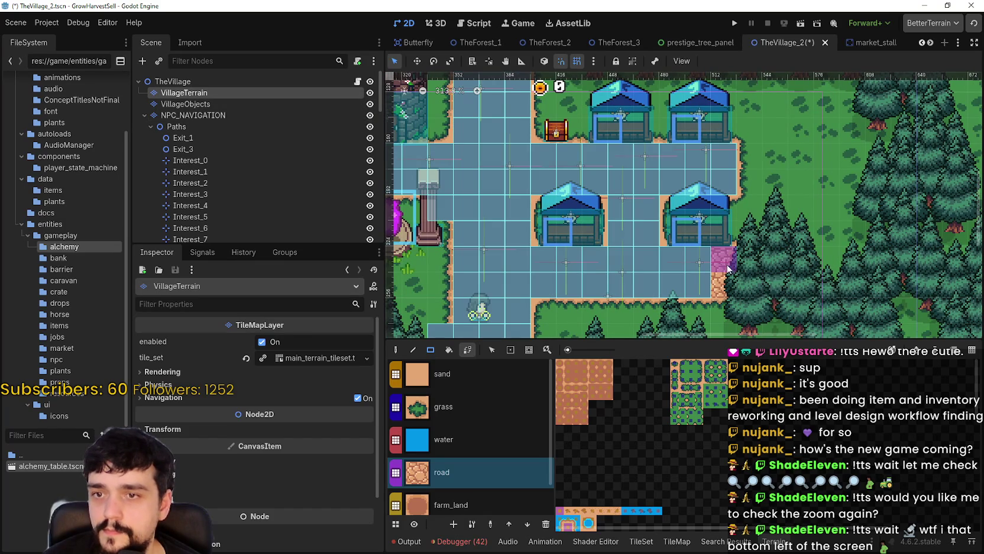
left_click(195, 115)
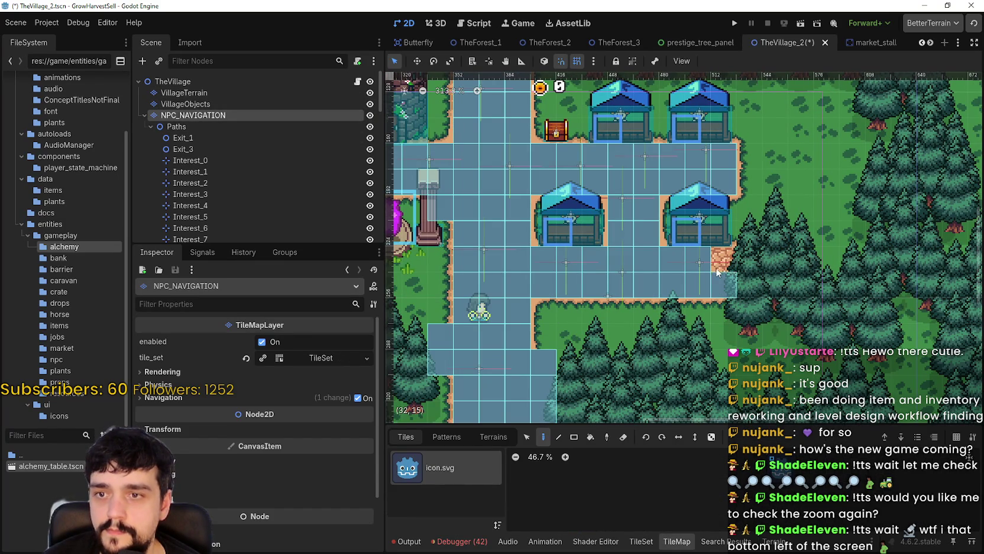
Step: Save the village scene
scroll(655, 320, "down", 3)
key("ctrl+s")
scroll(698, 272, "up", 1)
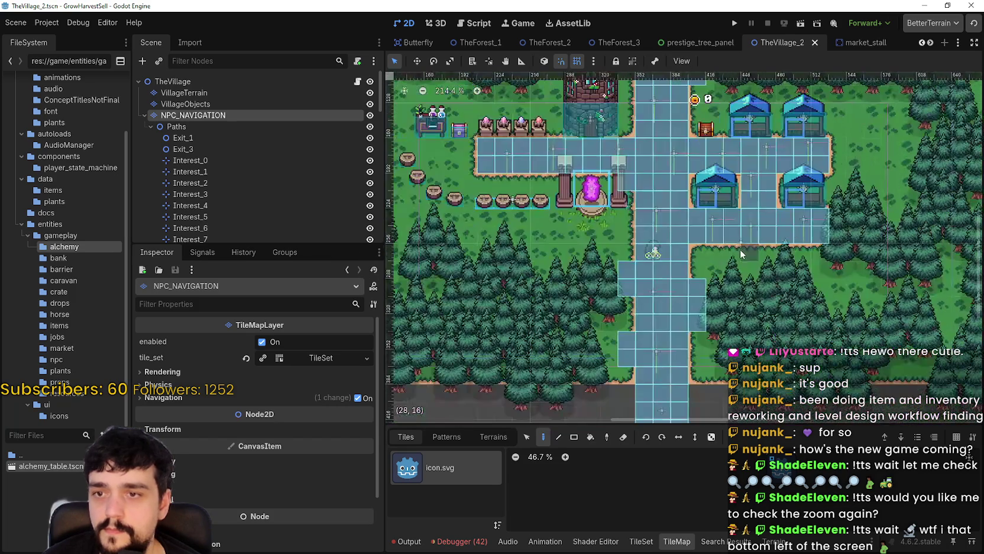
scroll(775, 266, "up", 1)
scroll(690, 232, "up", 1)
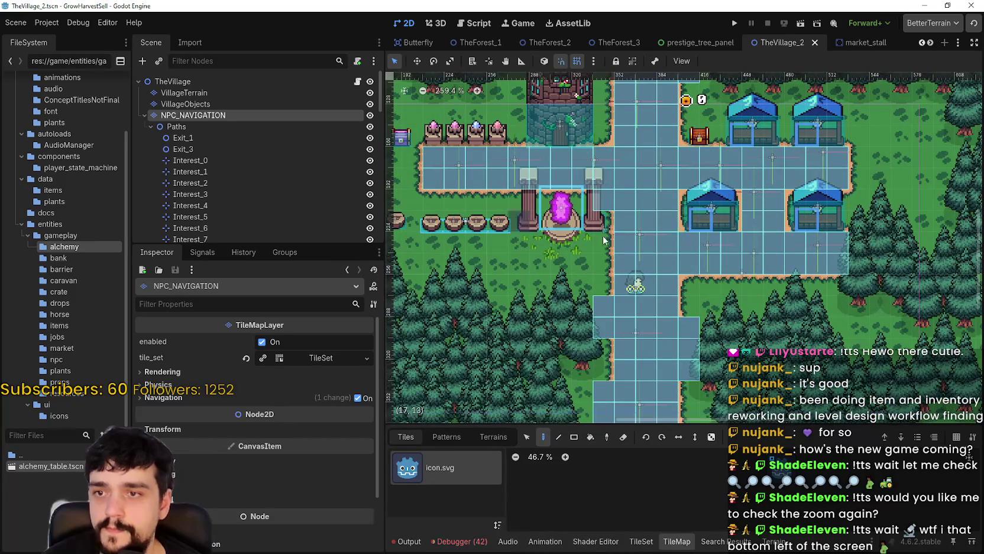
Step: Look over the west side of the village's navigation, then run the project
left_click_drag(680, 238, 616, 270)
scroll(613, 267, "down", 5)
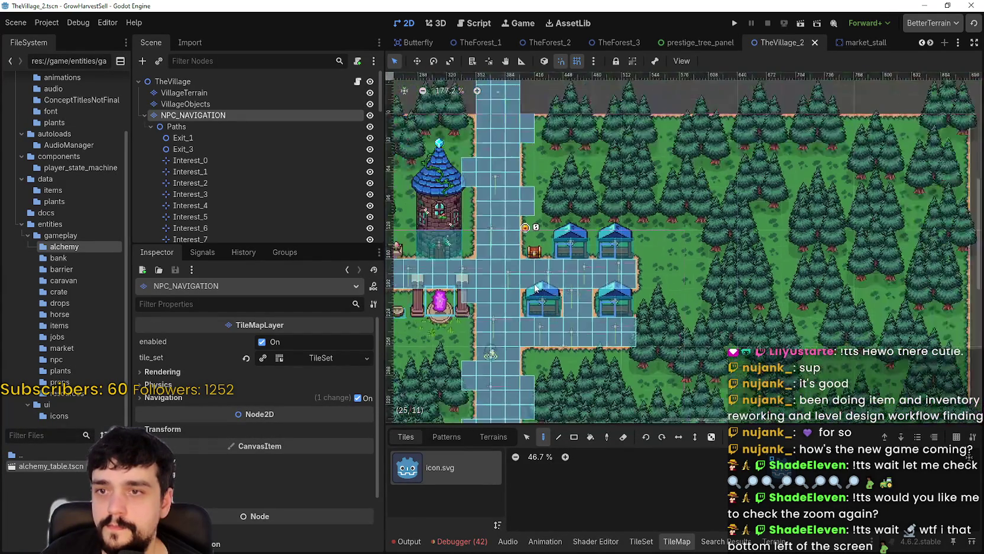
scroll(681, 263, "up", 1)
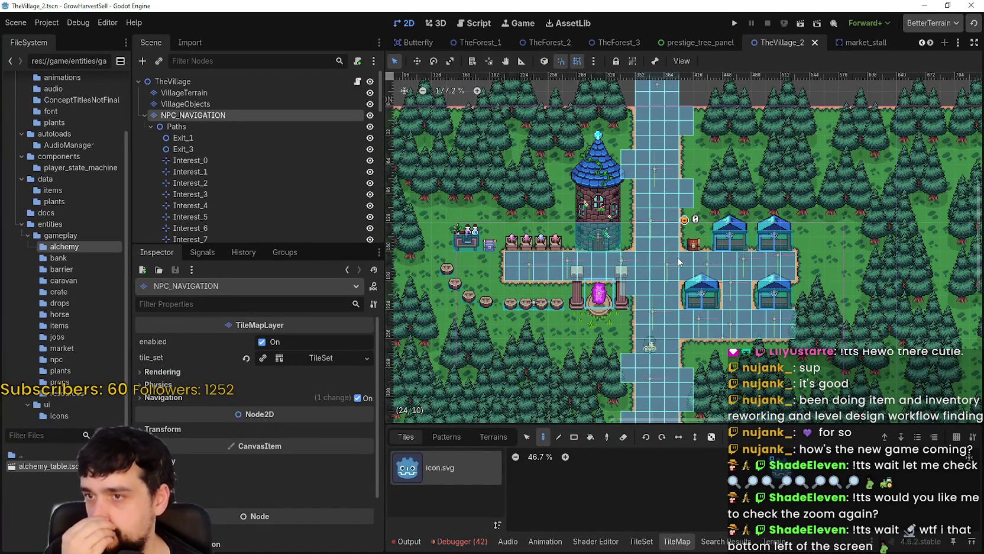
scroll(678, 262, "down", 1)
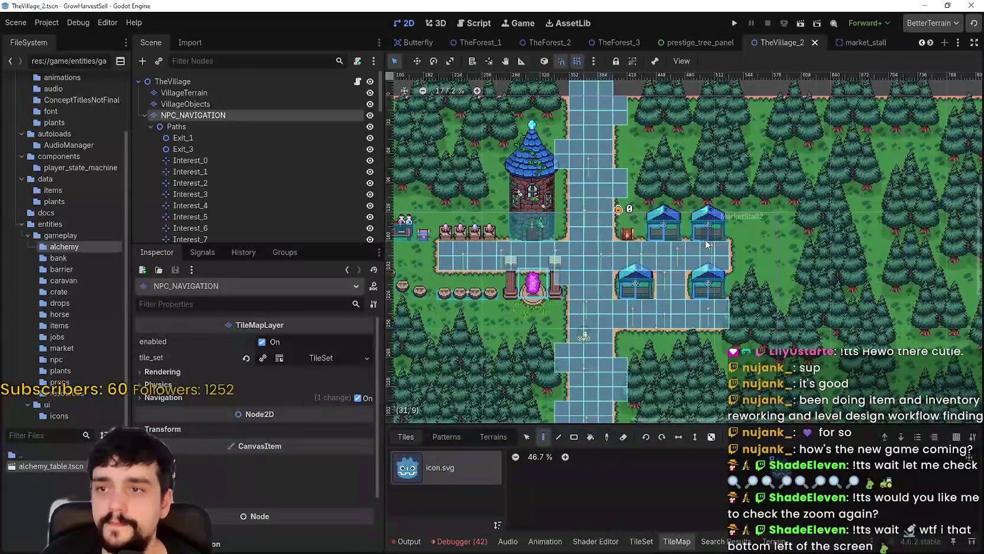
scroll(740, 248, "up", 1)
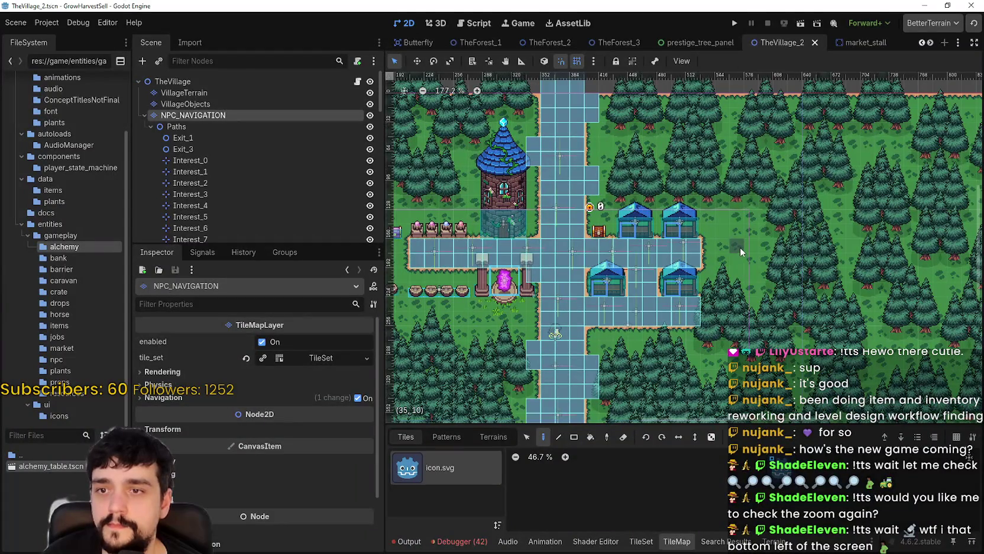
left_click(736, 26)
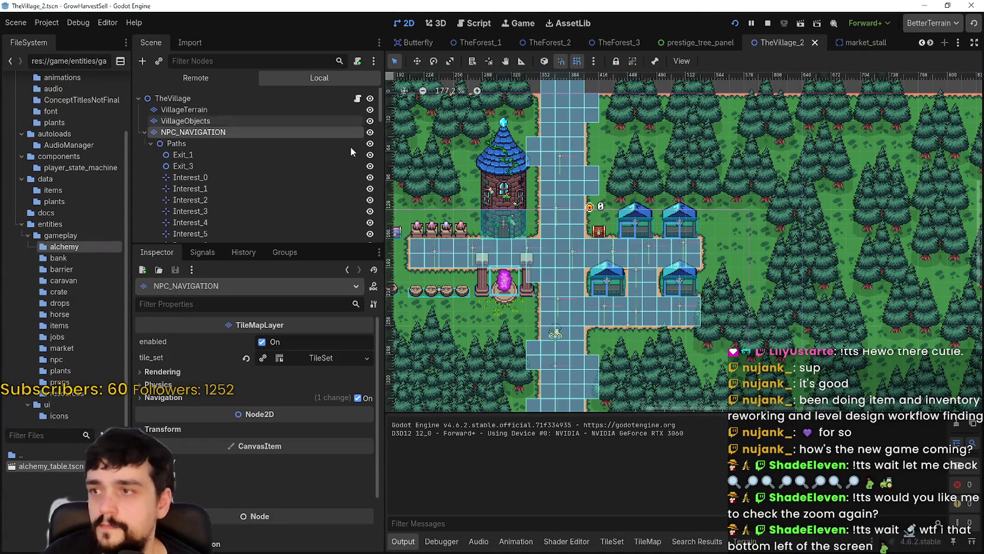
Step: Hide the NPC_NAVIGATION overlay and launch the game with F5
left_click(369, 131)
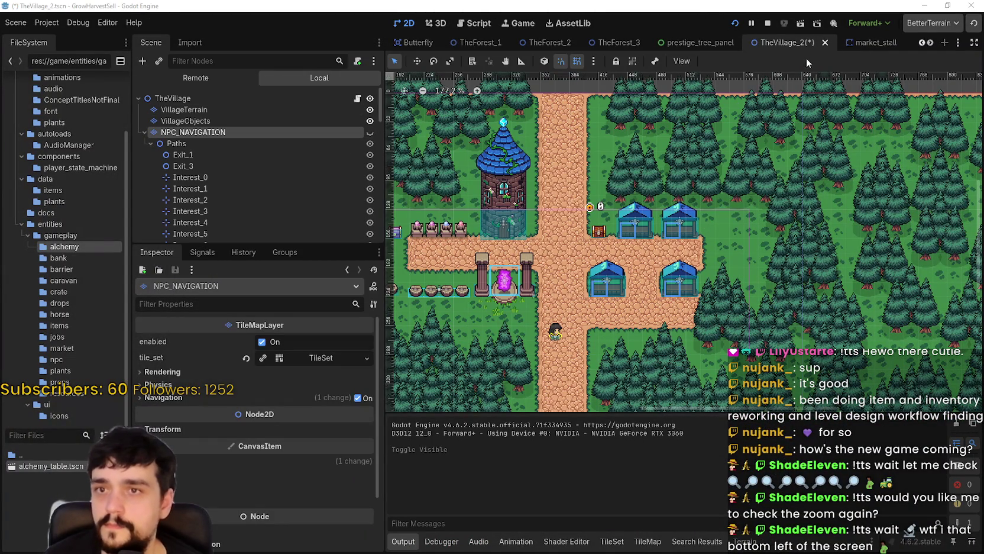
key("F5")
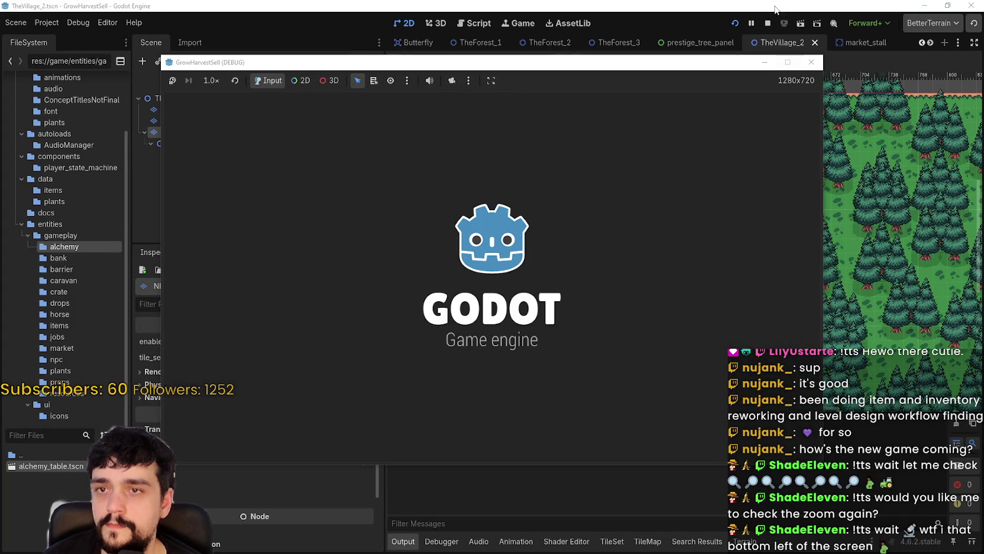
scroll(638, 264, "down", 5)
scroll(622, 250, "up", 2)
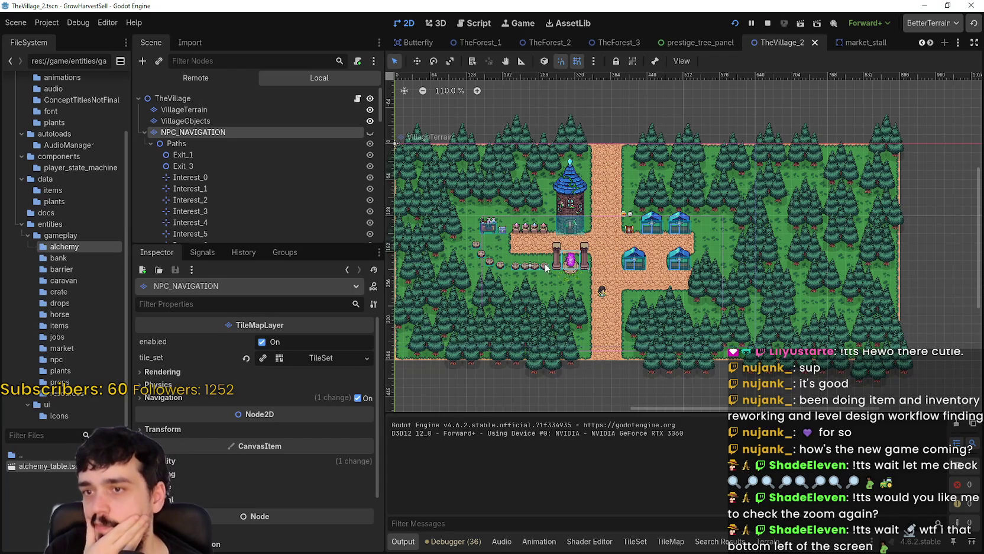
scroll(625, 272, "up", 14)
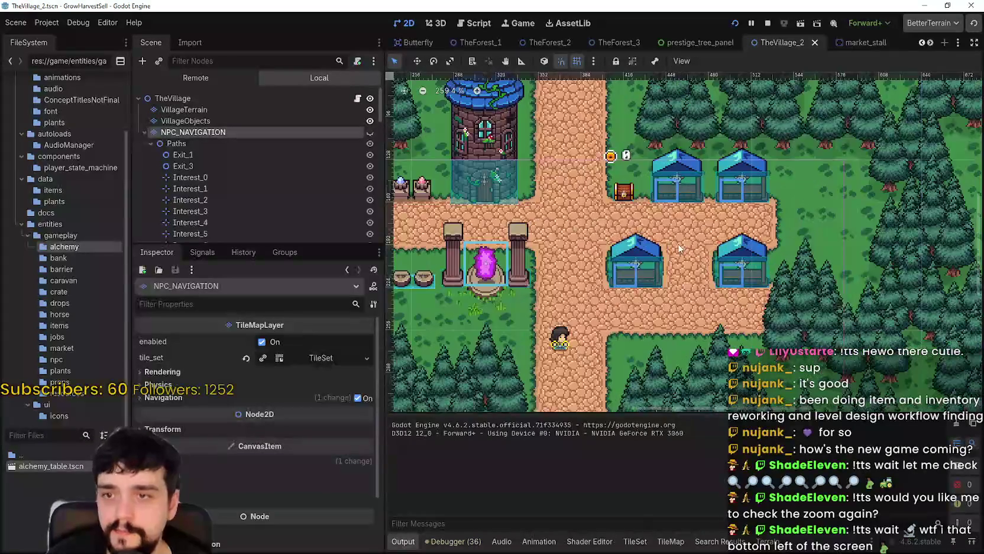
scroll(625, 271, "down", 12)
Step: Relaunch the game, choose Start Game, and maximize the debug window
key("F5")
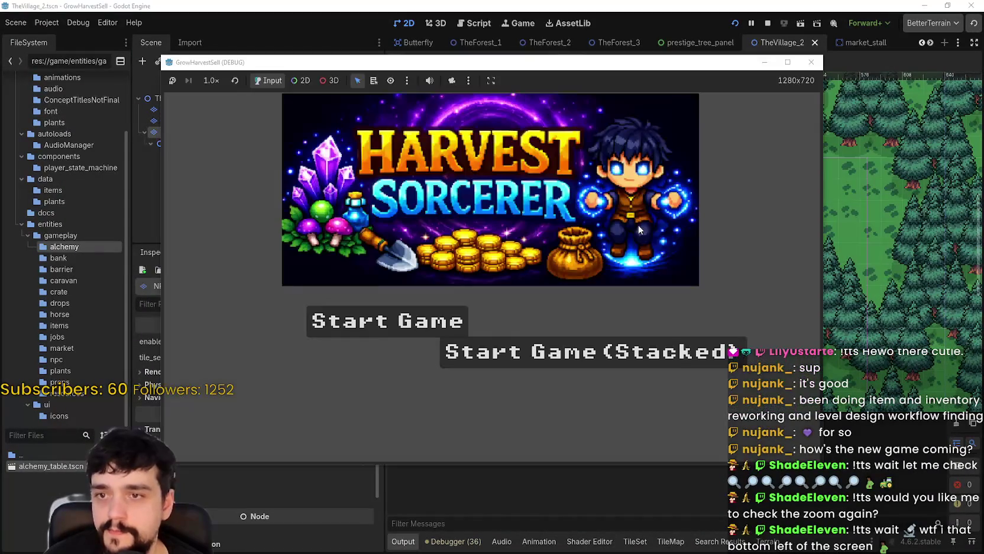
left_click(465, 319)
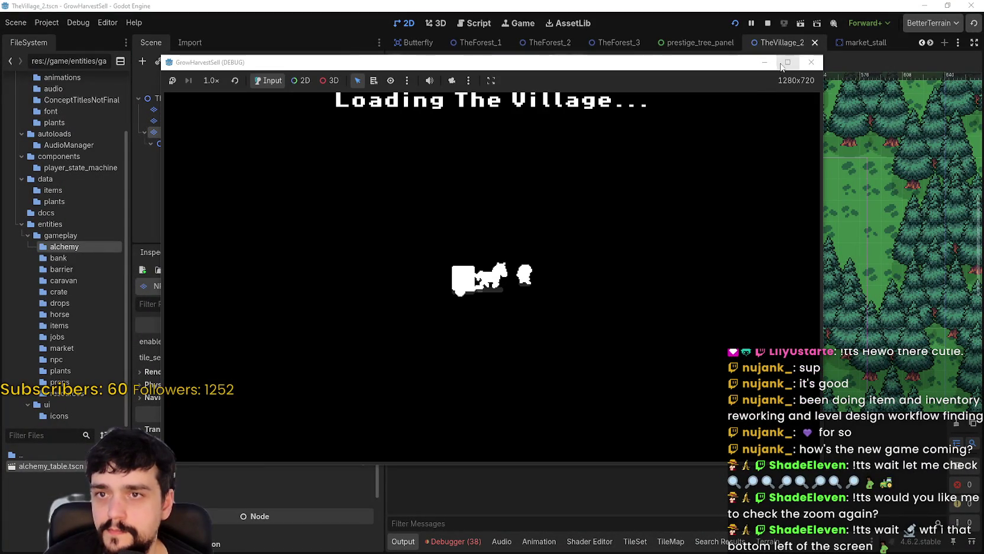
left_click(782, 64)
Step: Walk the player past the skill board and crossroads to the tower door and upper-right stall
key("d")
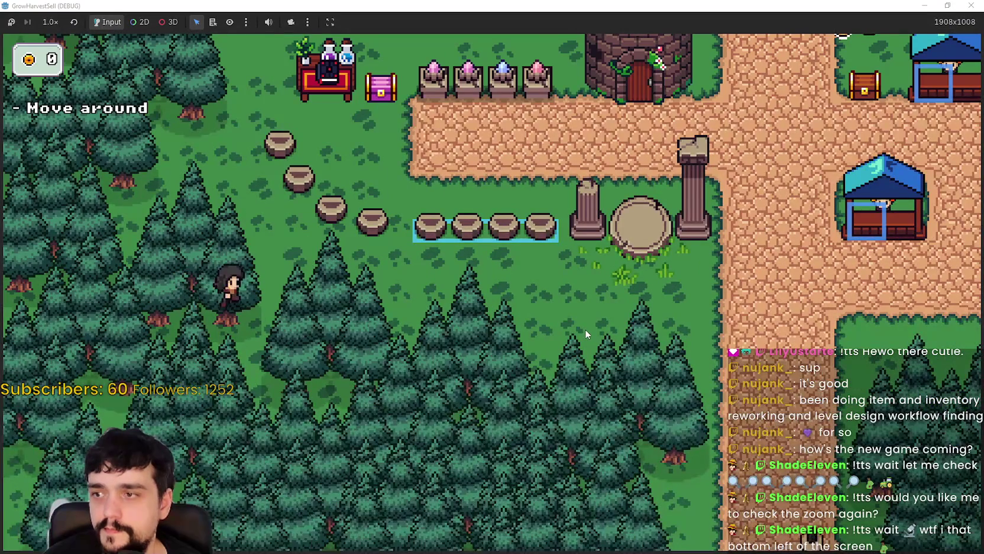
key("w")
key("d")
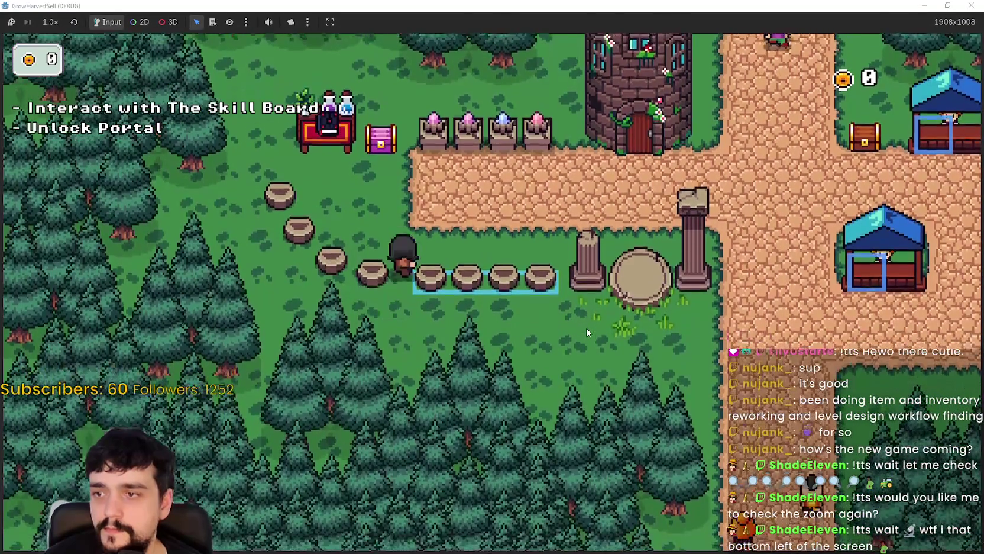
key("w")
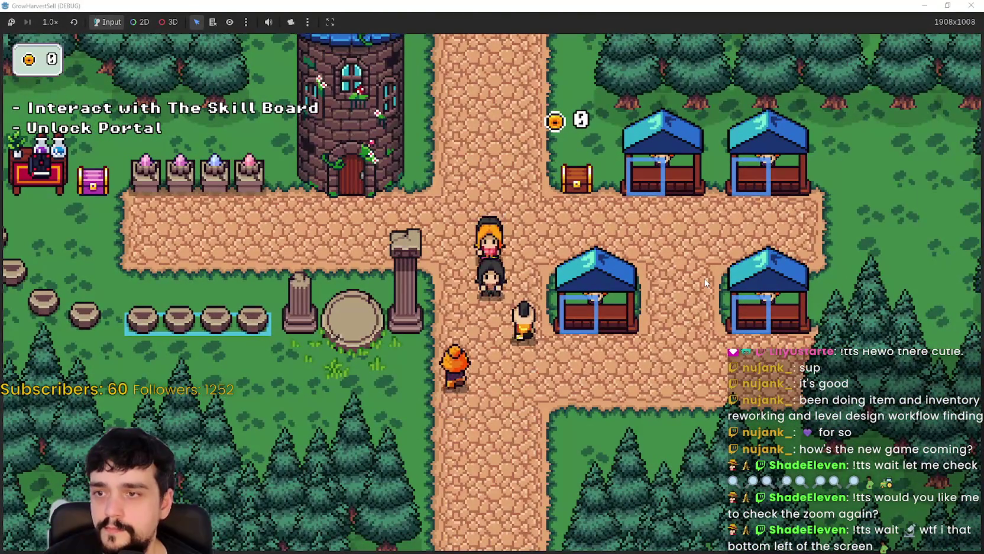
key("a")
key("w")
key("d")
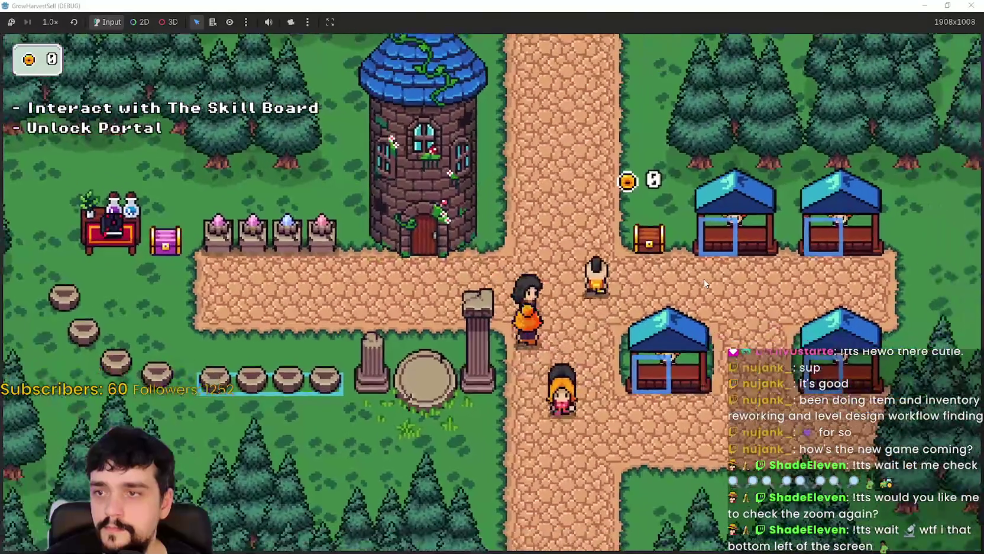
key("d")
key("w")
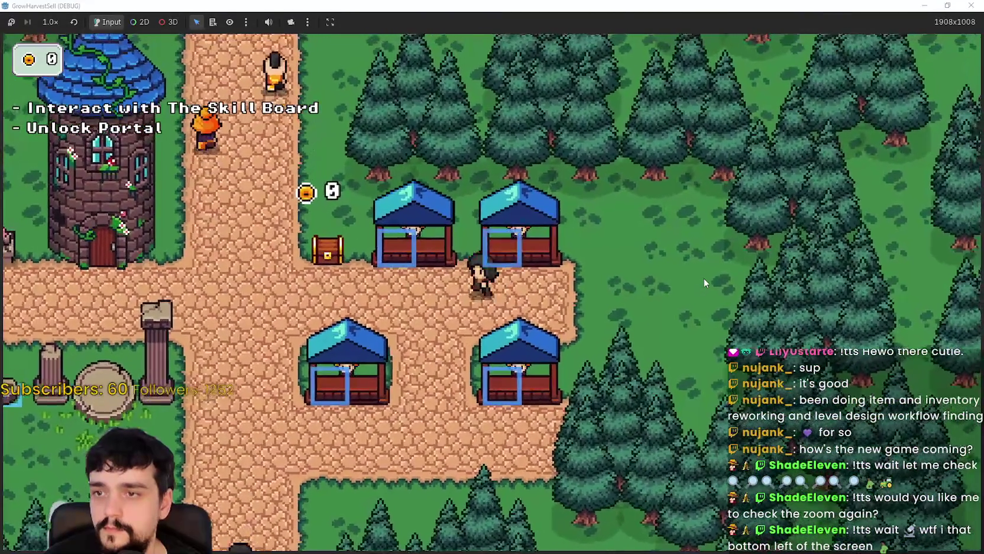
key("s")
key("a")
key("a")
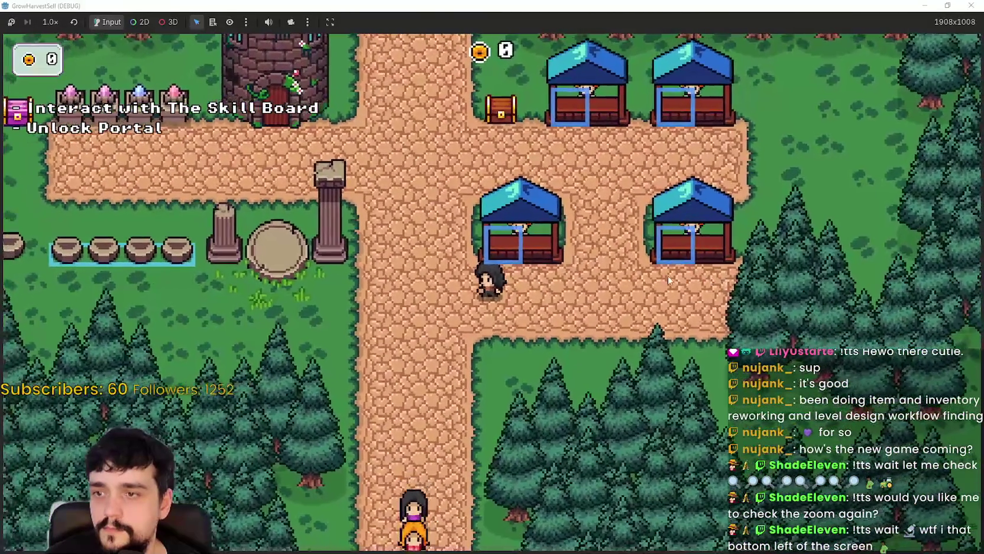
Step: Walk the player along the cobblestone road past the chest, then switch to the Deep Forest props folder
key("w")
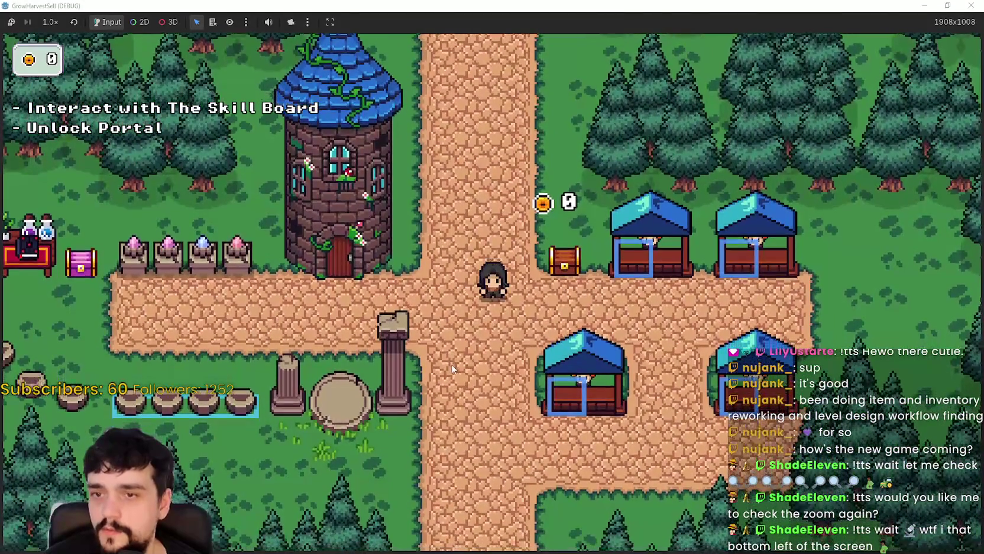
key("d")
key("s")
key("a")
key("w")
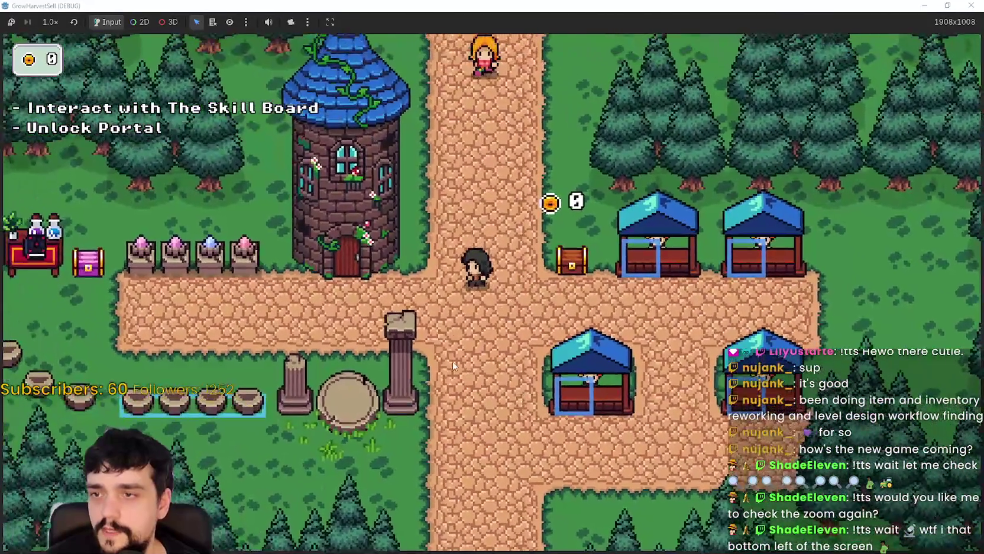
key("s")
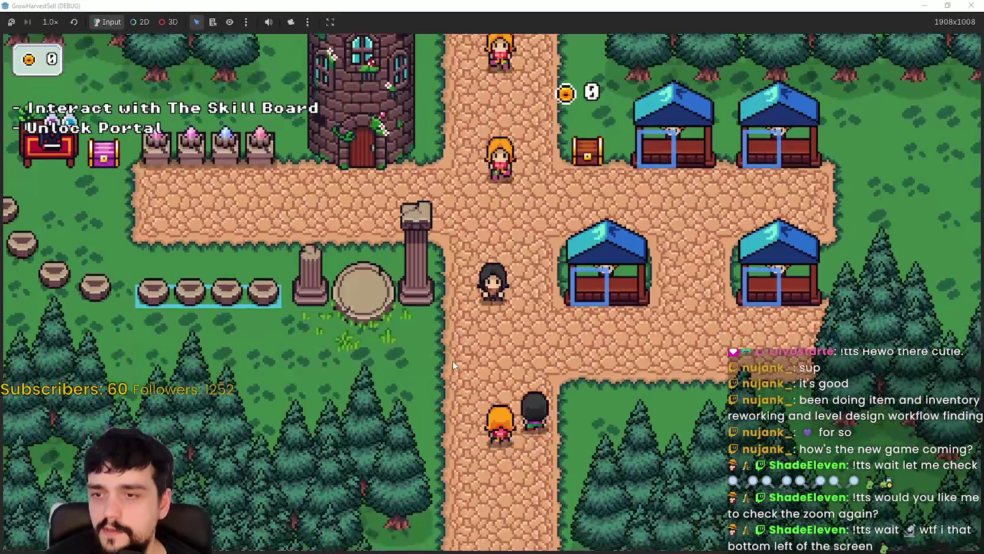
key("w")
key("w")
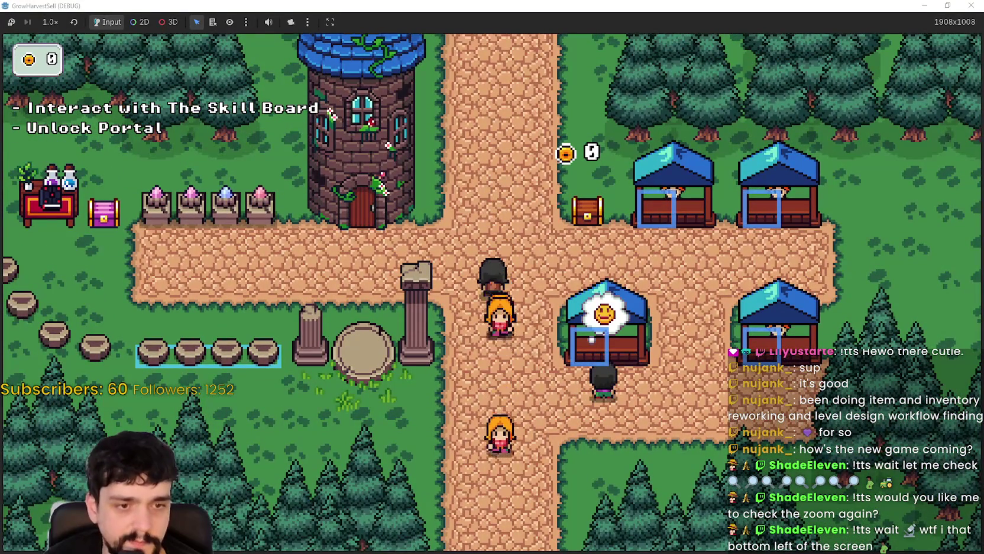
key("alt+Tab")
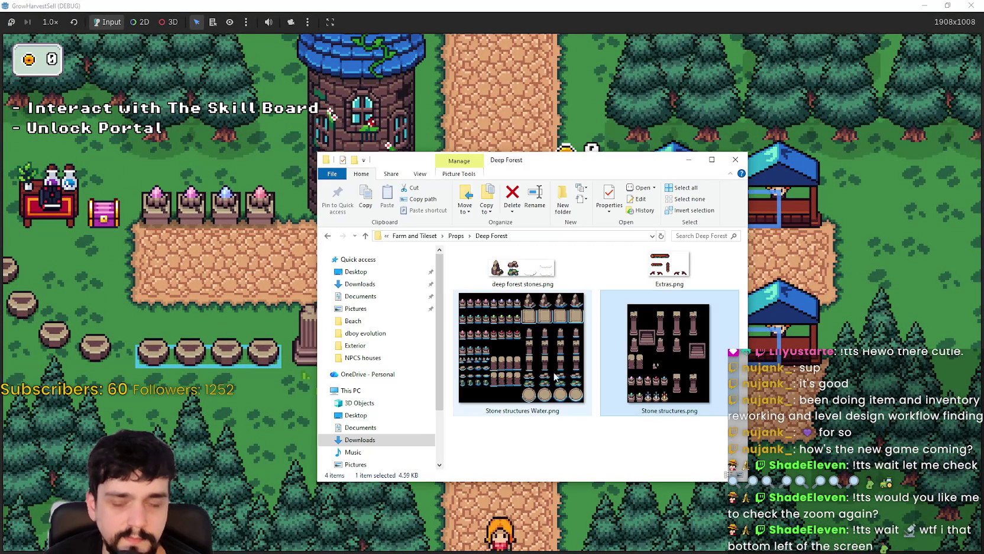
Step: Go up through Props to Farm and Tileset and open the Tileset folder
left_click(456, 235)
scroll(651, 353, "down", 3)
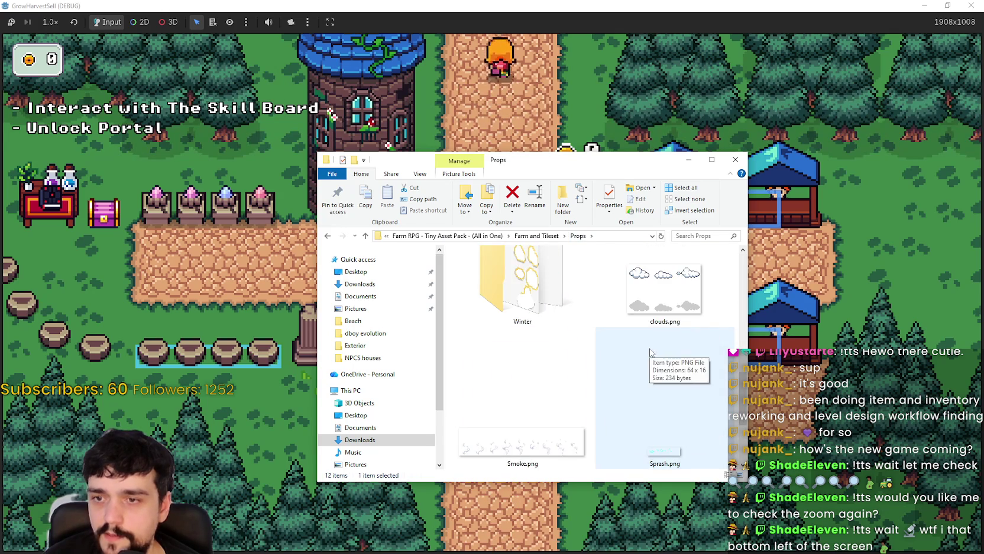
left_click(536, 236)
scroll(550, 361, "down", 2)
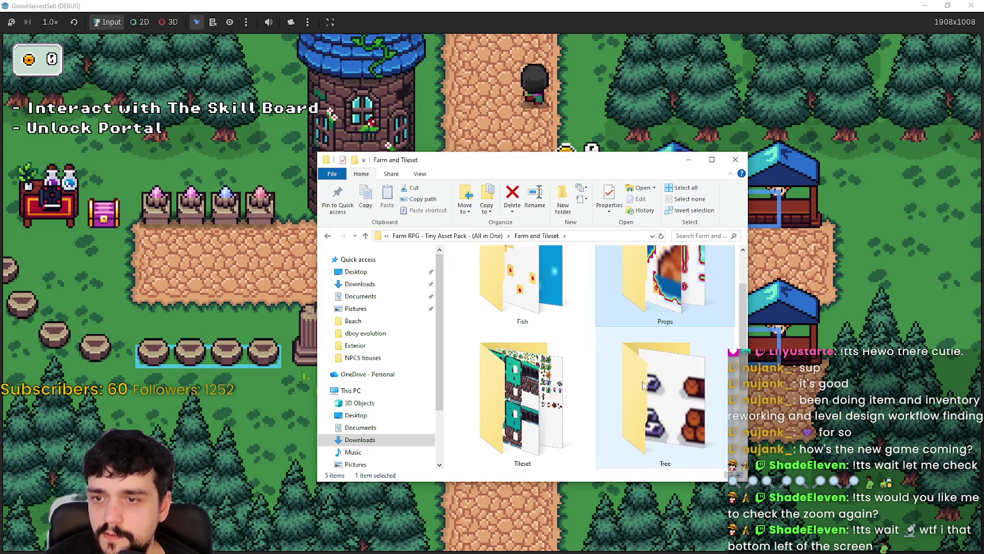
scroll(559, 372, "up", 2)
scroll(566, 381, "down", 2)
double_click(566, 381)
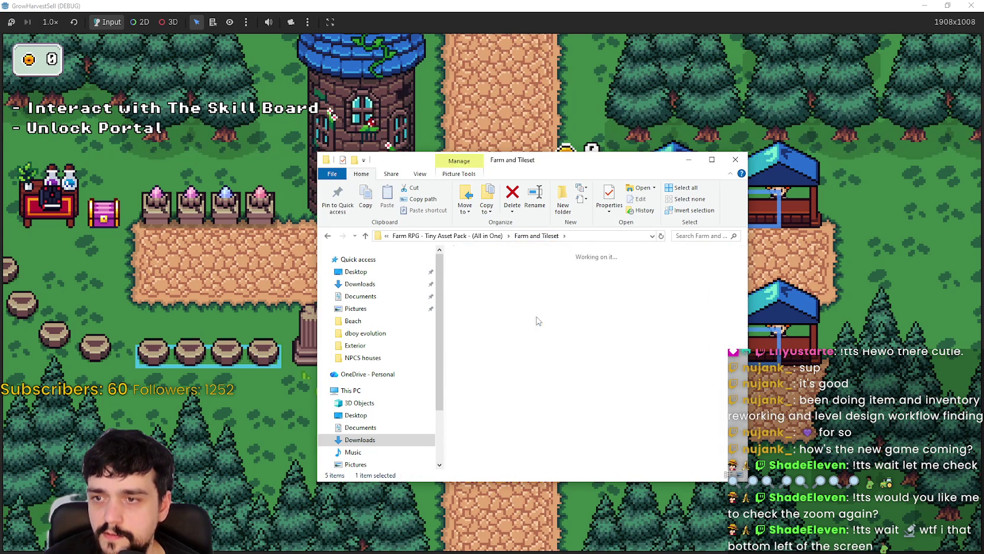
Step: Scroll down to Path tiles.png and open it in Aseprite
scroll(595, 373, "down", 3)
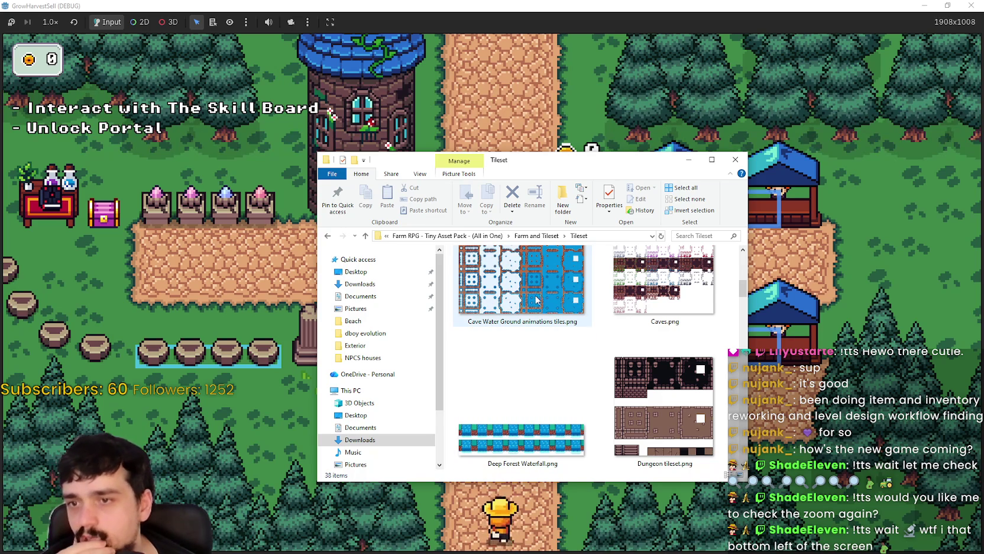
scroll(537, 300, "down", 1)
scroll(662, 300, "down", 2)
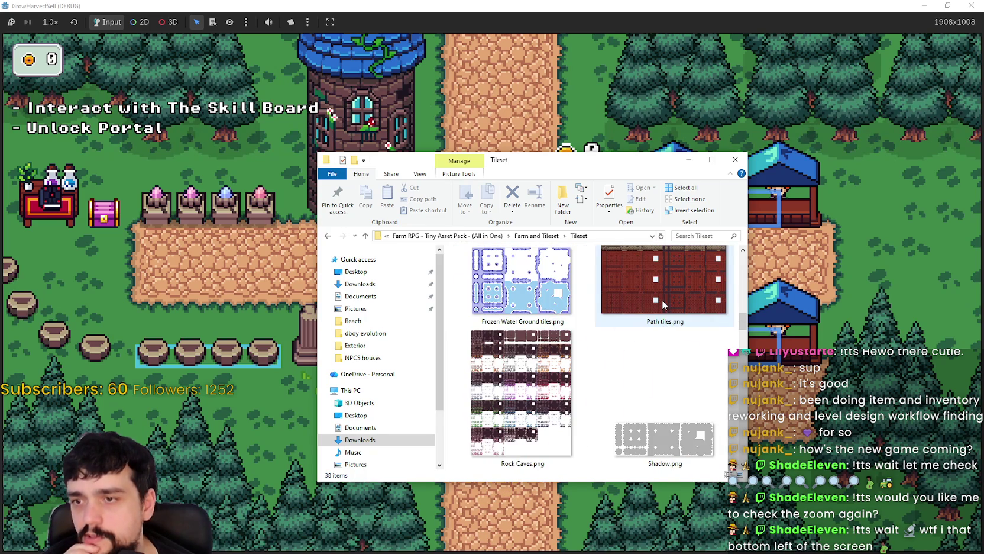
double_click(685, 278)
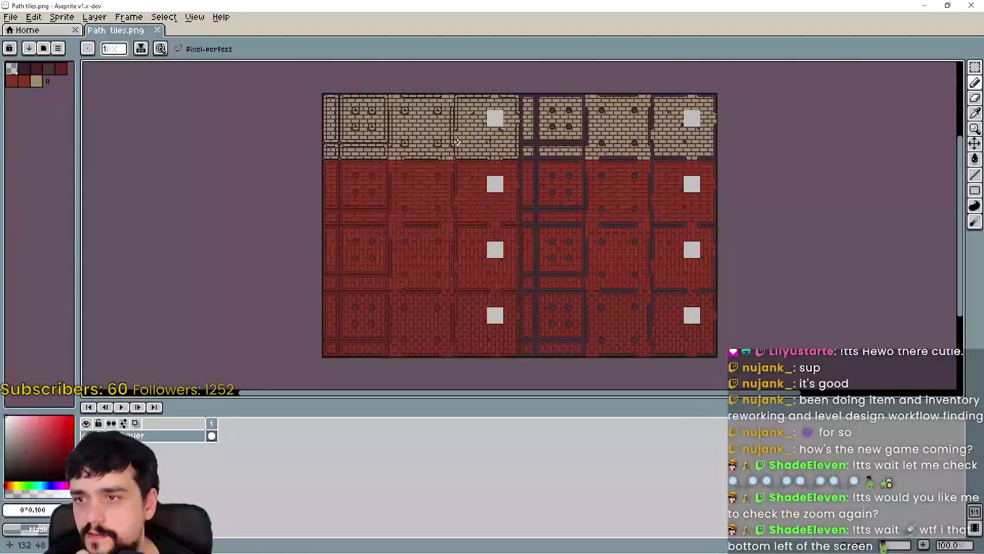
Step: Close Path tiles.png and open the Deep Forest cliff tileset in Aseprite
scroll(457, 146, "up", 1)
left_click(970, 5)
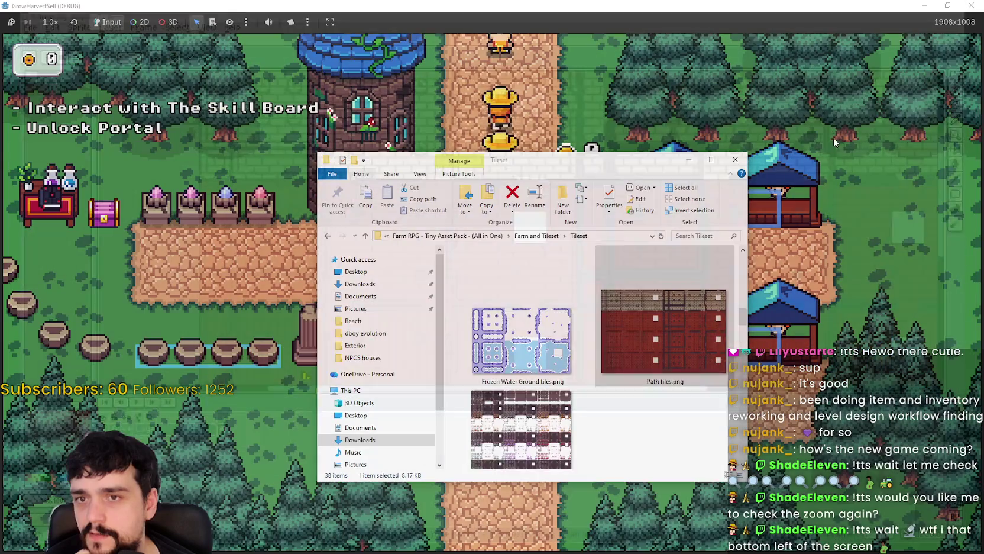
scroll(630, 322, "down", 3)
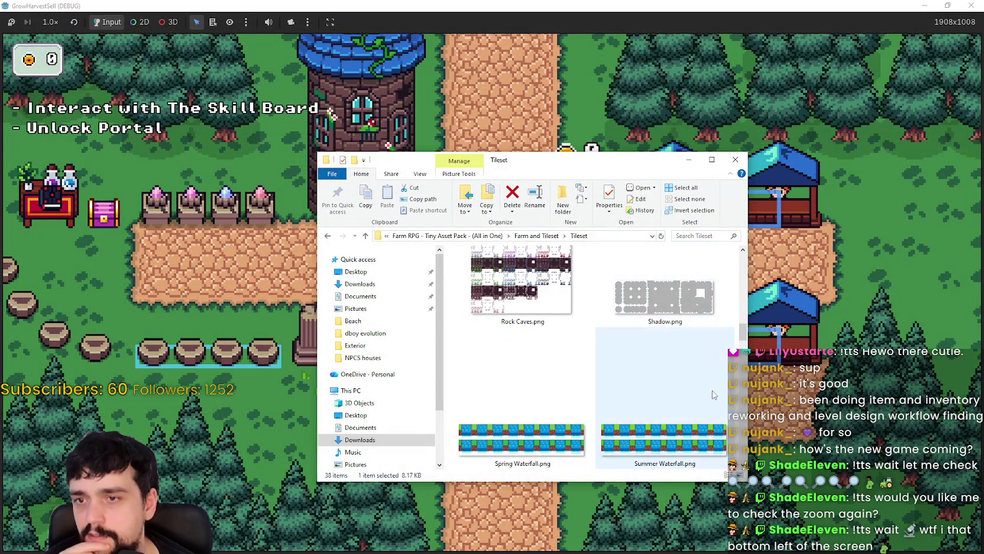
scroll(710, 360, "down", 1)
scroll(703, 360, "down", 1)
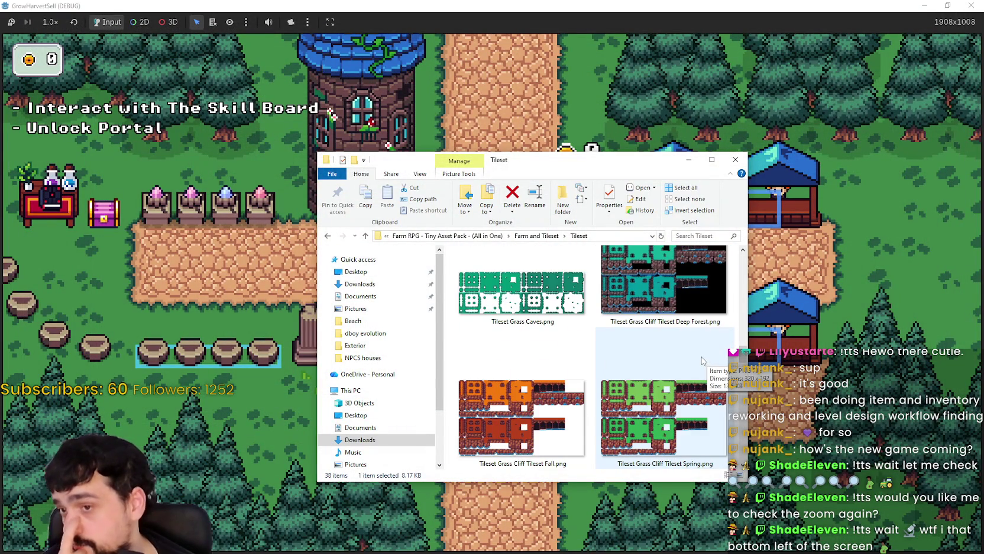
double_click(660, 270)
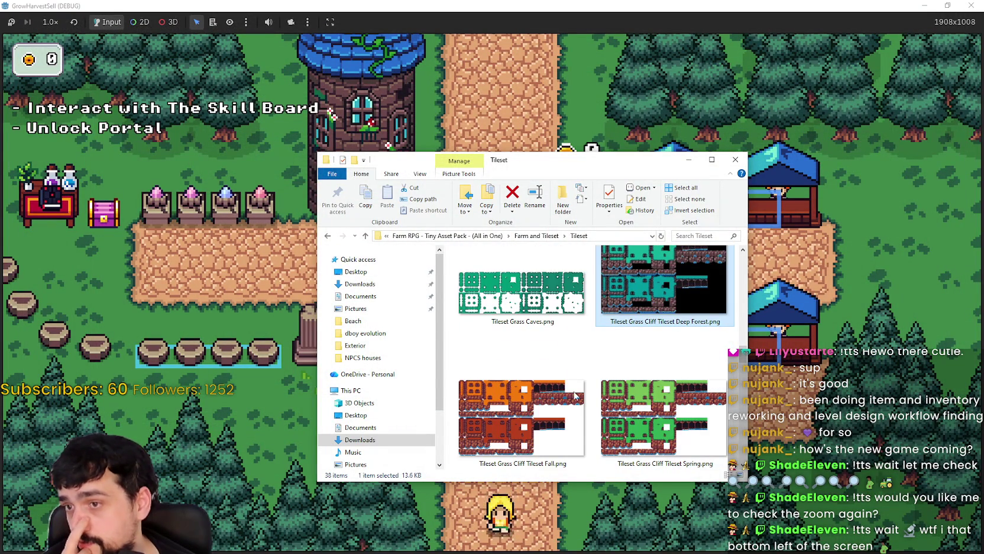
Step: Reopen the Deep Forest cliff tileset, zoom over it, then close it
scroll(652, 193, "up", 1)
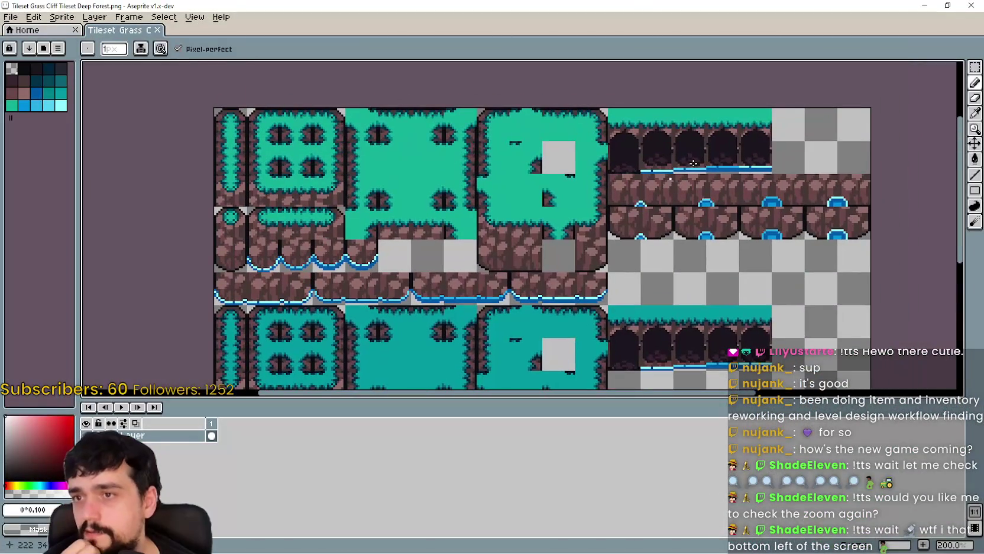
left_click(970, 5)
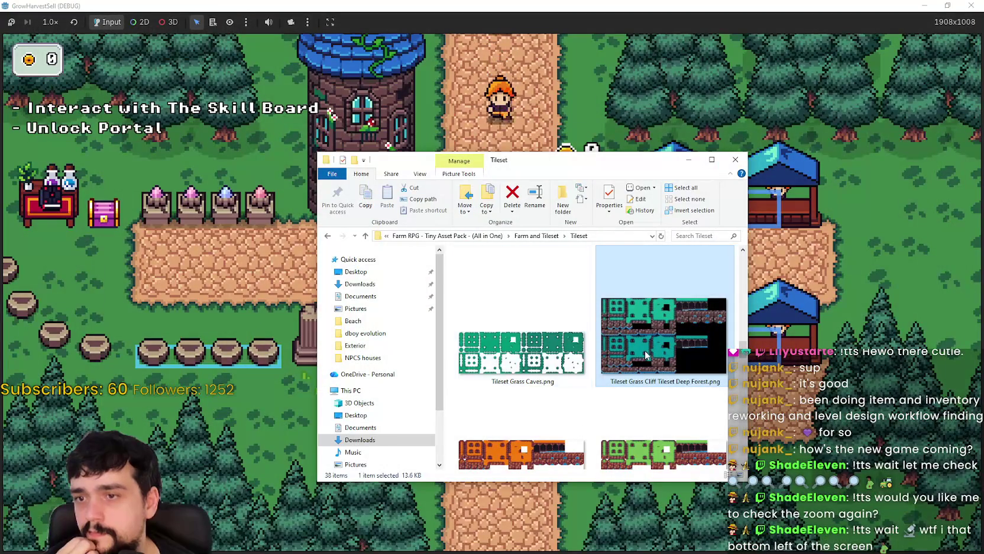
double_click(669, 273)
scroll(627, 295, "up", 1)
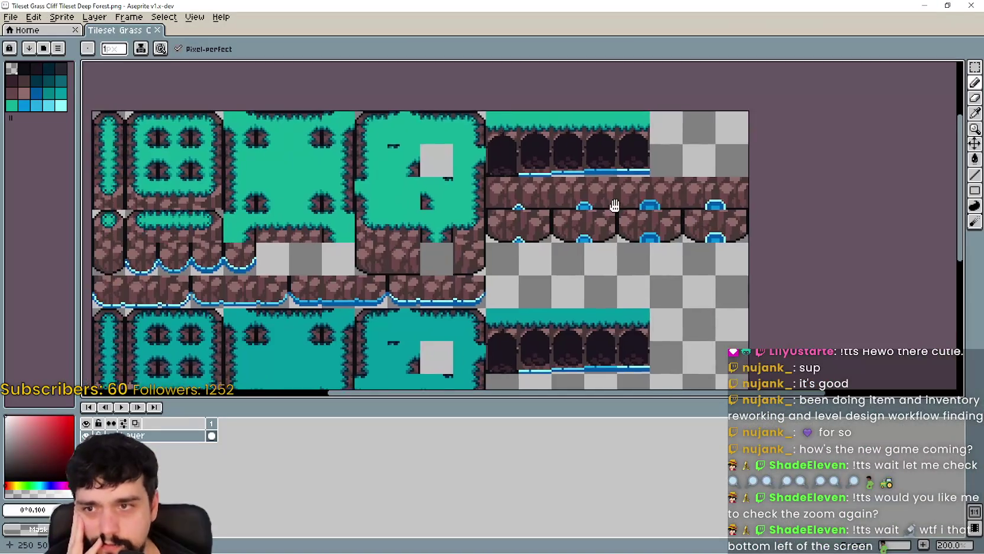
scroll(585, 304, "down", 3)
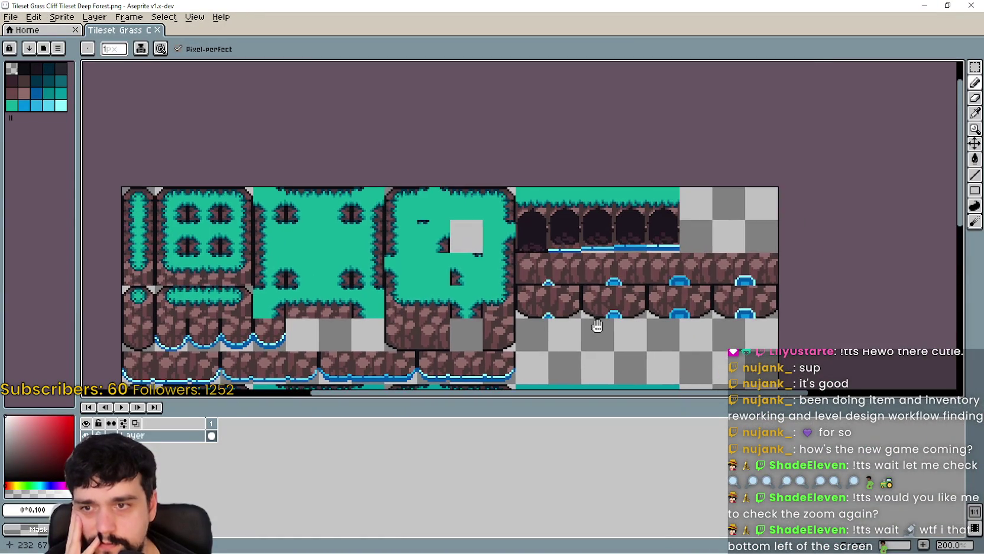
scroll(547, 295, "up", 4)
scroll(547, 295, "down", 2)
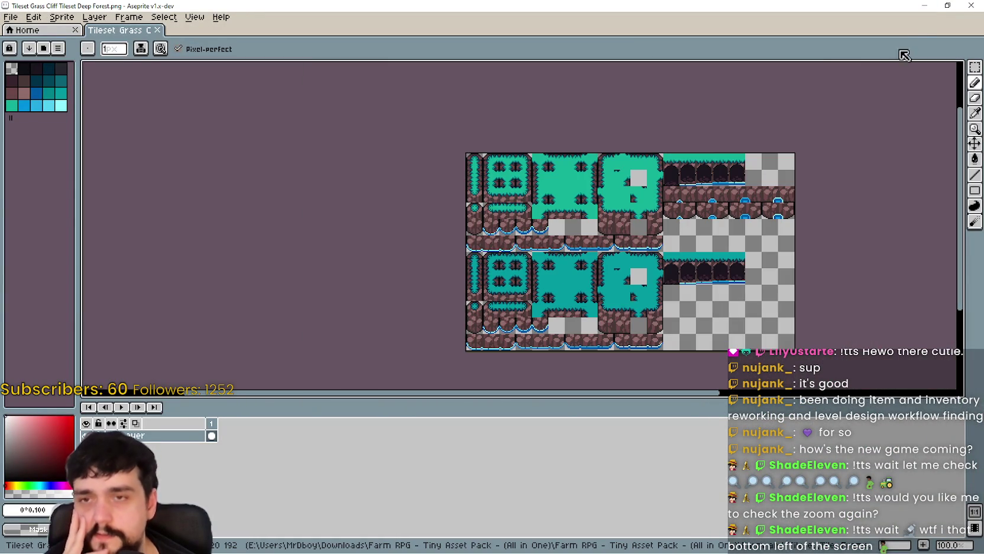
left_click(968, 6)
Step: Open Tileset Grass Caves.png in Aseprite and zoom over its tiles
left_click(515, 351)
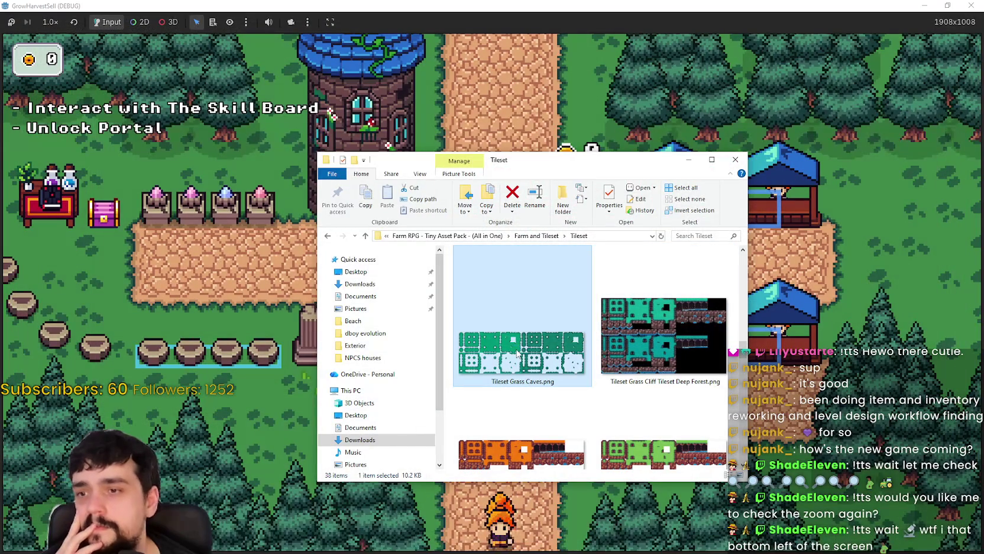
double_click(517, 353)
scroll(497, 309, "up", 3)
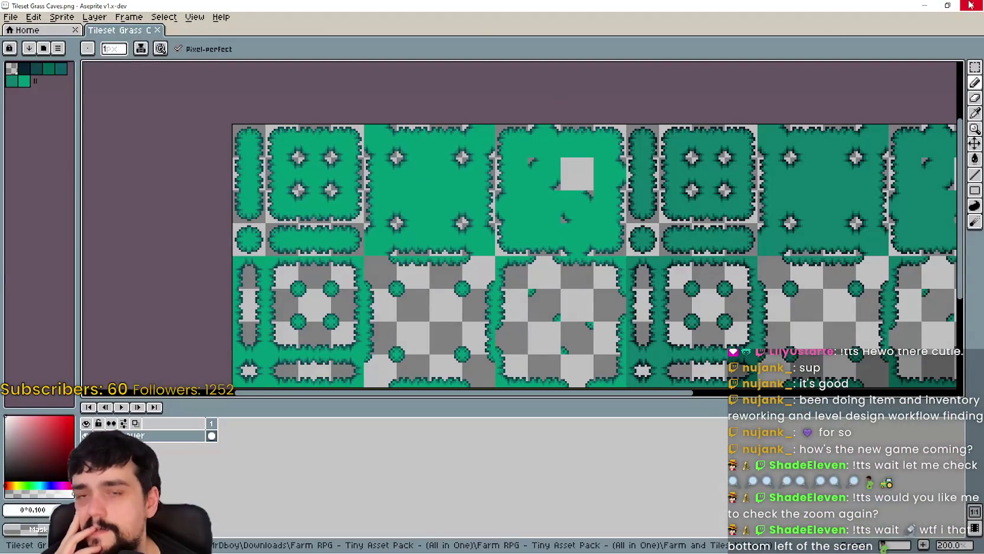
scroll(674, 320, "down", 3)
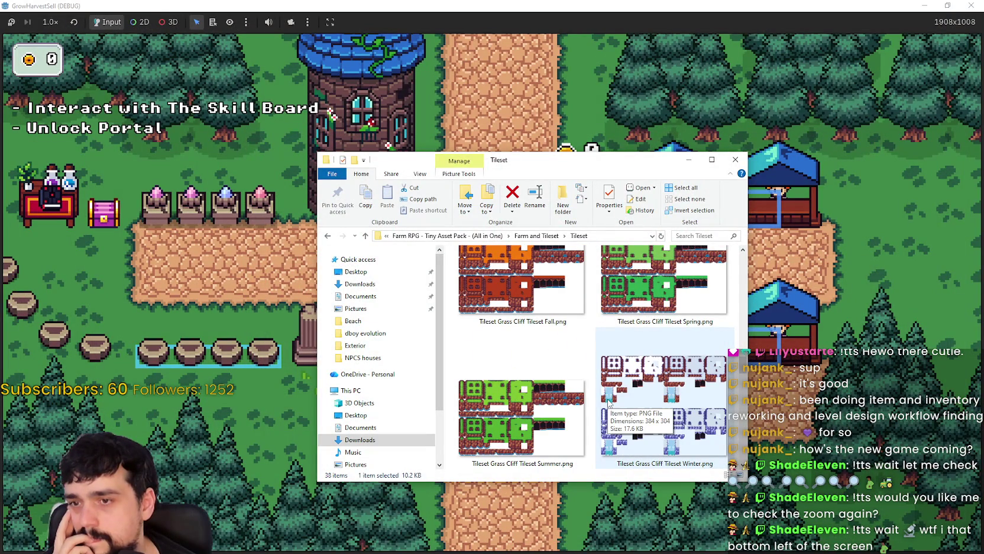
Step: Finish looking over Grass Caves and go up to the Farm and Tileset folder
scroll(609, 402, "down", 3)
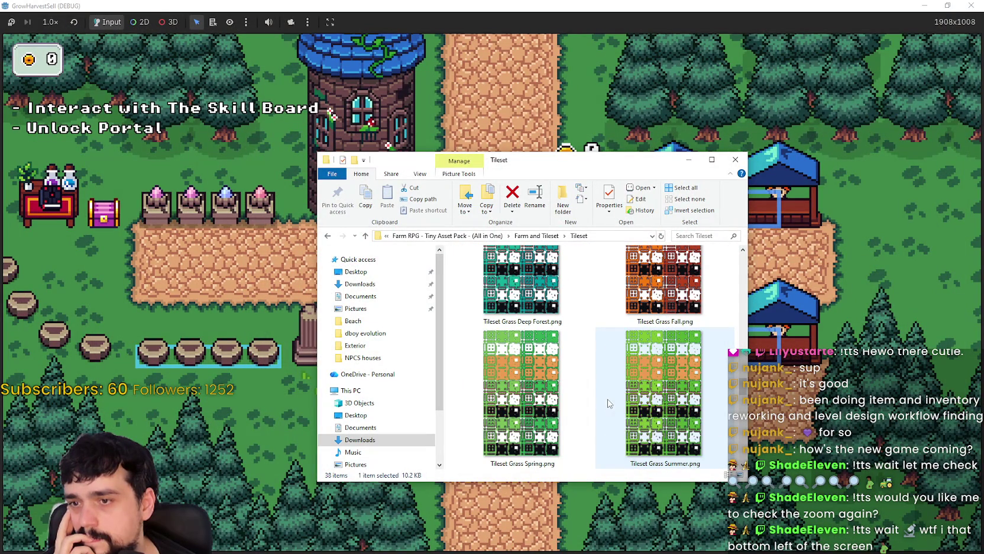
scroll(608, 403, "up", 3)
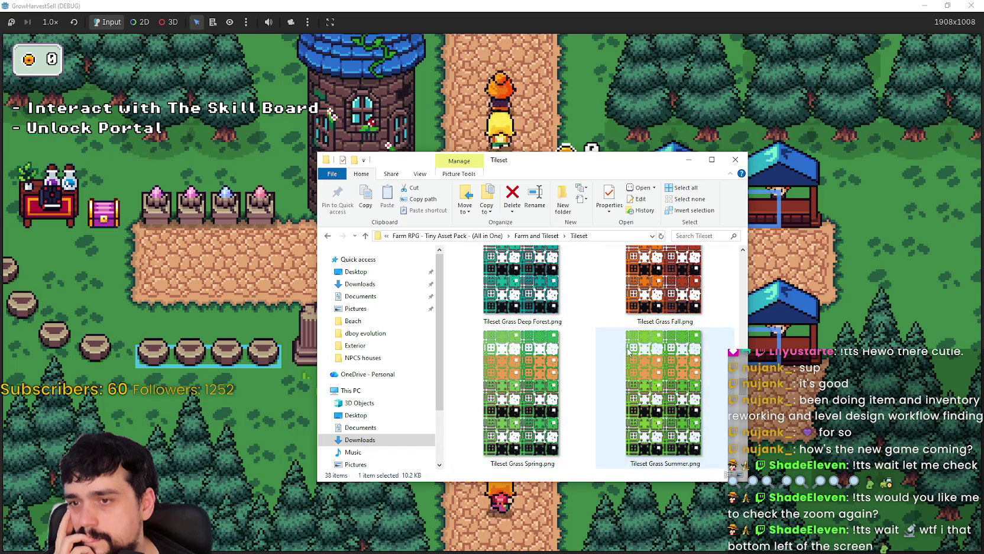
scroll(628, 353, "down", 3)
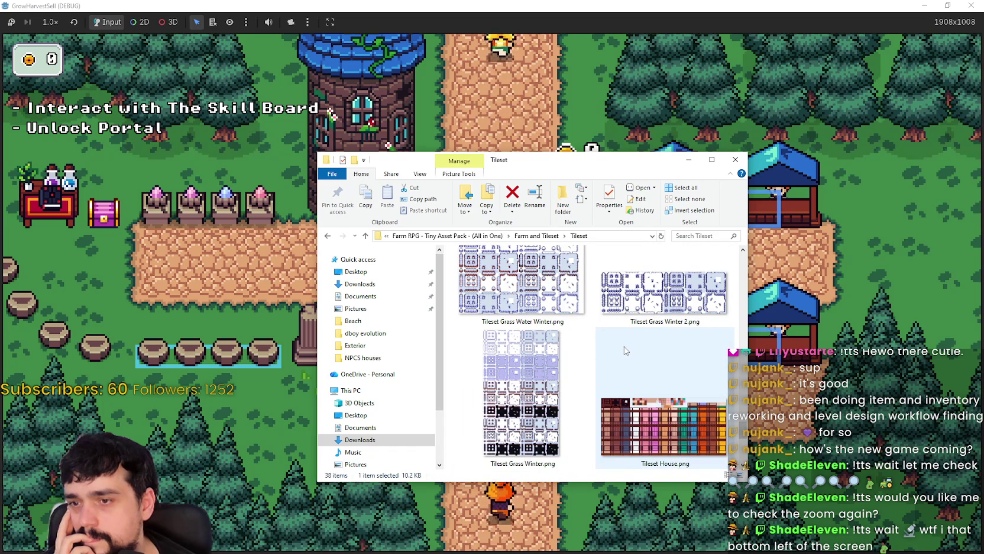
scroll(623, 350, "down", 3)
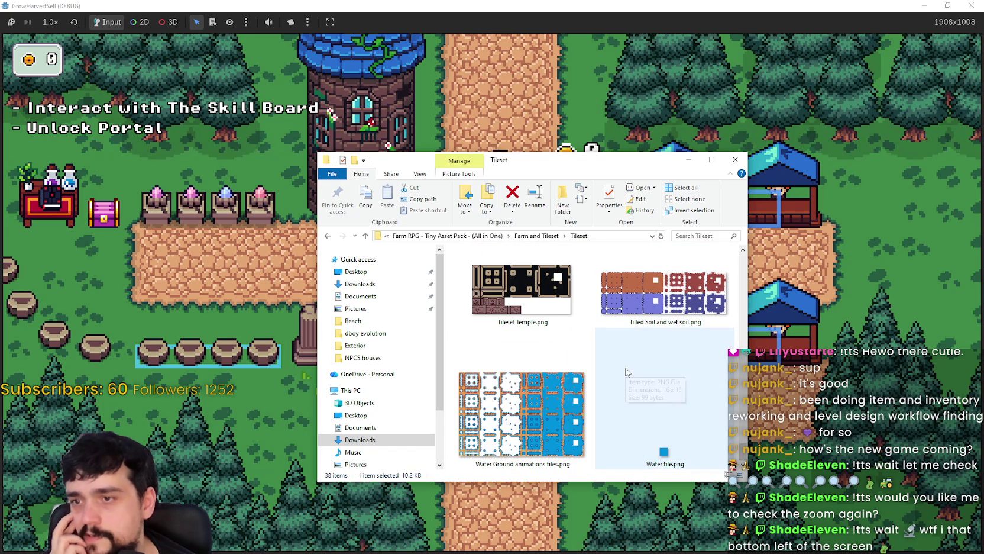
mouse_move(628, 372)
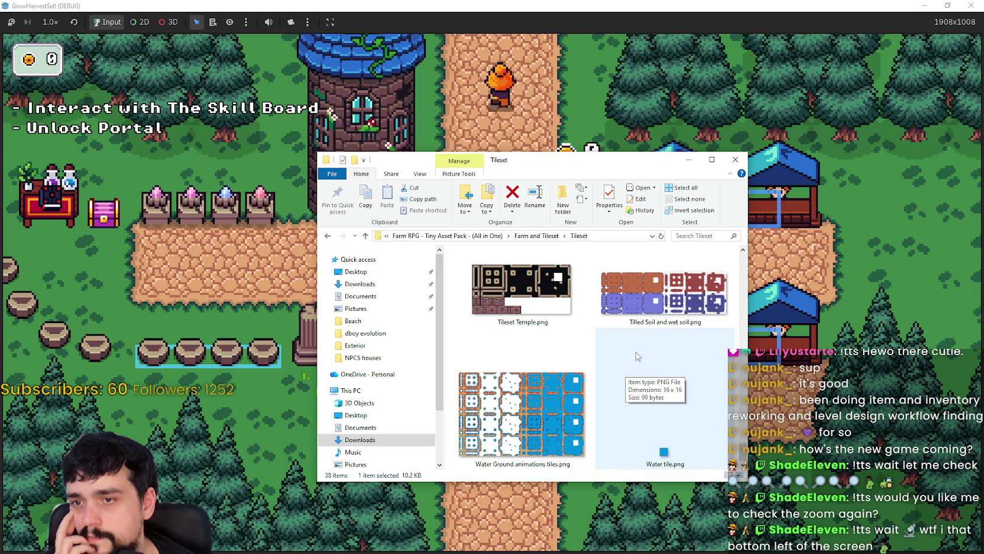
left_click(550, 236)
Step: Go up to the asset pack's root folder and open Exterior
scroll(746, 323, "up", 1, "ctrl")
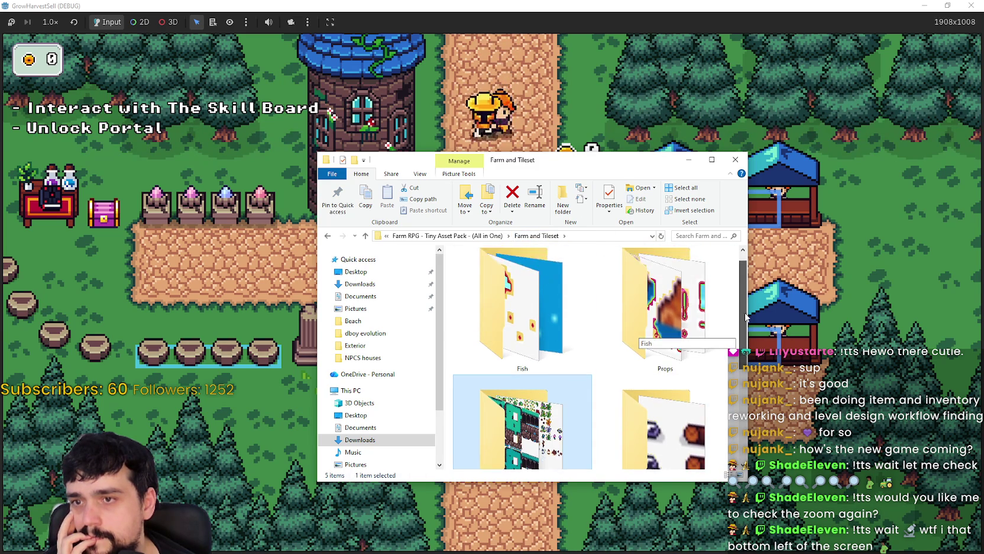
scroll(733, 316, "down", 2)
scroll(715, 307, "up", 3)
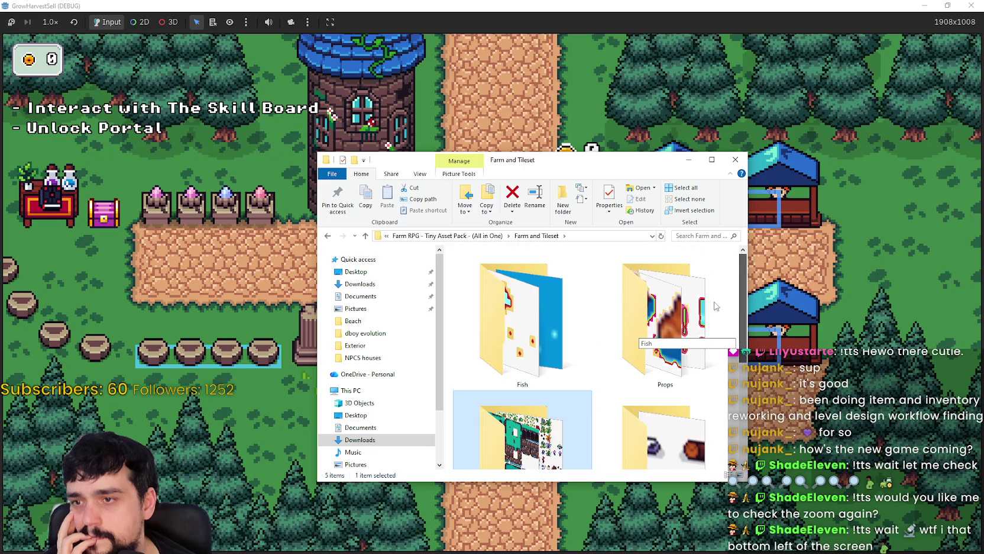
left_click(501, 237)
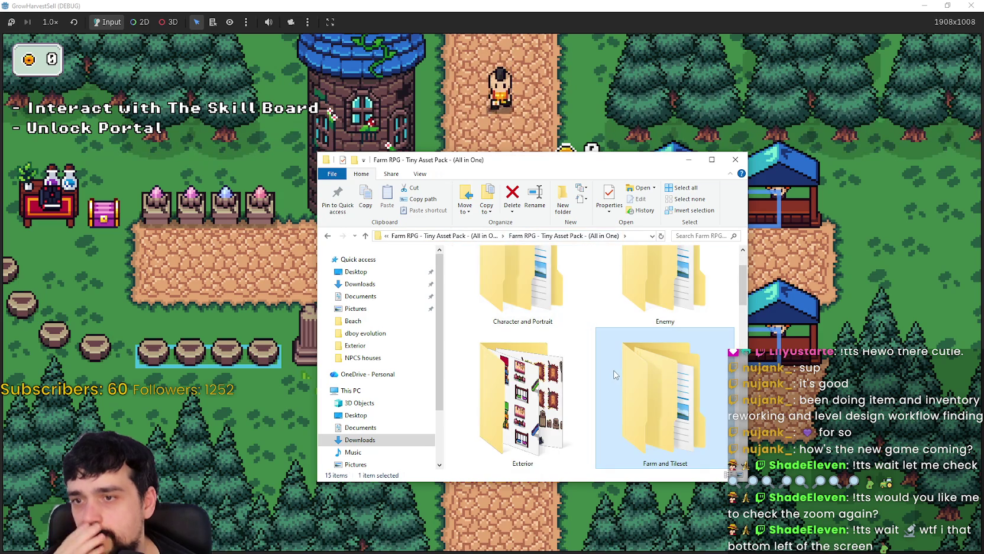
scroll(627, 373, "down", 2)
scroll(668, 381, "down", 2)
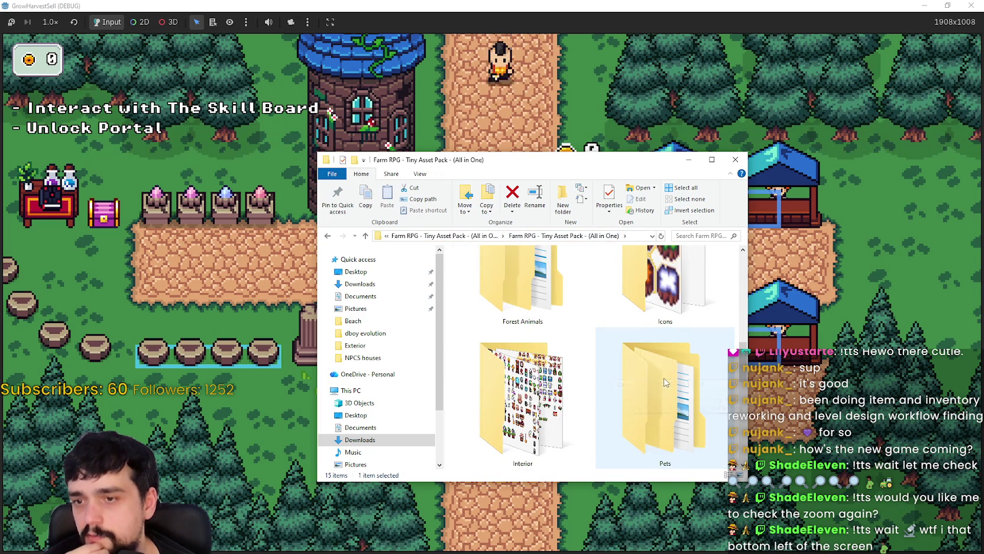
scroll(664, 384, "up", 4)
double_click(582, 378)
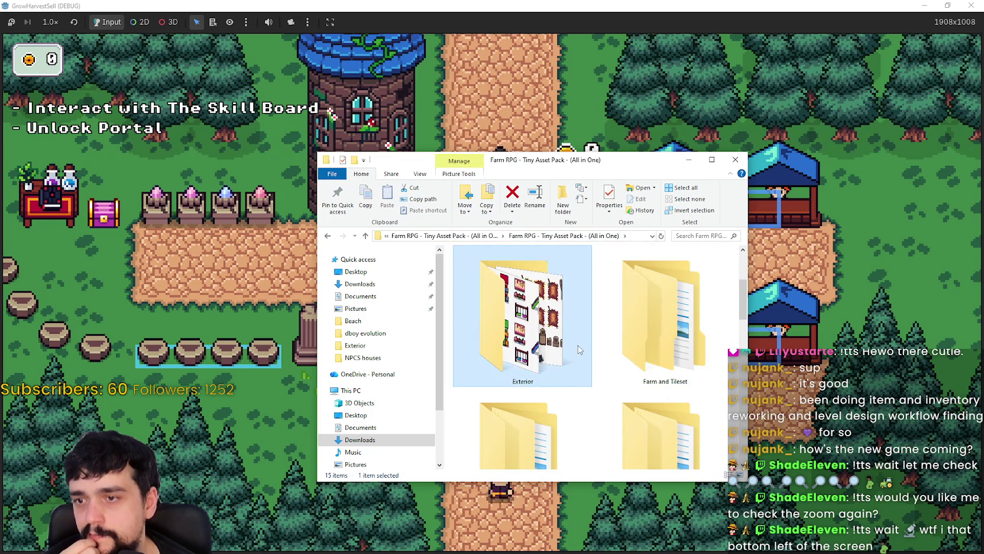
Step: Scroll down the Exterior folder and select Road.png
scroll(594, 411, "down", 5)
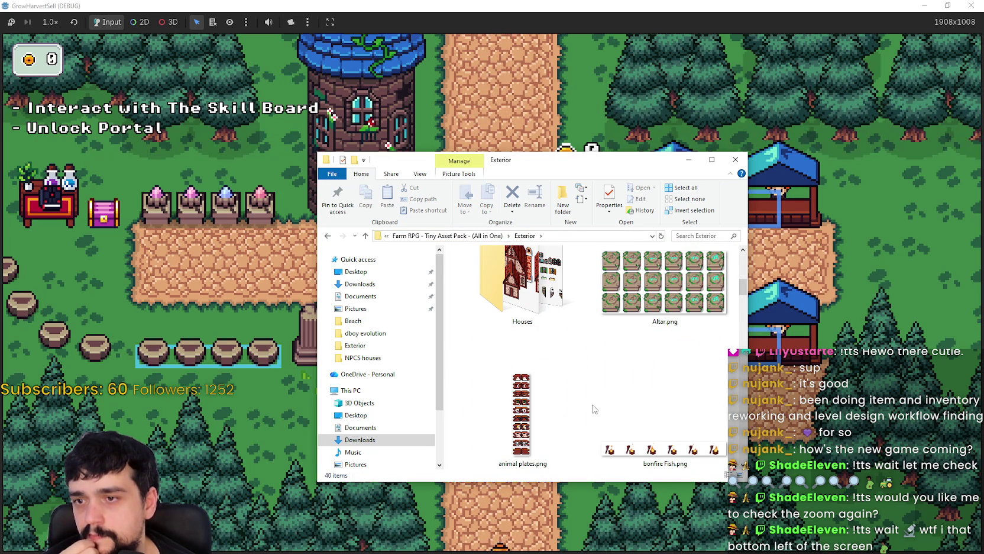
scroll(594, 408, "down", 5)
scroll(592, 405, "down", 6)
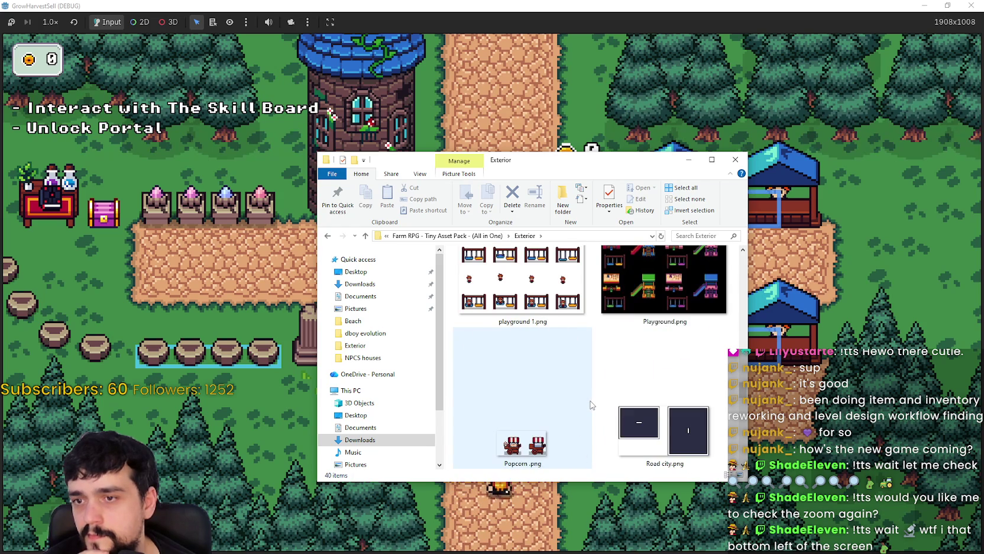
scroll(590, 404, "down", 4)
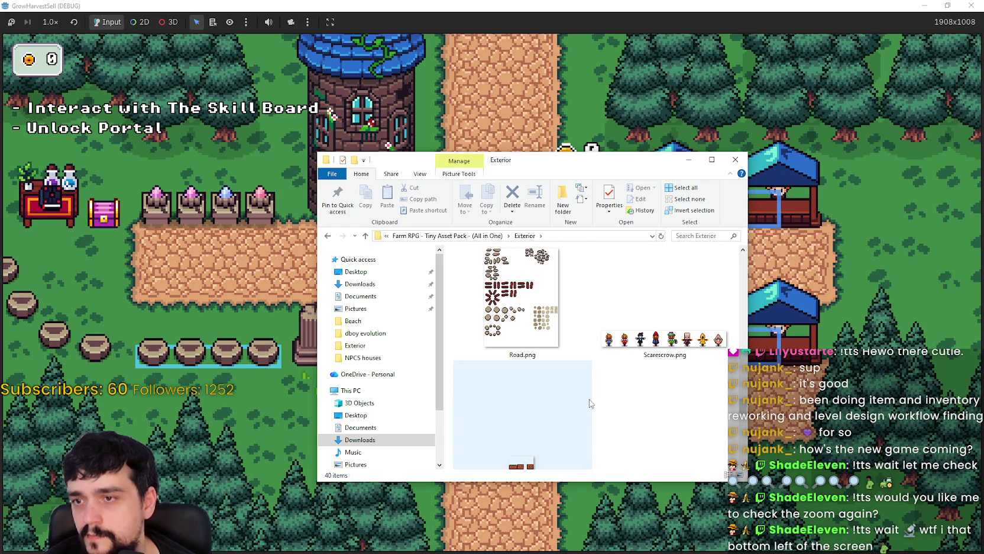
left_click(503, 283)
Step: Open Road.png in Aseprite and pan across its road pieces
double_click(539, 294)
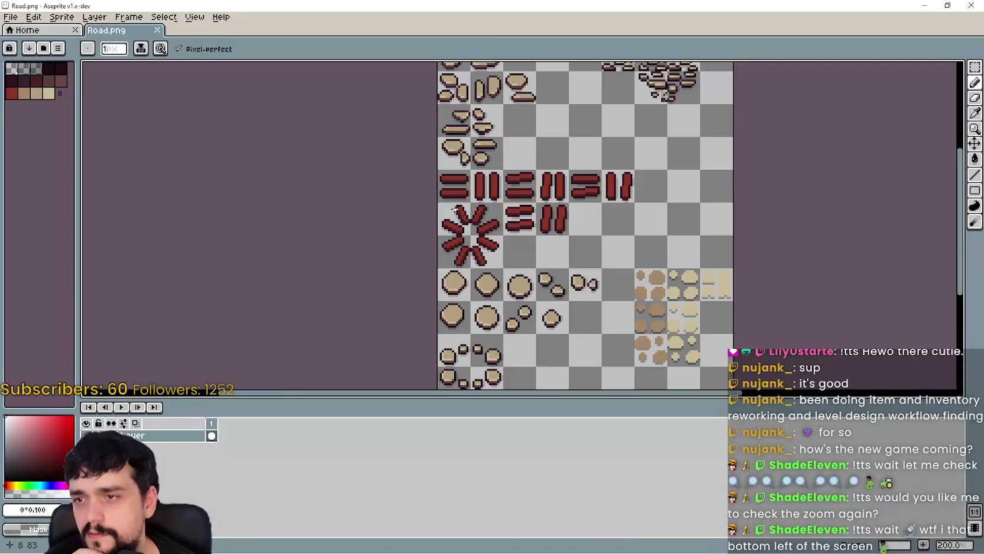
scroll(530, 140, "down", 2)
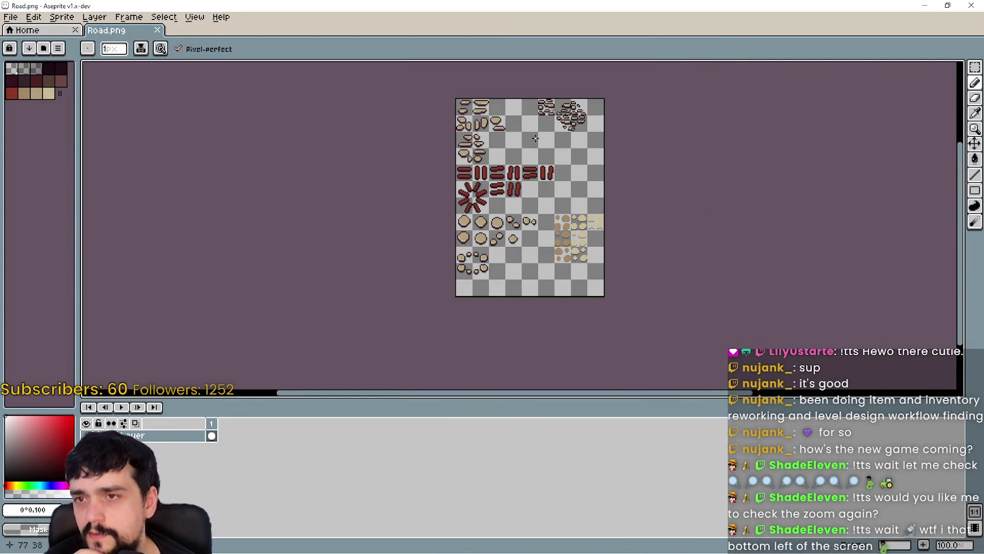
left_click_drag(539, 144, 558, 201)
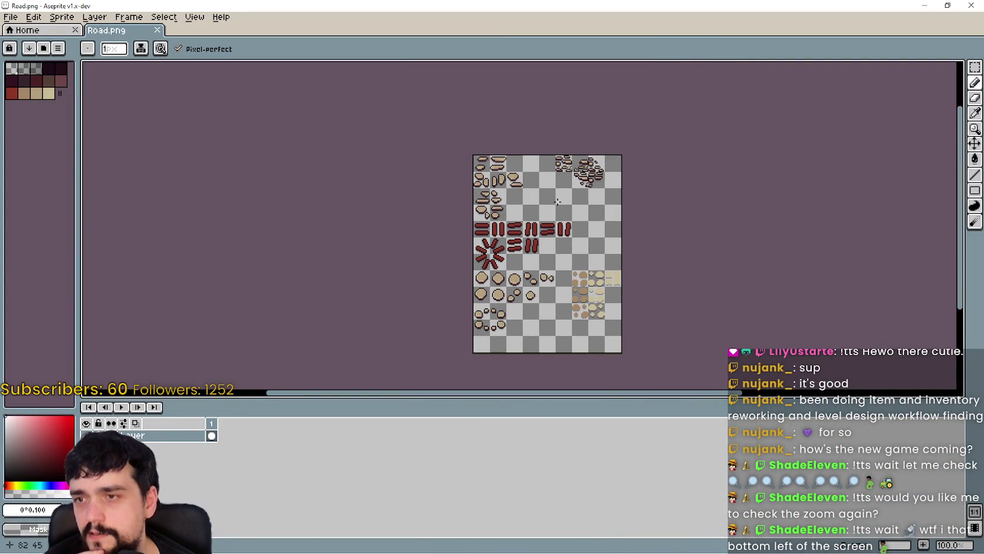
scroll(556, 202, "up", 1)
scroll(554, 204, "down", 1)
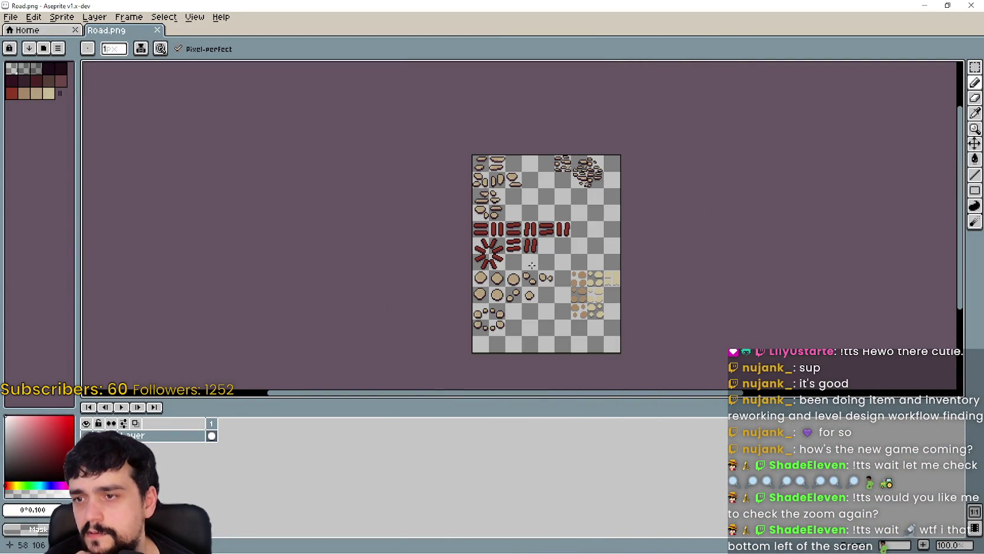
scroll(521, 166, "up", 1)
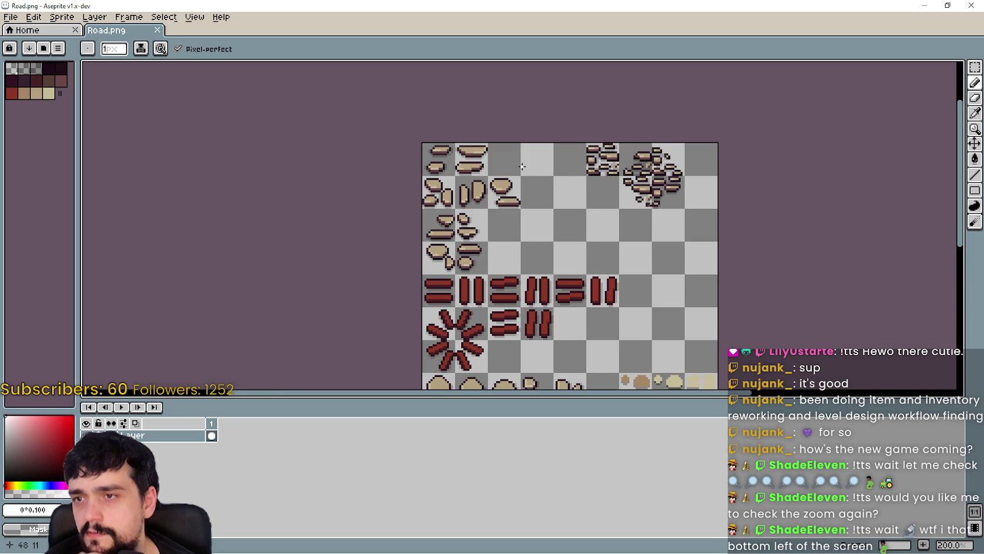
left_click_drag(579, 163, 585, 82)
mouse_move(573, 213)
left_mouse_down()
mouse_move(622, 142)
mouse_move(581, 292)
left_mouse_up()
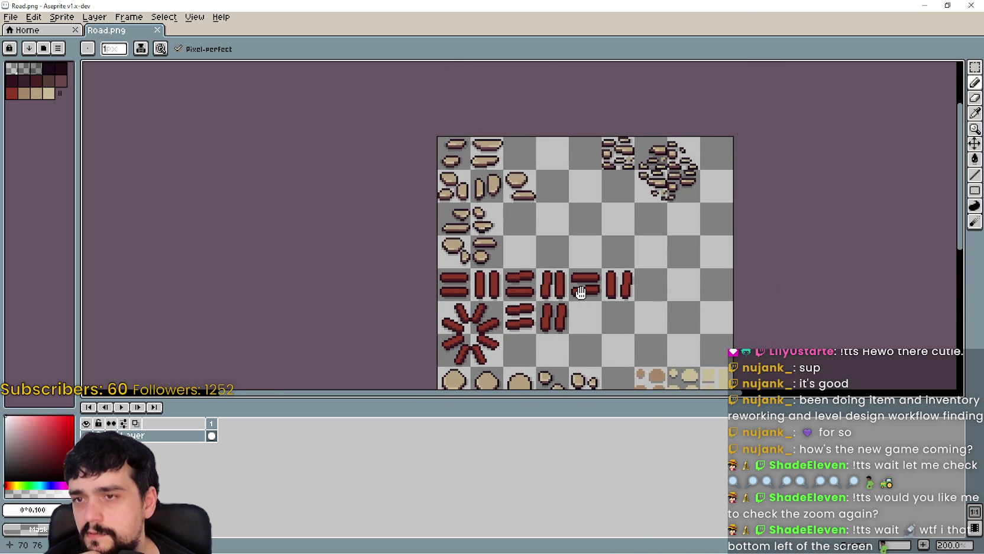
Step: Shrink the Aseprite window, view the lower pebble rows, then return to the game
left_click(947, 5)
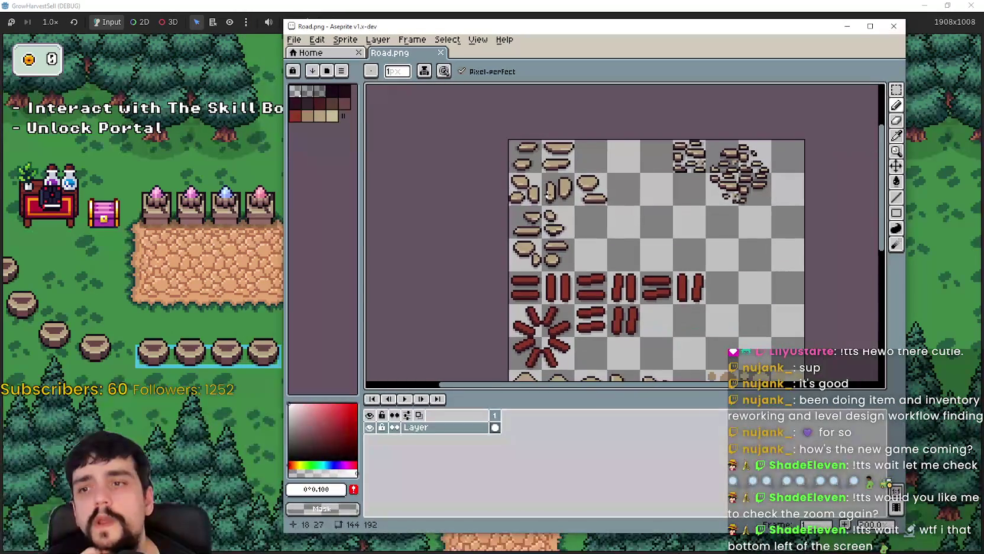
left_click_drag(597, 30, 552, 58)
mouse_move(609, 279)
left_mouse_down()
mouse_move(608, 110)
mouse_move(611, 222)
mouse_move(586, 268)
mouse_move(554, 111)
left_mouse_up()
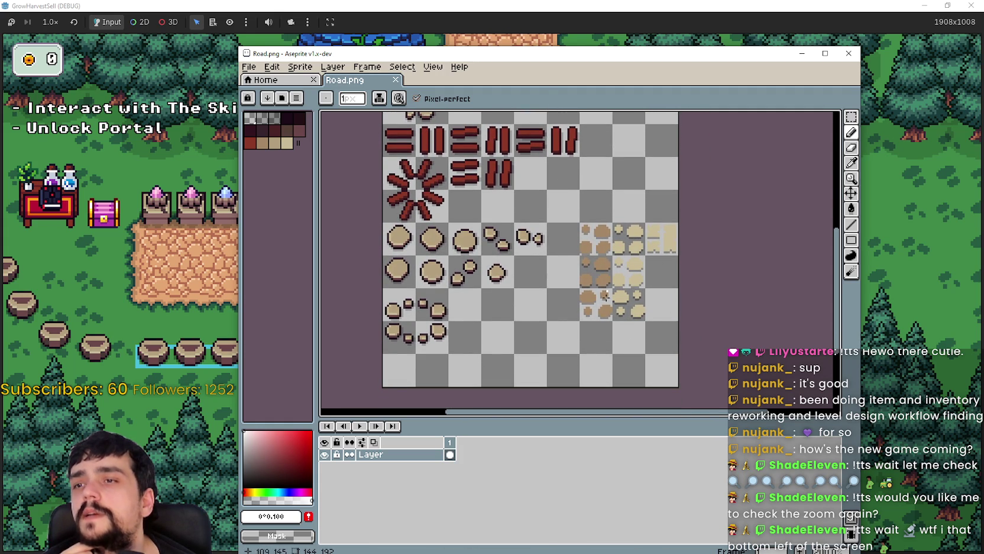
key("alt+Tab")
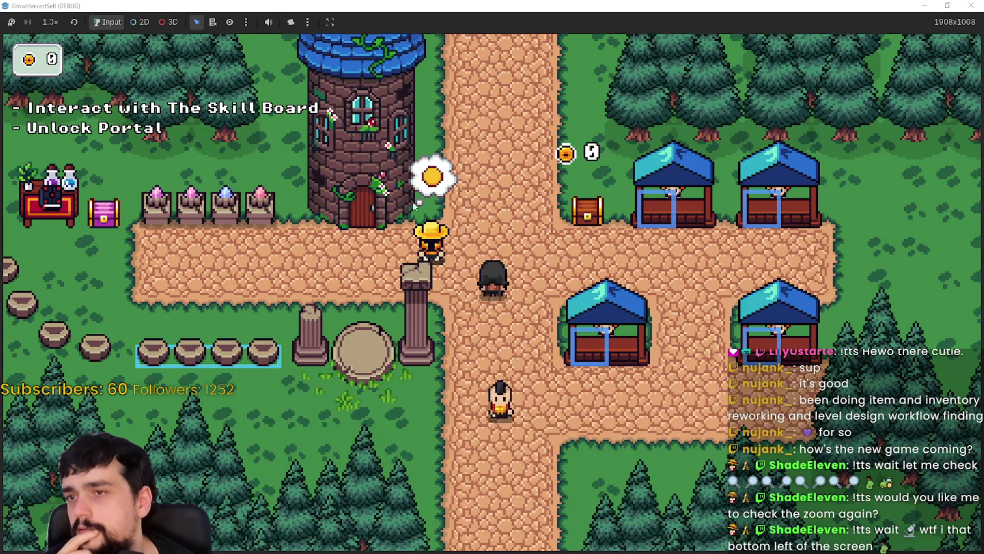
Step: Walk the player character down the road in the running game
key("s")
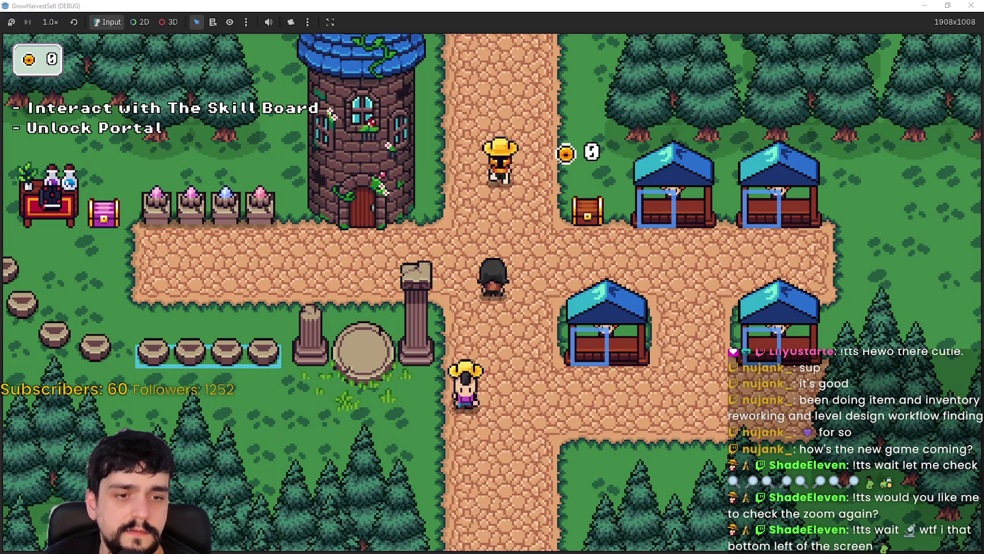
key("alt+Tab")
key("alt+Tab")
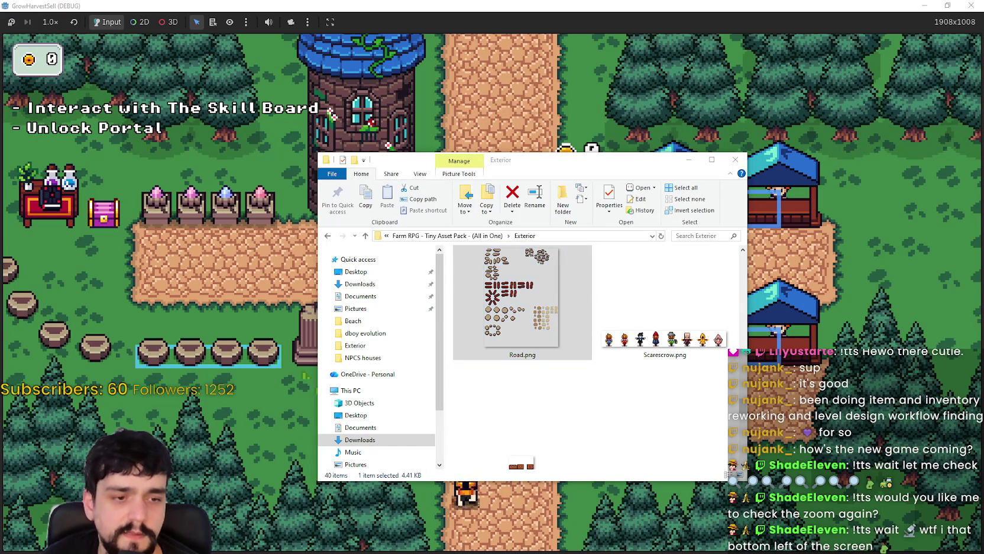
key("s")
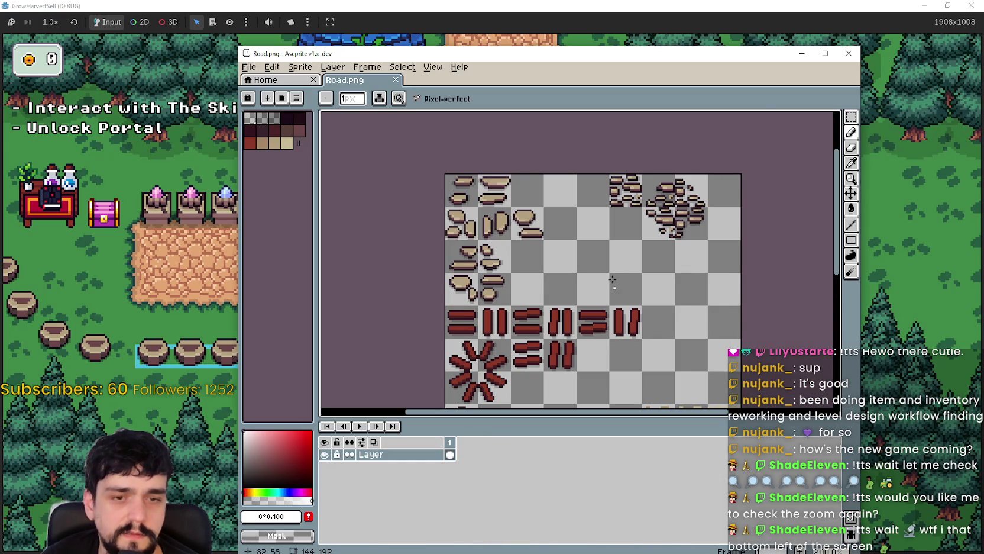
Step: Put Aseprite away and select Barn tileset.png in Farm and Tileset › Tileset
left_click(802, 54)
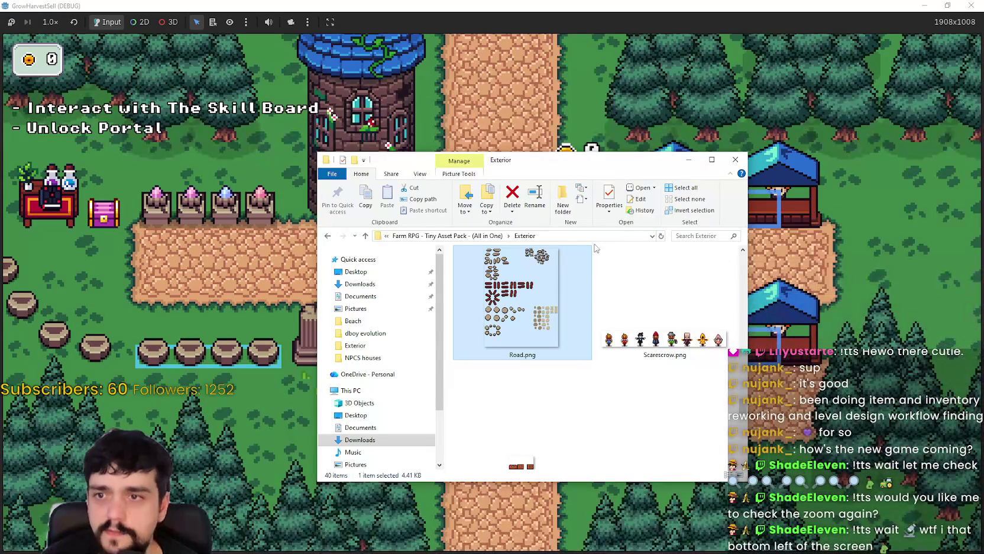
left_click(492, 236)
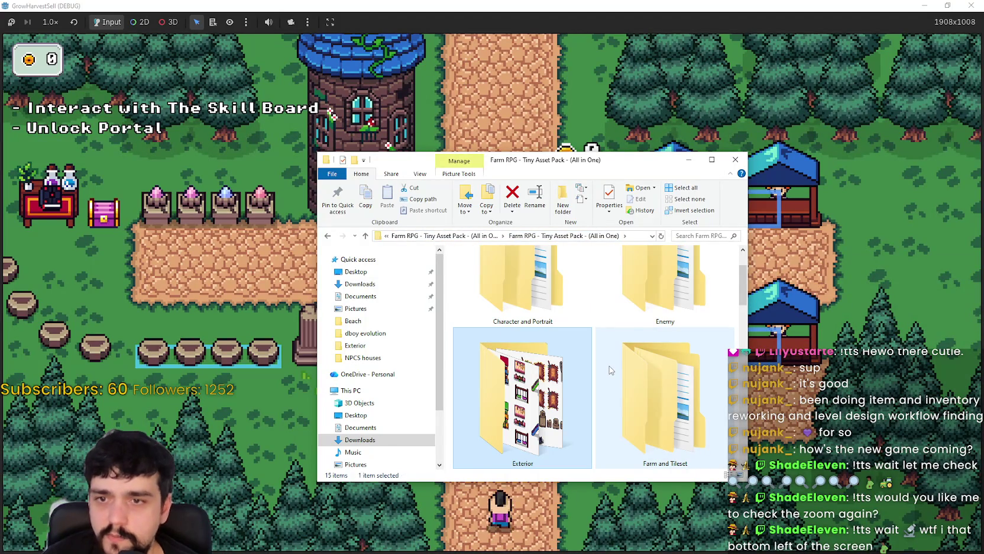
double_click(646, 394)
left_click(553, 367)
double_click(554, 367)
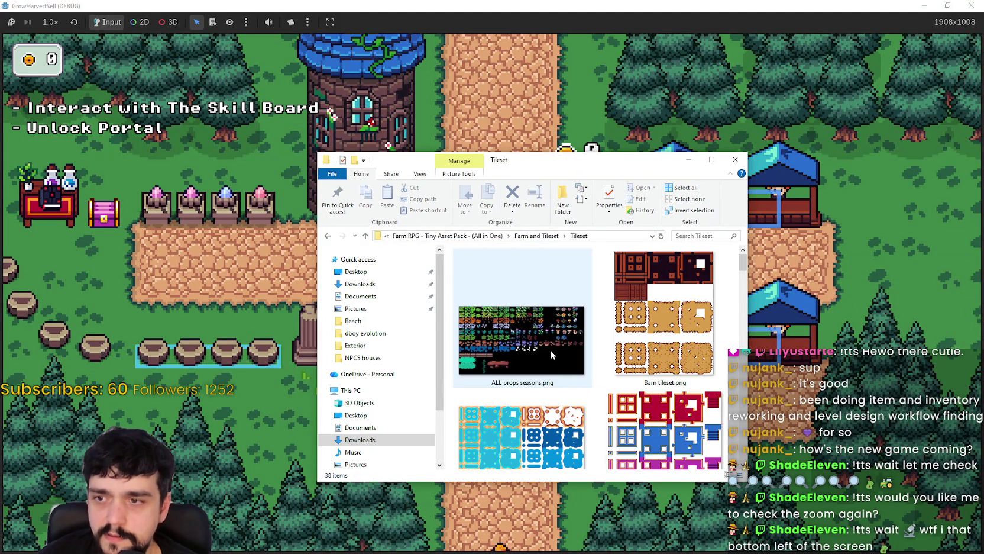
left_click(681, 341)
Step: Open Barn tileset.png in Aseprite, pan over its barn and sand tiles, then close it
double_click(681, 340)
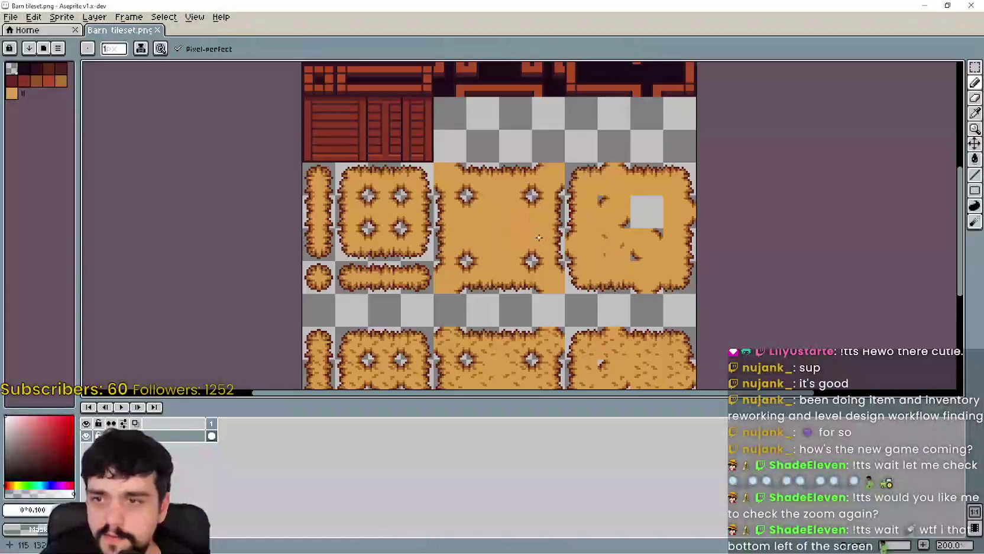
left_click_drag(549, 228, 574, 202)
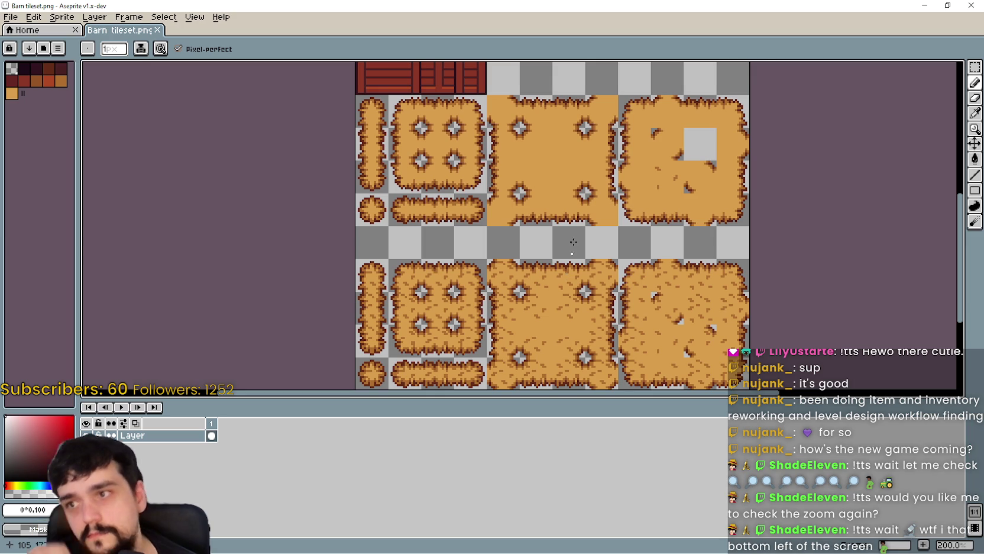
scroll(568, 262, "up", 2)
scroll(572, 174, "down", 2)
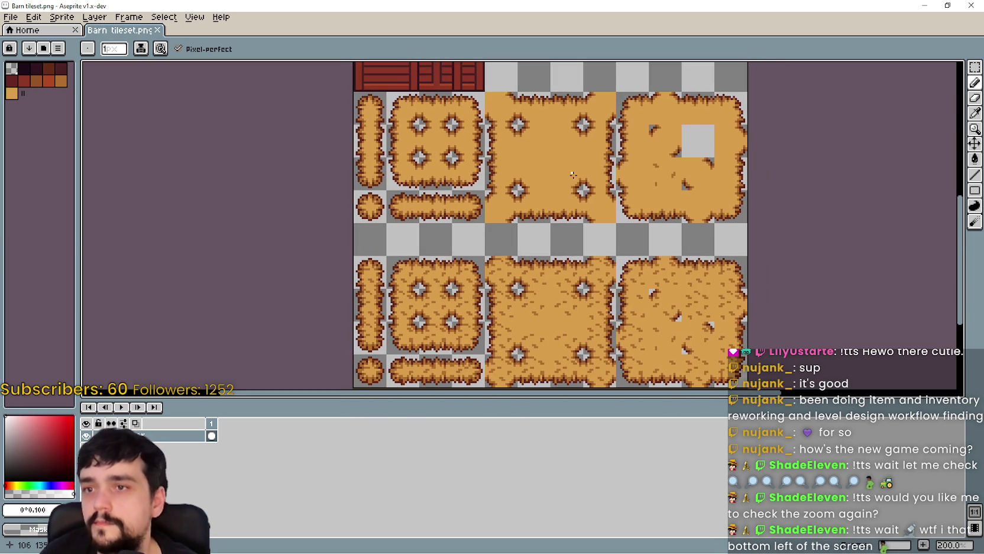
left_click(962, 7)
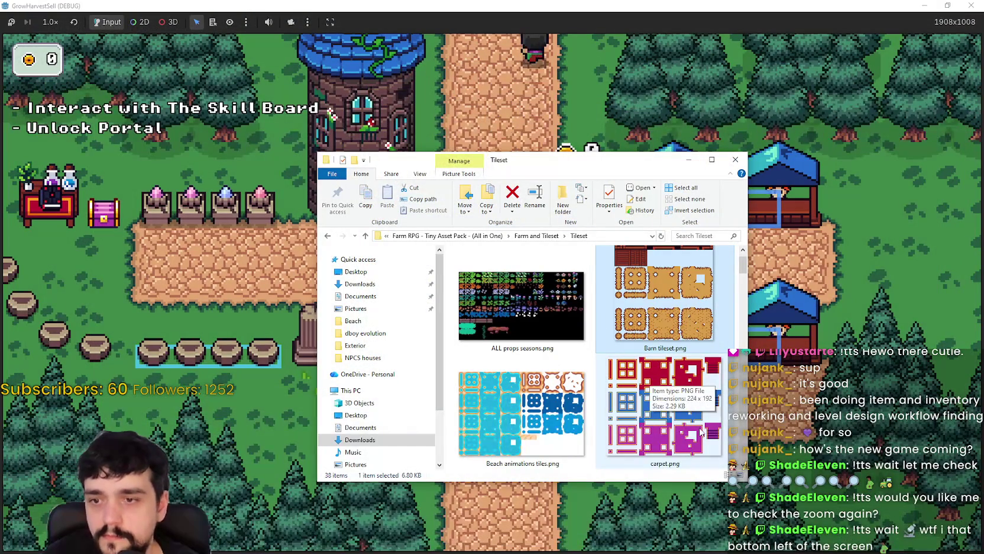
Step: Scroll the Tileset thumbnails down and select the Grass Cliff Spring tileset
mouse_move(741, 267)
left_mouse_down()
mouse_move(750, 286)
mouse_move(739, 352)
left_mouse_up()
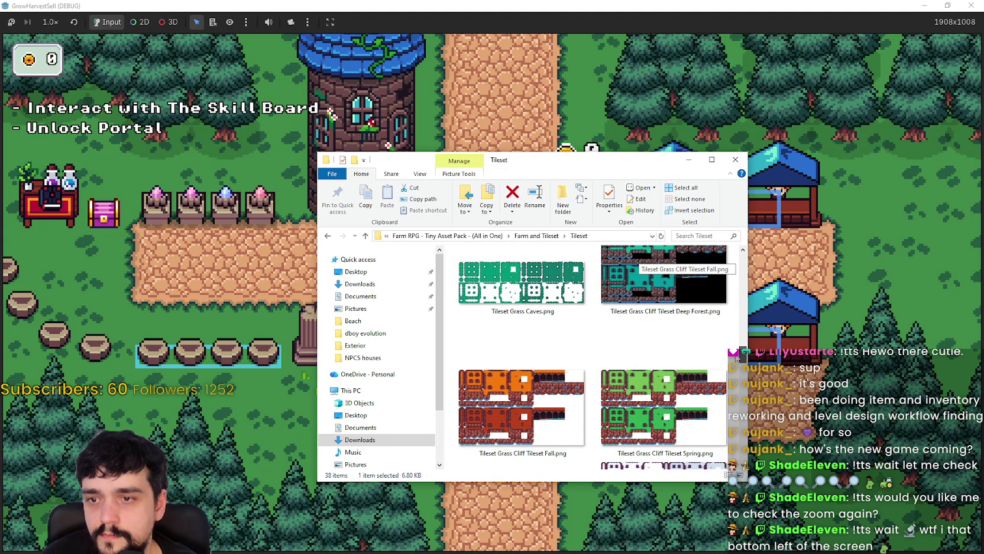
left_click_drag(740, 354, 739, 357)
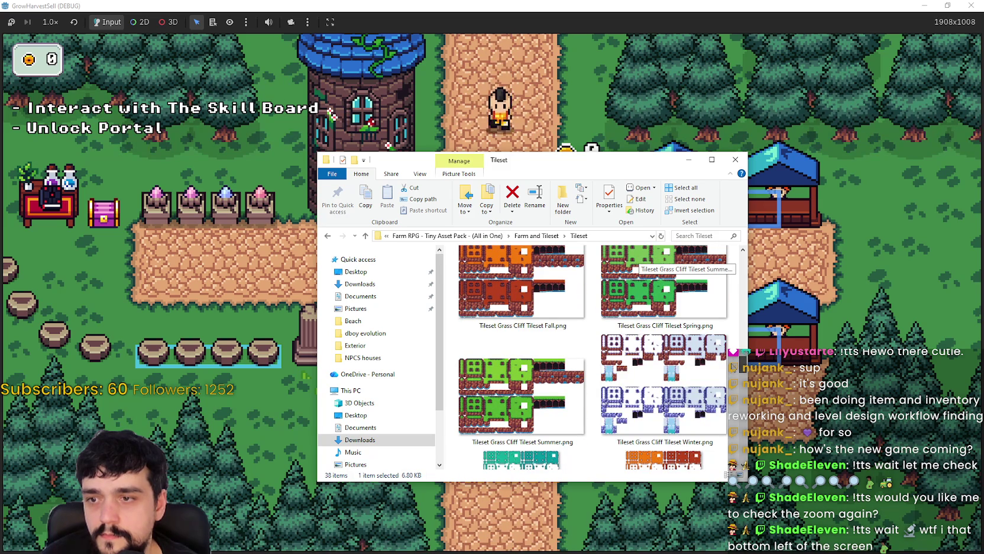
scroll(639, 260, "up", 1)
left_click(639, 261)
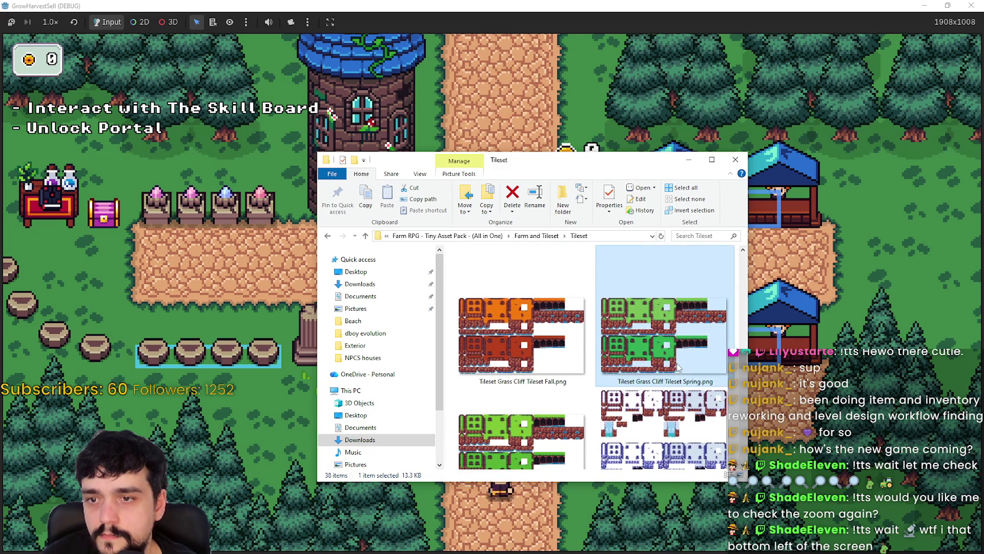
double_click(679, 368)
scroll(423, 271, "up", 1)
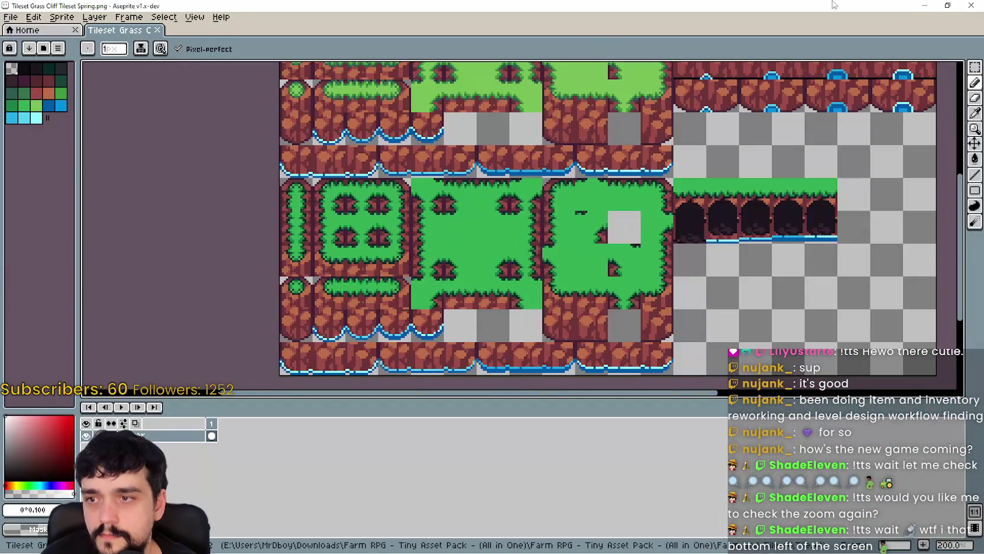
left_click(947, 6)
scroll(585, 213, "up", 1)
scroll(709, 239, "right", 3)
mouse_move(692, 30)
left_mouse_down()
mouse_move(585, 72)
mouse_move(384, 103)
mouse_move(787, 102)
mouse_move(448, 148)
mouse_move(346, 269)
mouse_move(395, 96)
mouse_move(365, 194)
left_mouse_up()
scroll(332, 319, "down", 3)
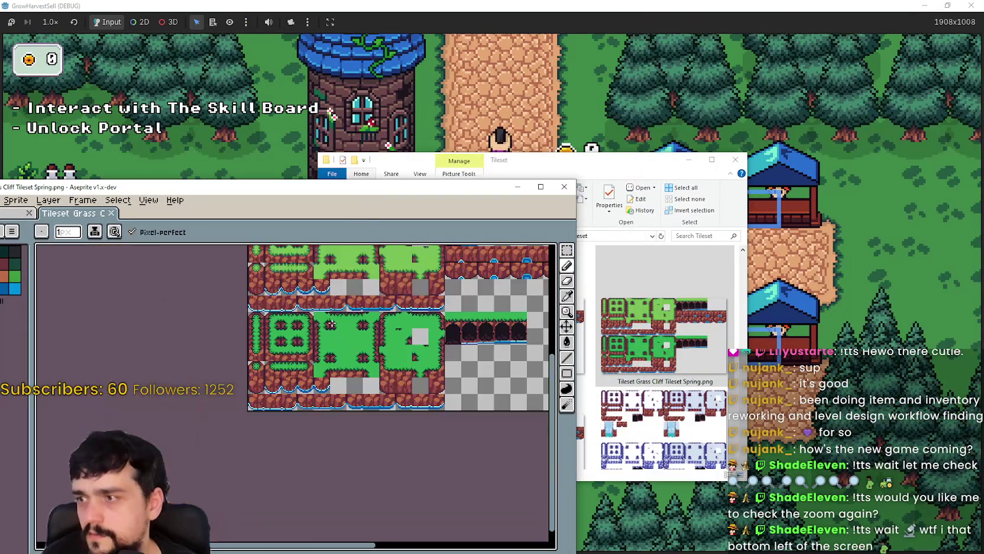
scroll(358, 325, "up", 2)
scroll(374, 323, "down", 1)
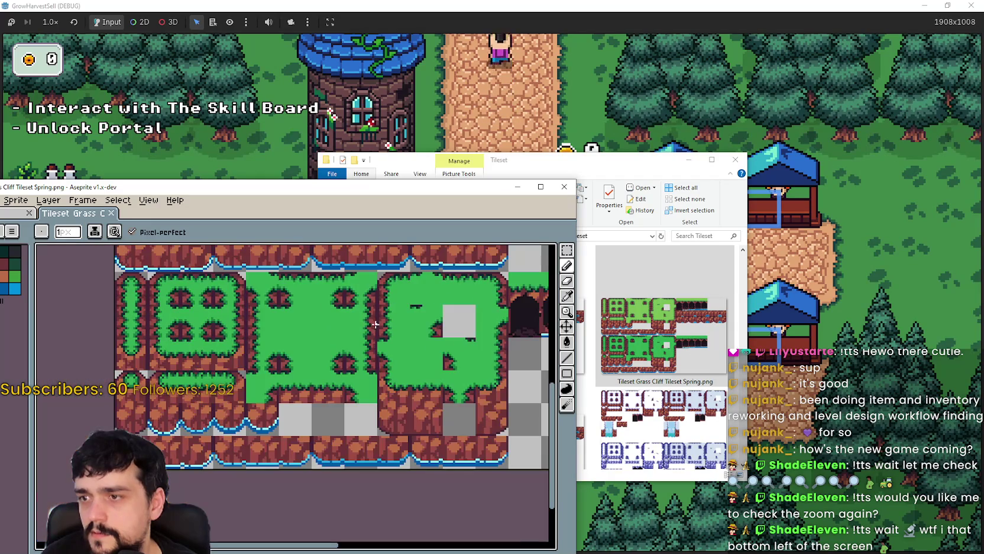
scroll(370, 332, "down", 2)
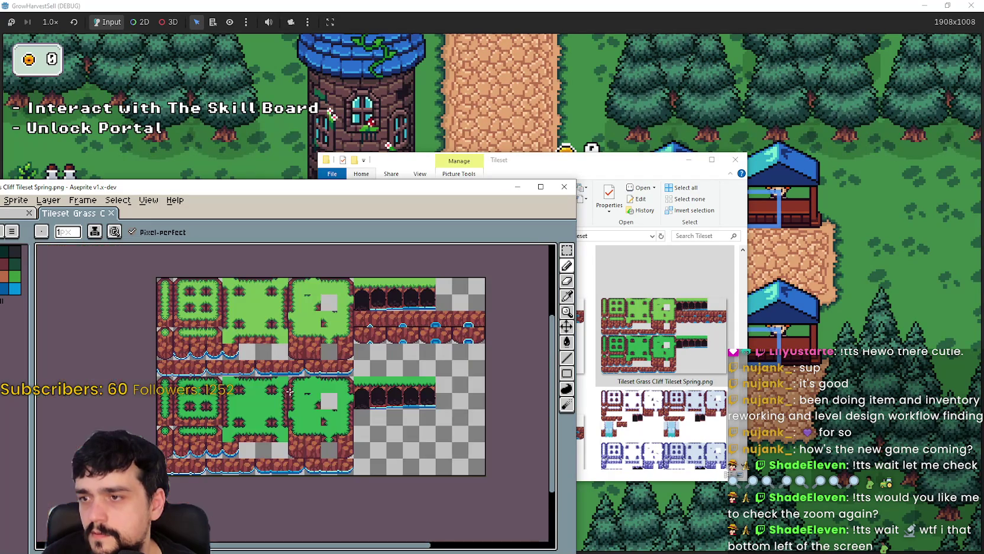
mouse_move(340, 335)
left_mouse_down()
mouse_move(371, 331)
mouse_move(411, 301)
mouse_move(403, 356)
left_mouse_up()
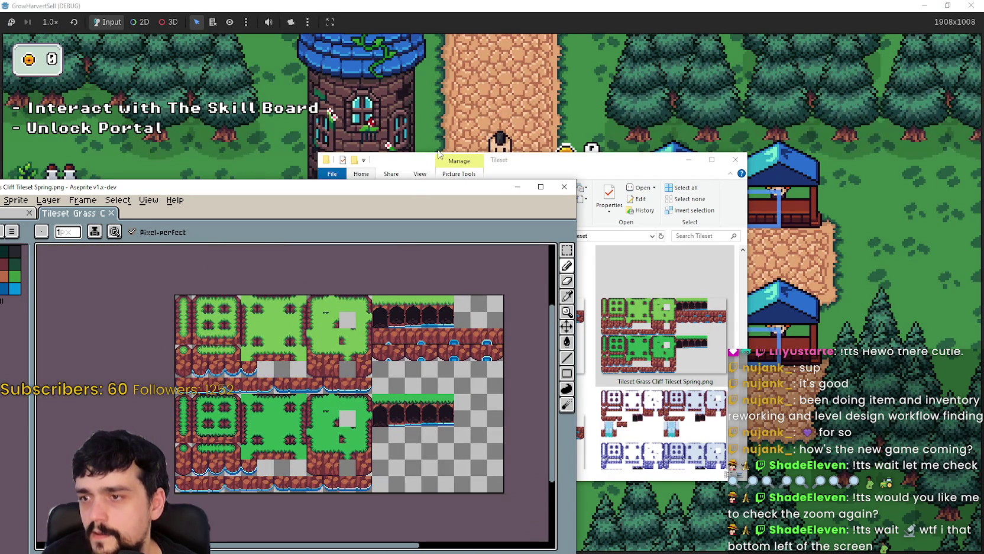
left_click_drag(415, 194, 741, 87)
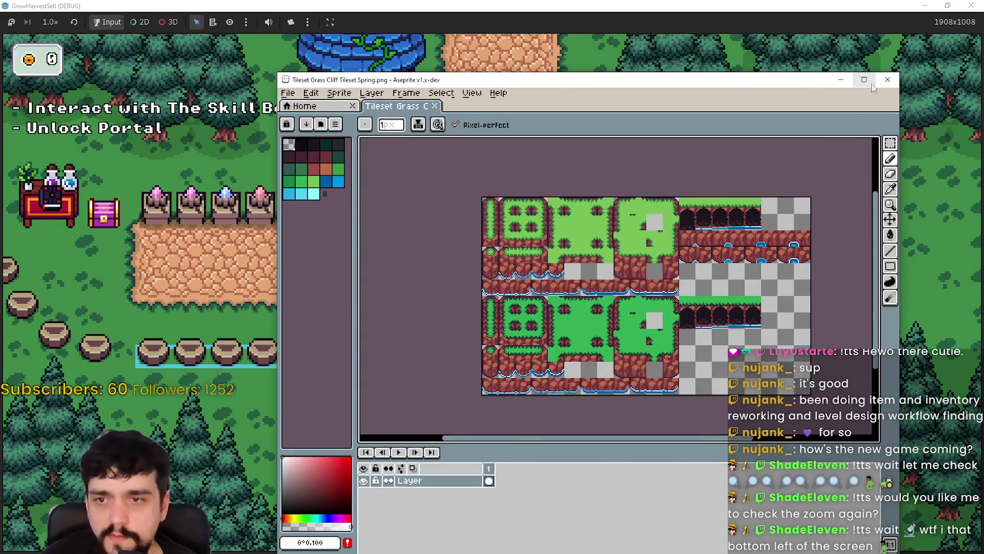
left_click(879, 86)
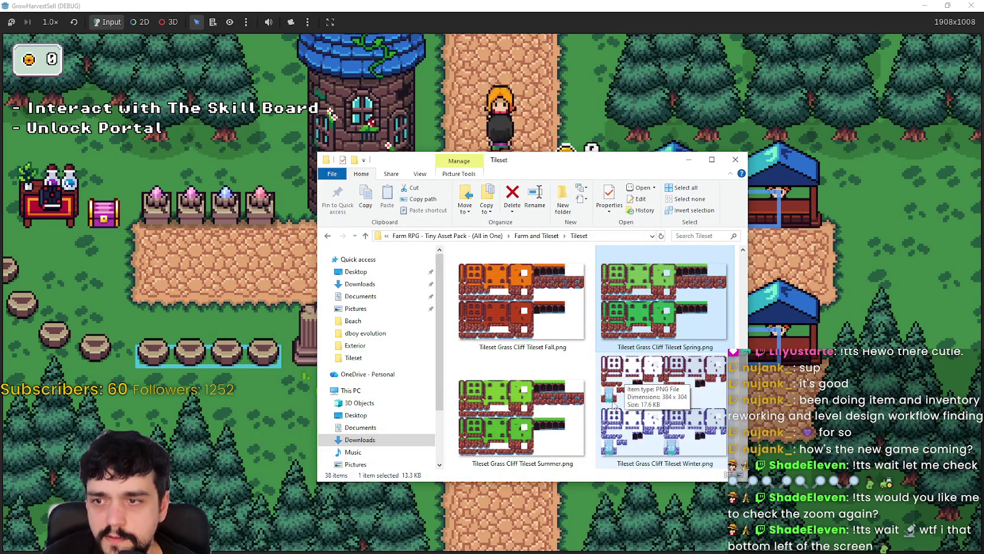
Step: Browse the Grass tilesets and open Tileset Grass Spring.png in Aseprite
scroll(613, 407, "down", 3)
double_click(501, 371)
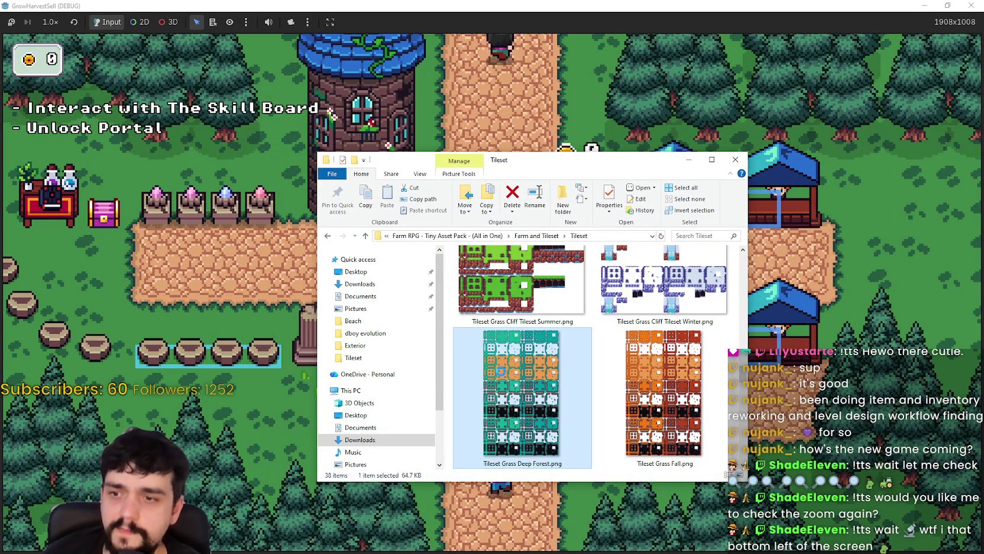
scroll(503, 371, "down", 1)
left_click(670, 285)
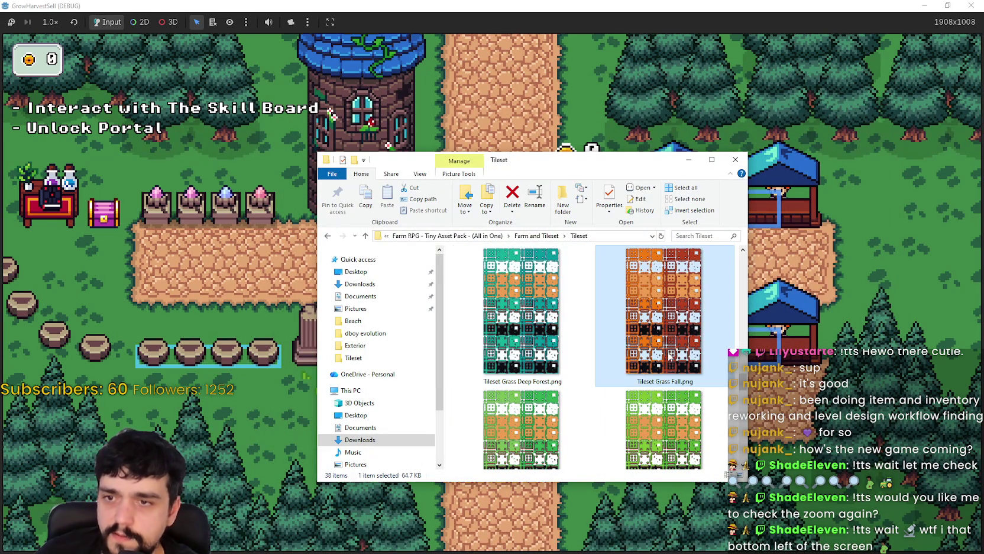
left_click(583, 364)
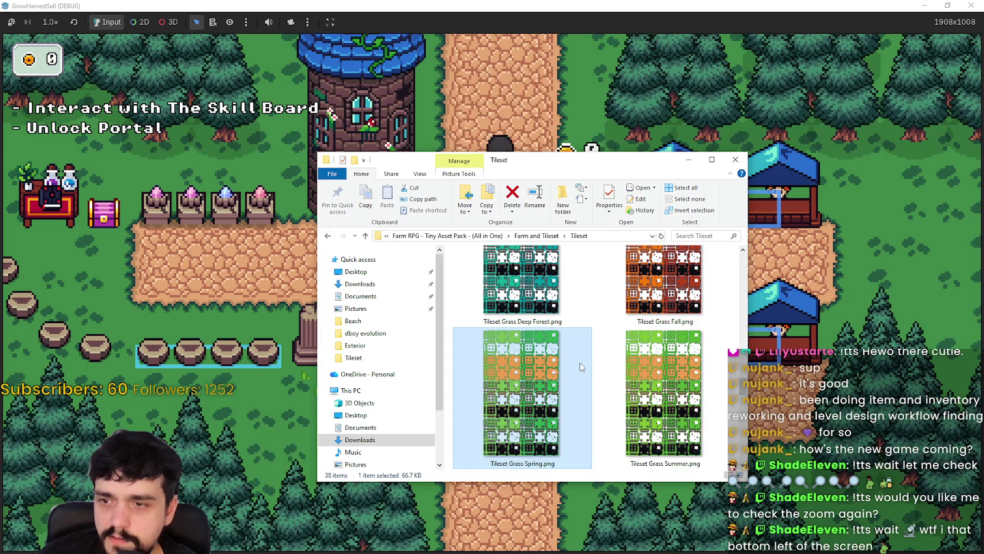
scroll(644, 382, "down", 1)
scroll(639, 378, "up", 1)
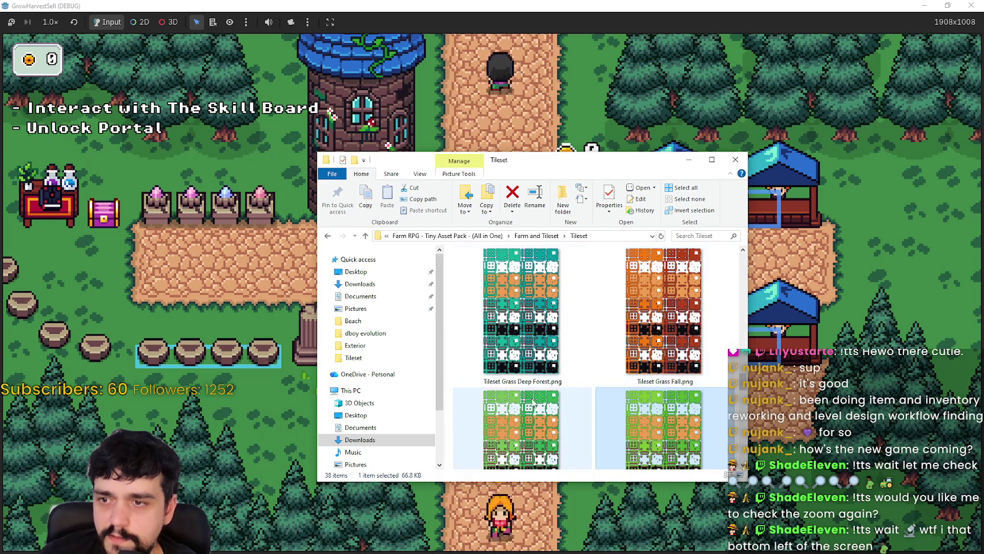
double_click(531, 410)
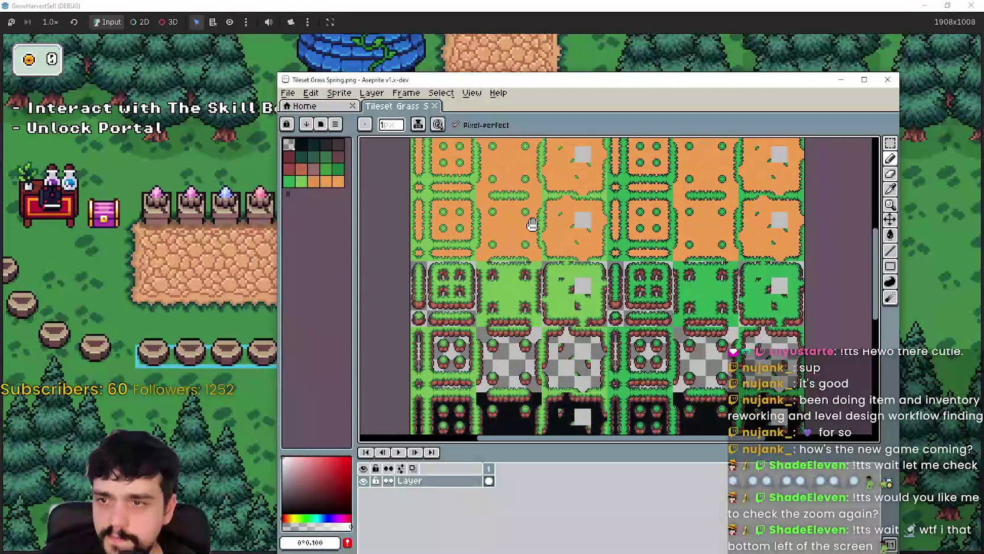
Step: Pan over the checker, orange sand and lower rows, then leave Aseprite
mouse_move(543, 161)
left_mouse_down()
mouse_move(539, 88)
mouse_move(506, 262)
mouse_move(508, 391)
mouse_move(430, 213)
mouse_move(420, 302)
left_mouse_up()
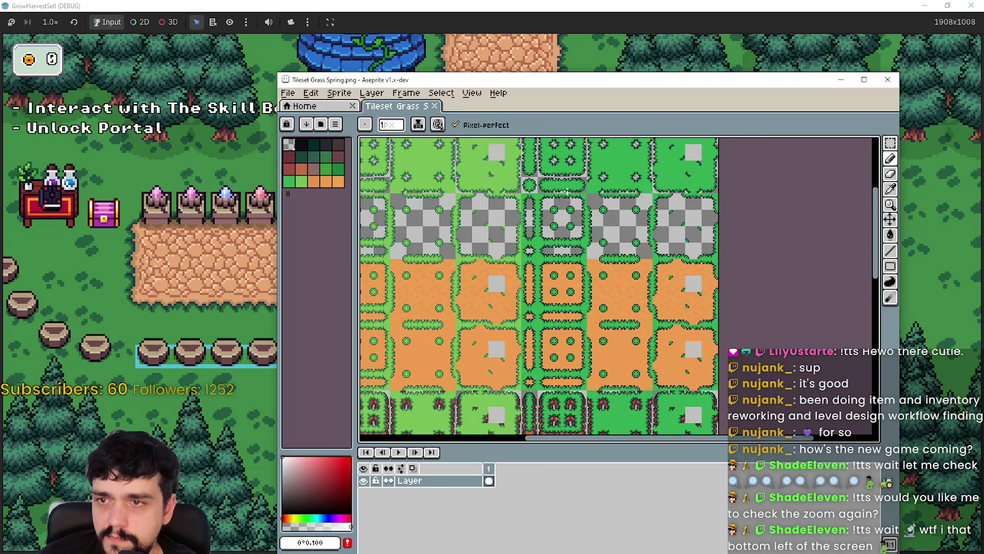
left_click_drag(646, 366, 582, 271)
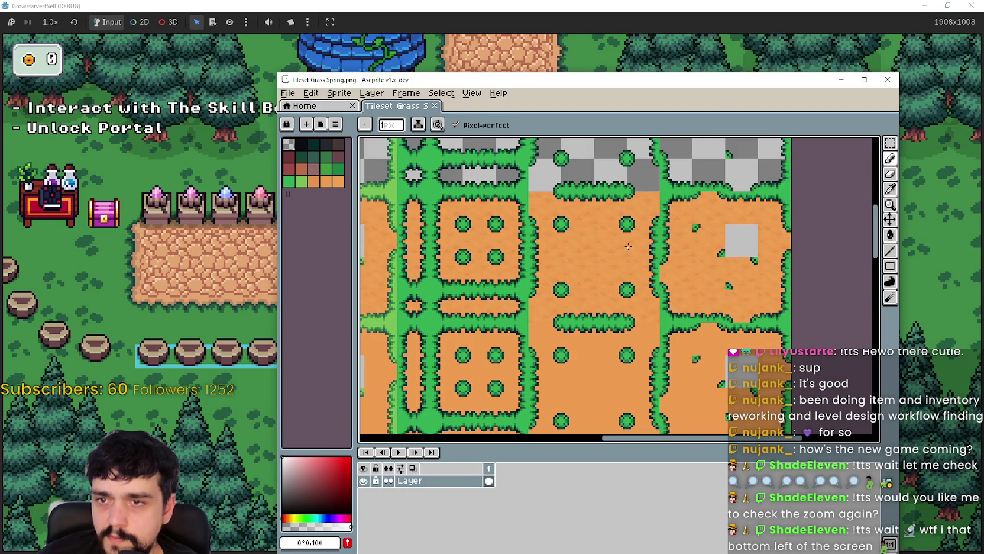
scroll(596, 236, "up", 1)
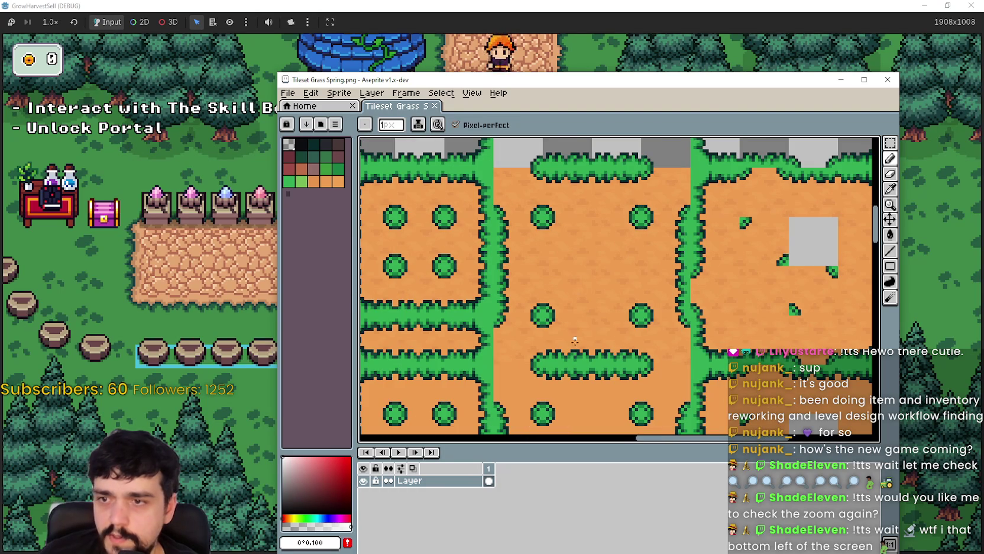
scroll(576, 325, "down", 4)
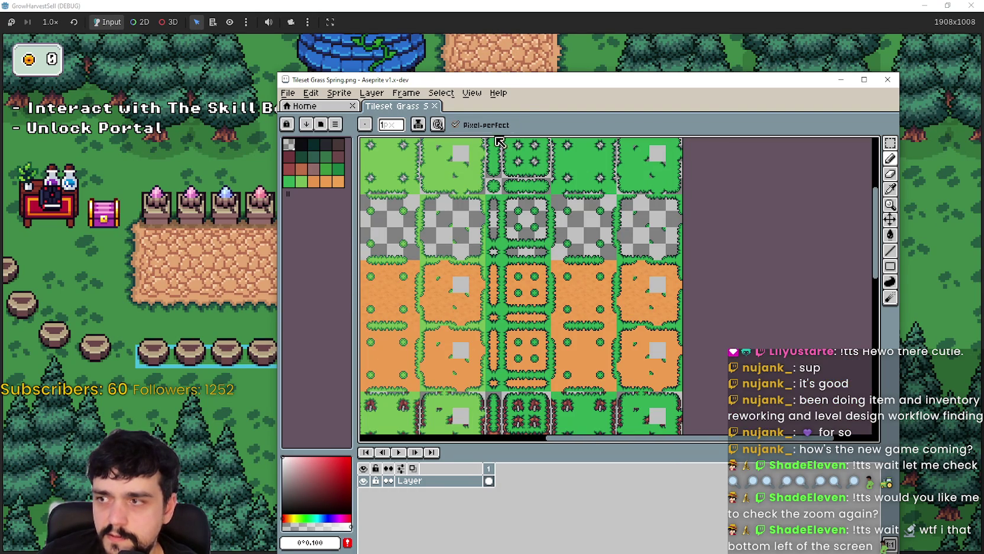
mouse_move(539, 85)
left_mouse_down()
mouse_move(502, 415)
mouse_move(512, 115)
left_mouse_up()
mouse_move(548, 349)
left_mouse_down()
mouse_move(661, 317)
mouse_move(621, 274)
left_mouse_up()
scroll(661, 317, "up", 3)
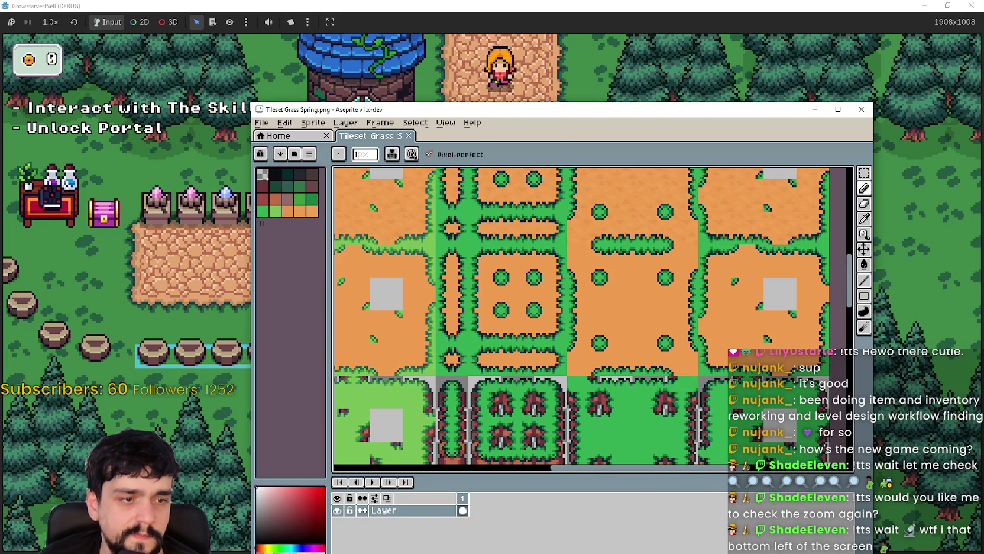
key("alt+Tab")
key("alt+Tab")
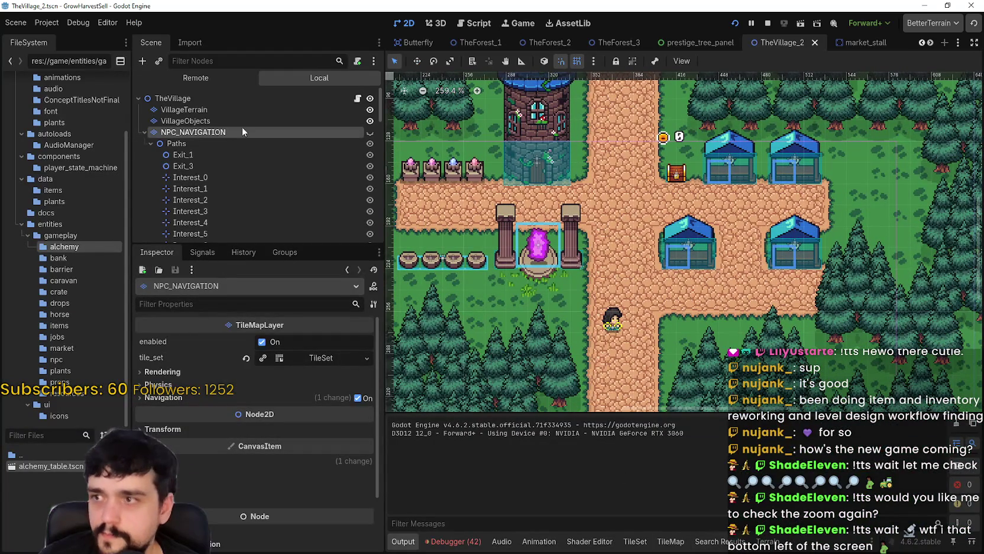
Step: Select the VillageTerrain layer and choose sand for terrain painting
left_click(185, 120)
key("Up")
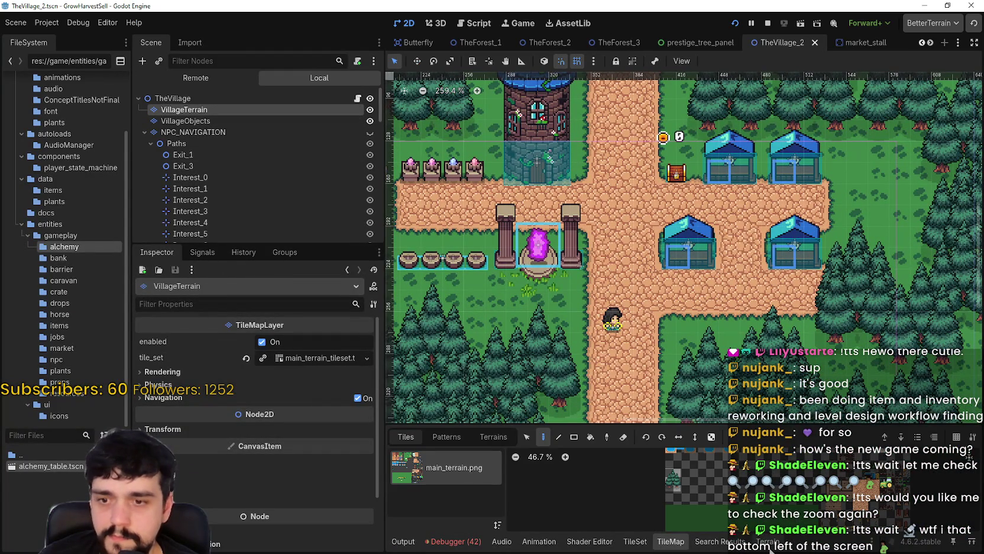
left_click(768, 541)
left_click(461, 381)
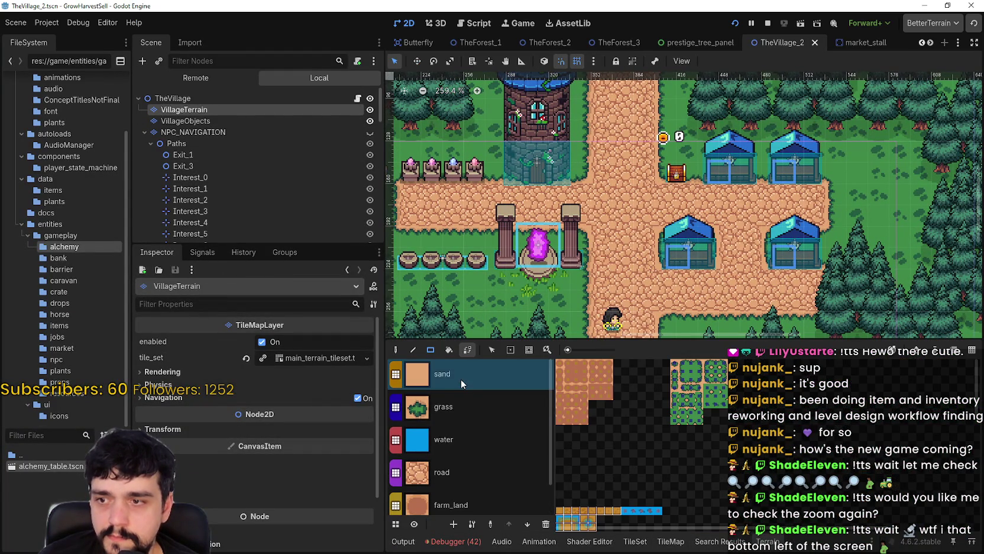
Step: Paint sand over the cobblestone below, between and above the houses
scroll(734, 268, "up", 1)
left_click(734, 265)
scroll(722, 264, "up", 1)
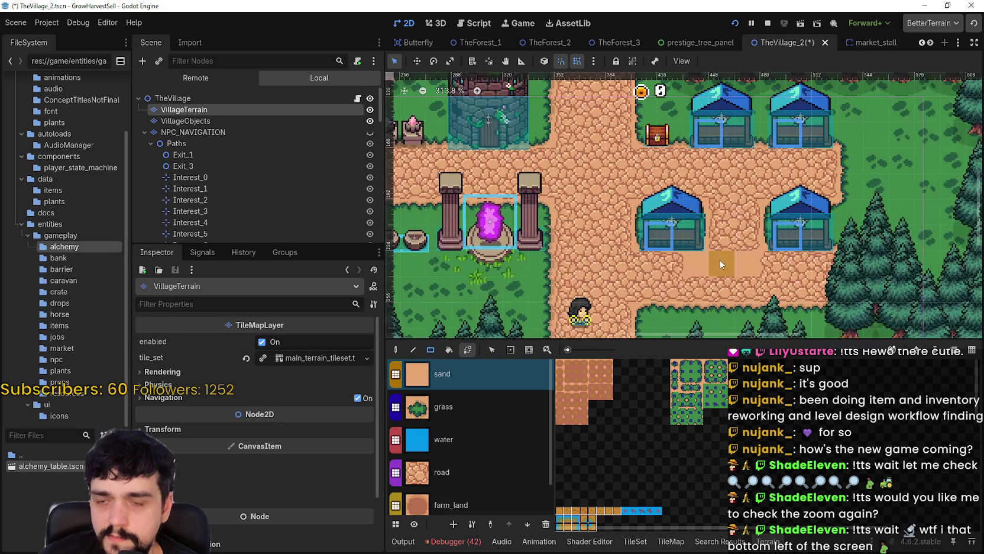
left_click_drag(648, 286, 792, 278)
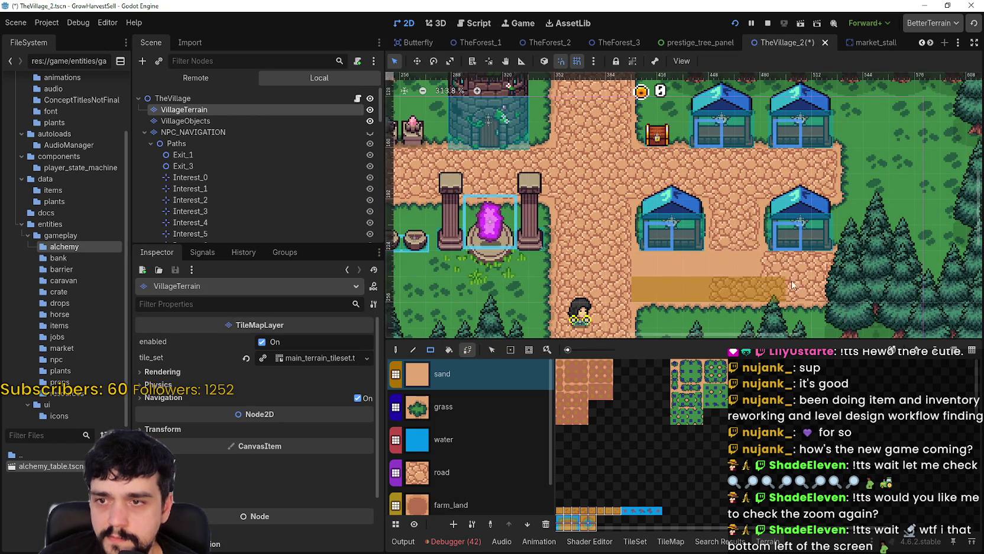
scroll(795, 277, "up", 1)
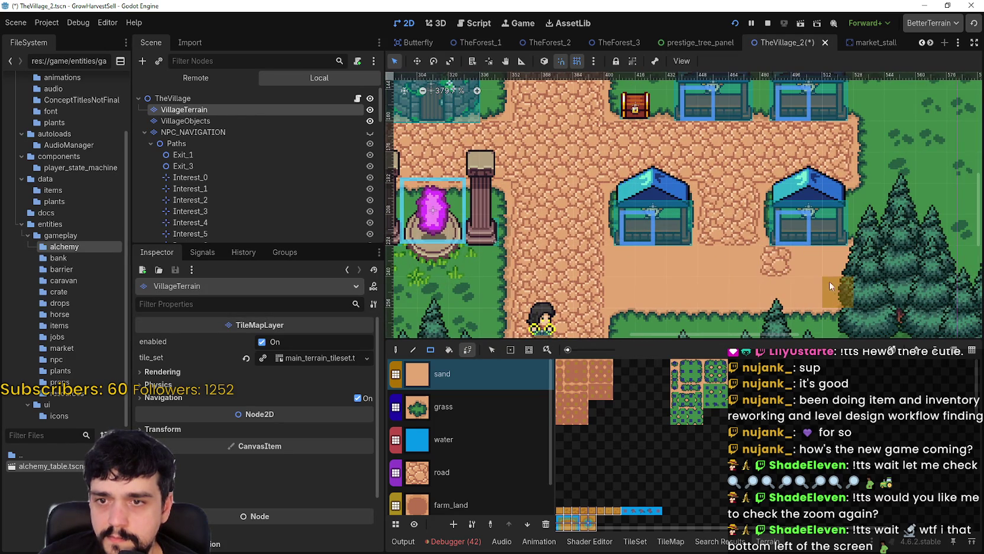
left_click_drag(727, 252, 736, 203)
scroll(780, 147, "down", 1)
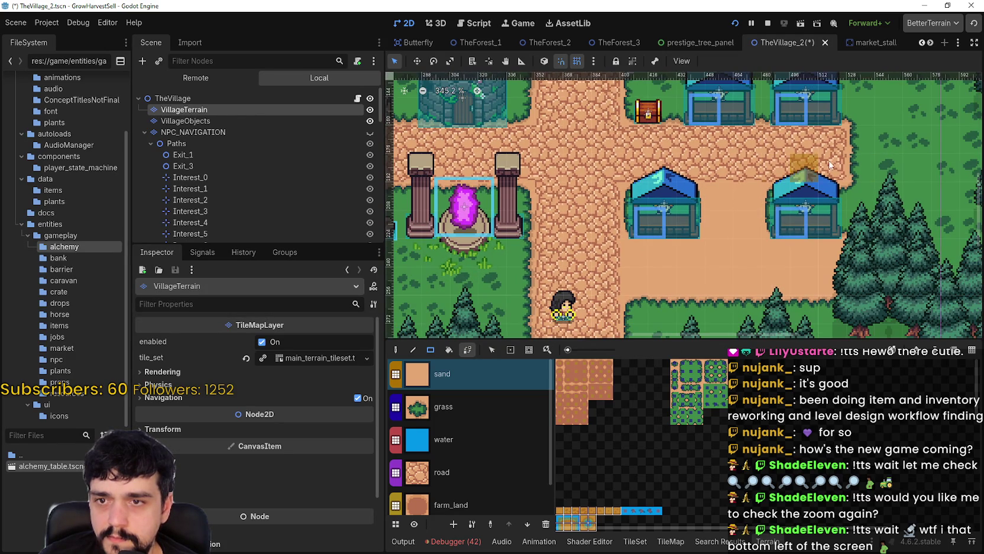
left_click_drag(828, 160, 600, 155)
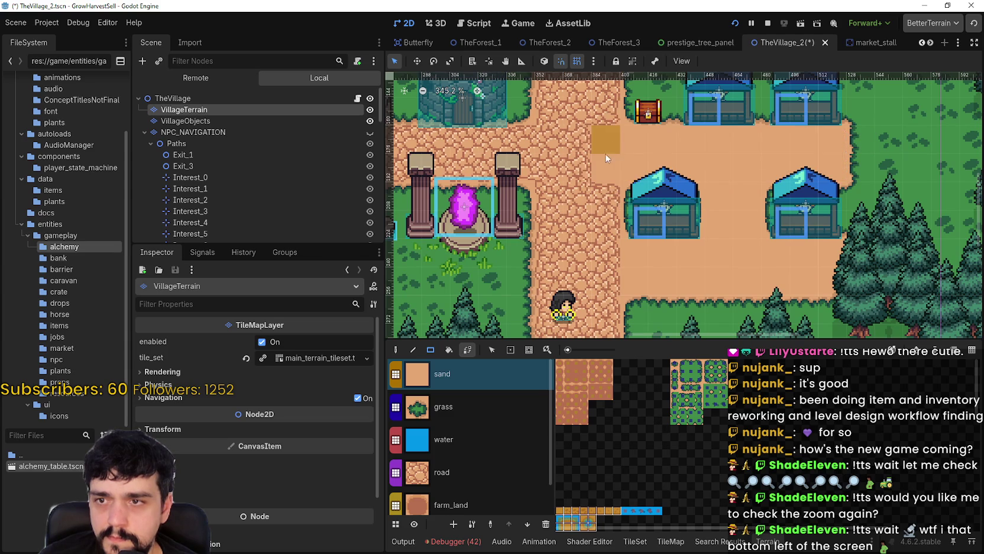
left_click_drag(684, 145, 627, 314)
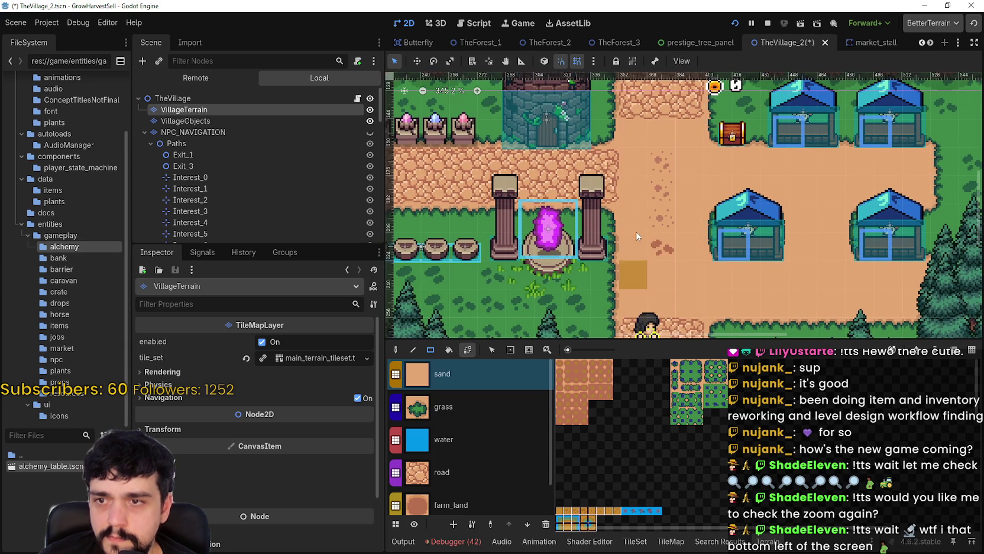
mouse_move(578, 226)
left_mouse_down()
mouse_move(482, 231)
mouse_move(625, 225)
mouse_move(576, 242)
left_mouse_up()
Step: Fill the last cobblestone tiles and the vertical path below with sand
left_click_drag(737, 213, 763, 233)
scroll(747, 235, "down", 2)
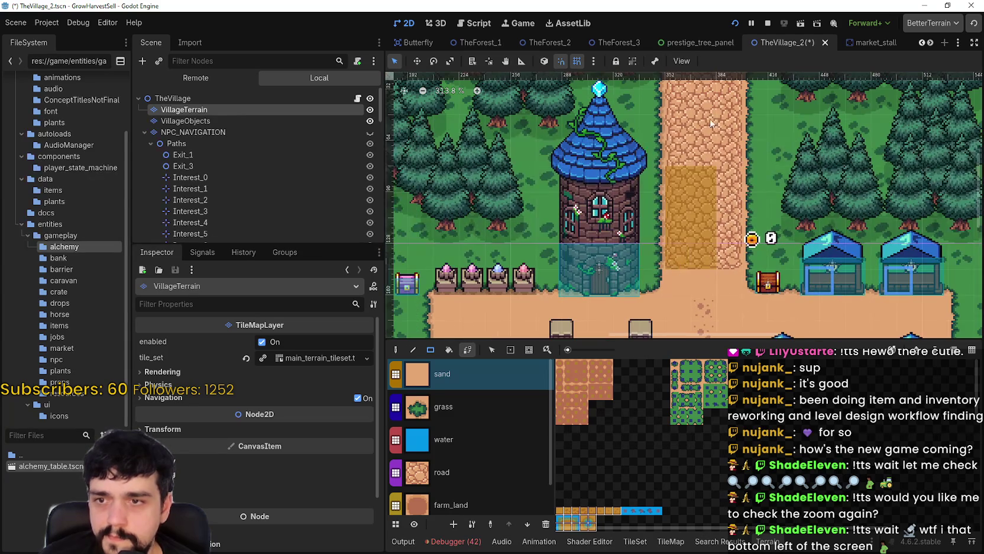
scroll(705, 274, "up", 1)
left_click_drag(694, 227, 677, 208)
scroll(681, 219, "down", 3)
scroll(686, 225, "down", 4)
scroll(690, 229, "down", 5)
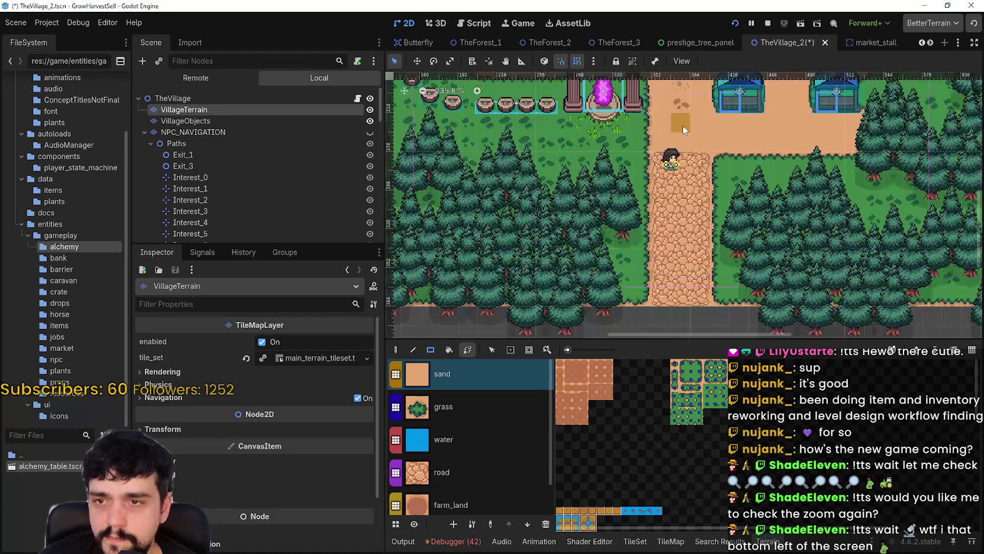
mouse_move(659, 136)
left_mouse_down()
mouse_move(691, 275)
mouse_move(709, 300)
left_mouse_up()
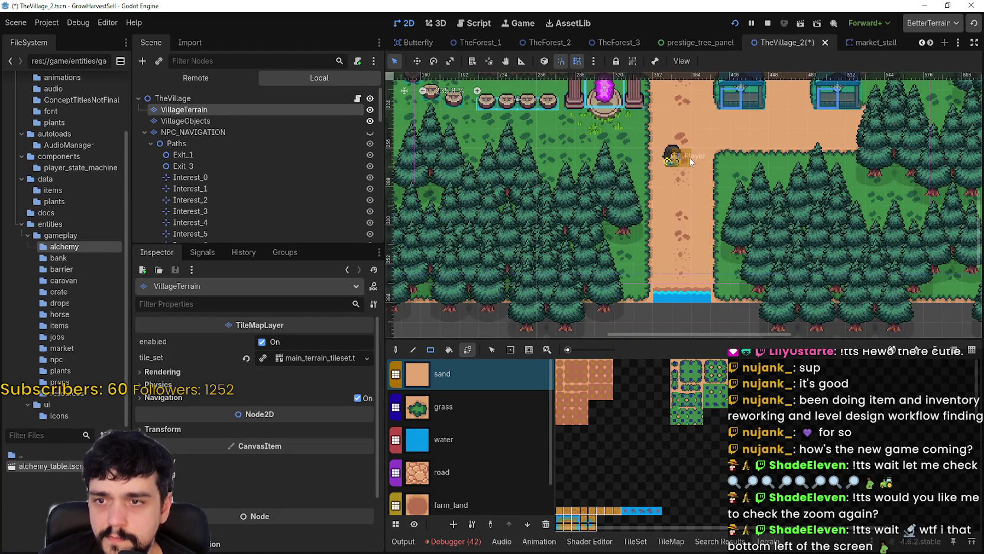
scroll(641, 157, "down", 6)
scroll(640, 155, "down", 1)
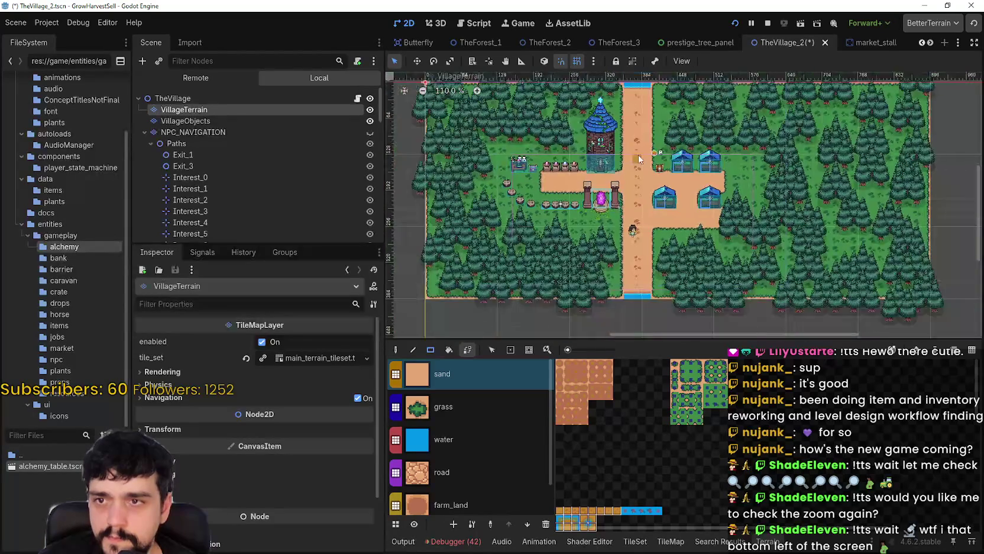
scroll(639, 184, "up", 7)
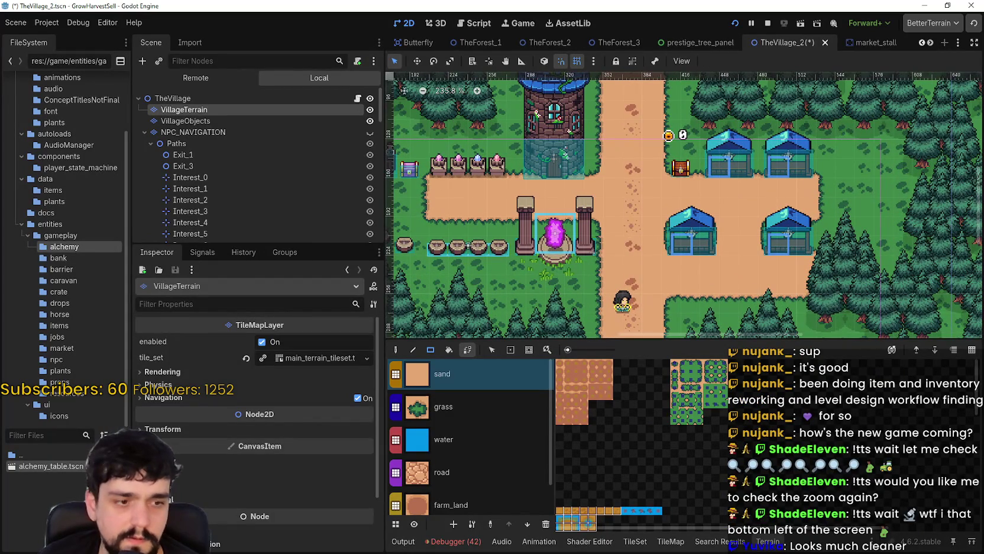
left_click(44, 435)
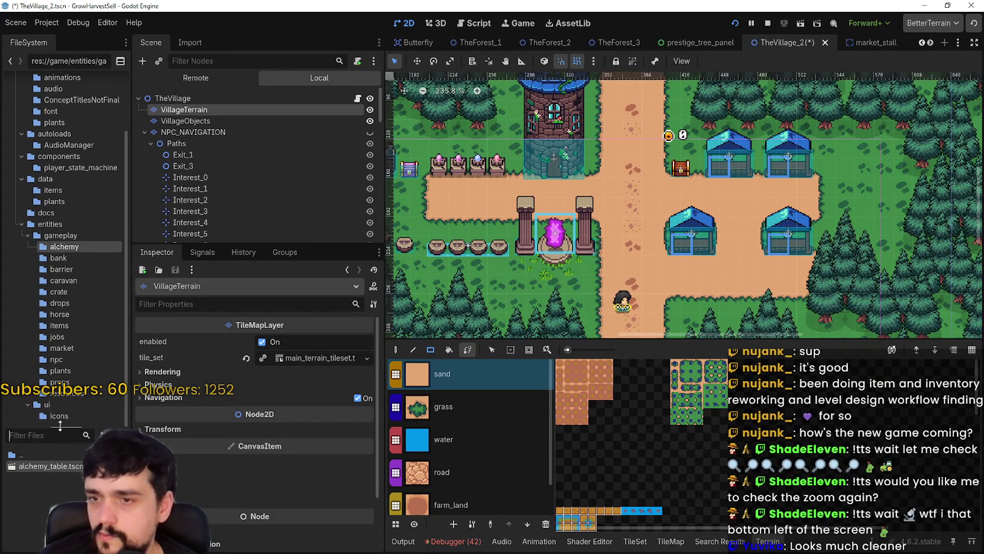
Step: Filter files by 'main' and open main_terrain.png in the external image editor
type("main")
right_click(38, 500)
left_click(29, 488)
right_click(29, 489)
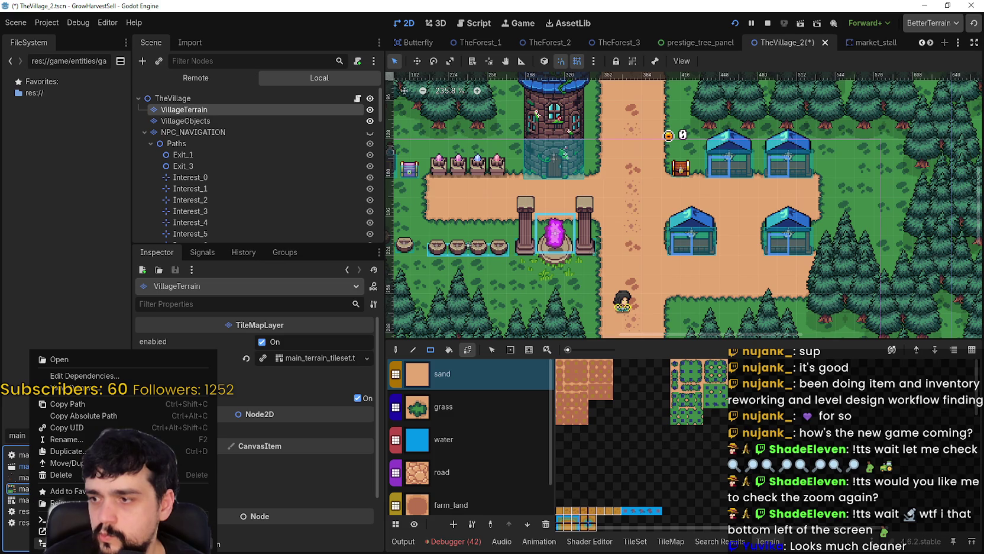
left_click(59, 359)
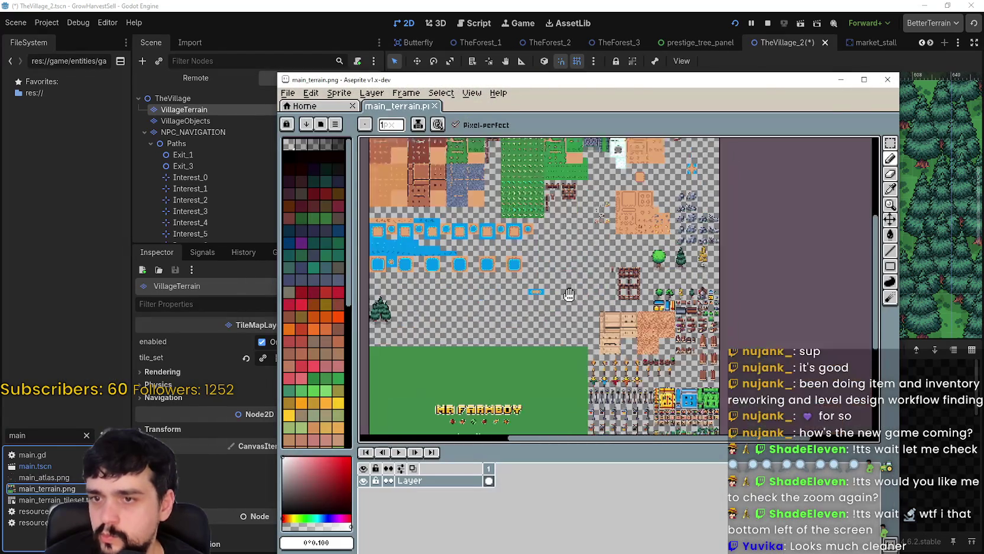
left_click_drag(569, 294, 557, 273)
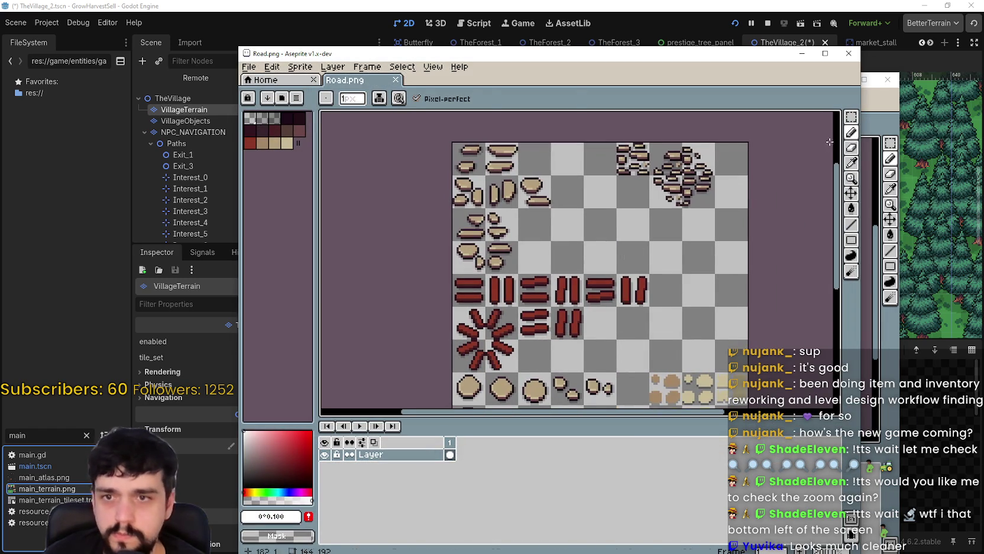
Step: Move the stone and pebble tile block about 120 px left in main_terrain.png, save, and quit Aseprite
left_click(852, 120)
scroll(580, 261, "down", 5)
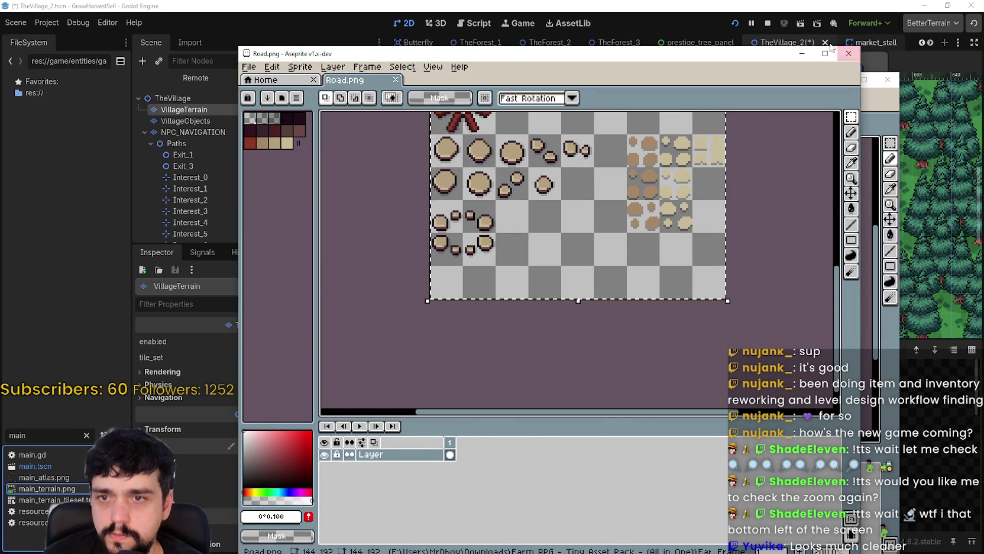
scroll(582, 305, "up", 4)
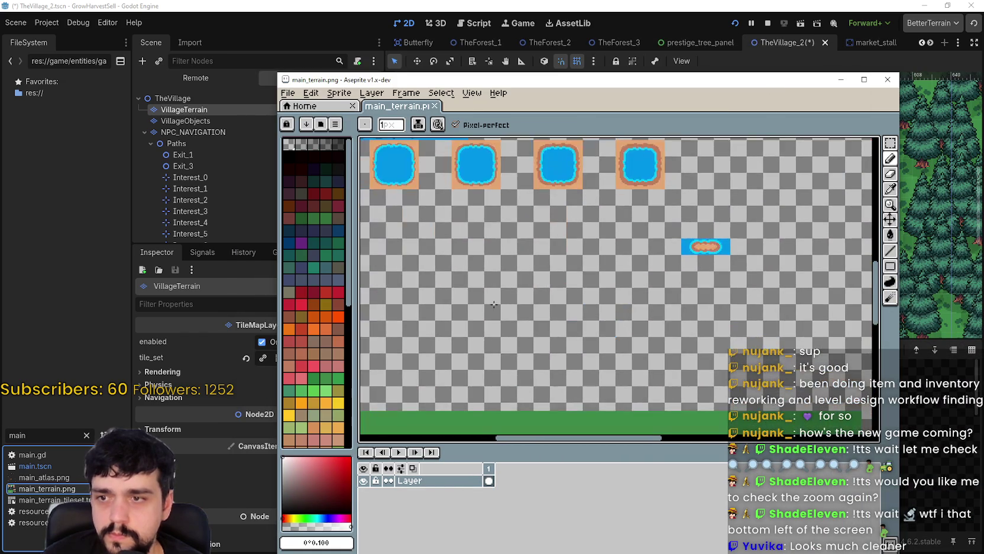
left_click_drag(540, 184, 692, 385)
left_click_drag(583, 306, 511, 303)
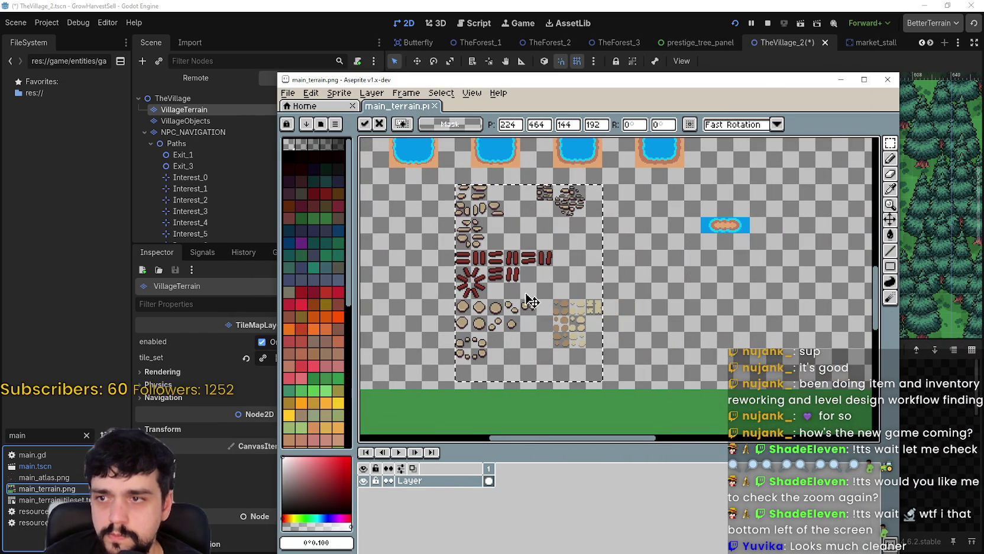
key("ctrl+s")
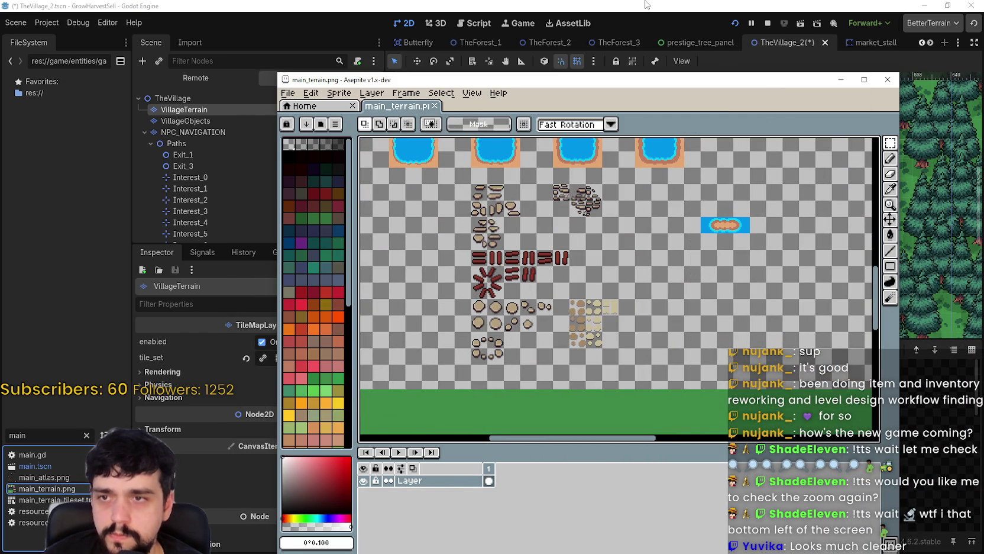
key("ctrl+q")
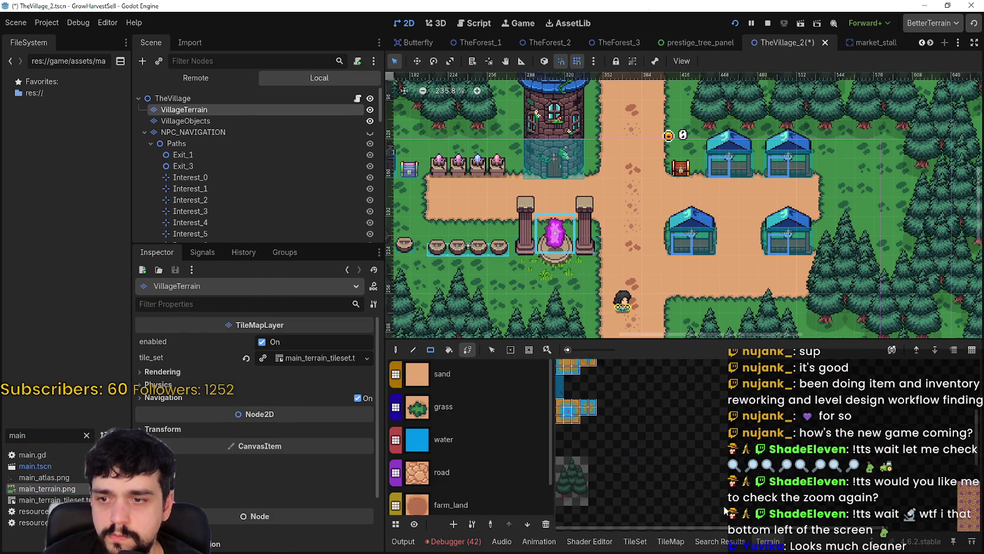
Step: Create atlas tiles for the new stones in the main_terrain.png tileset atlas and save TheVillage_2
left_click(634, 541)
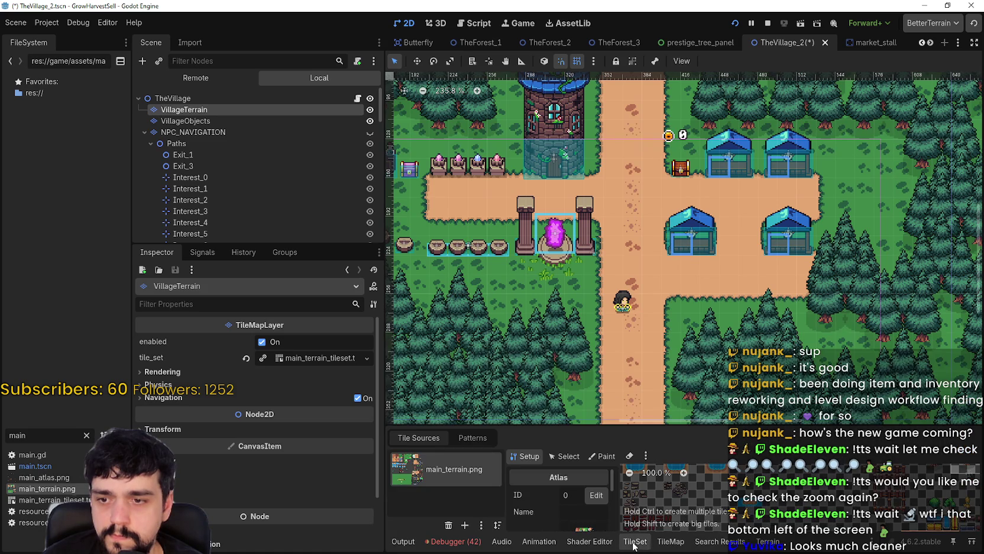
left_click_drag(683, 425, 683, 220)
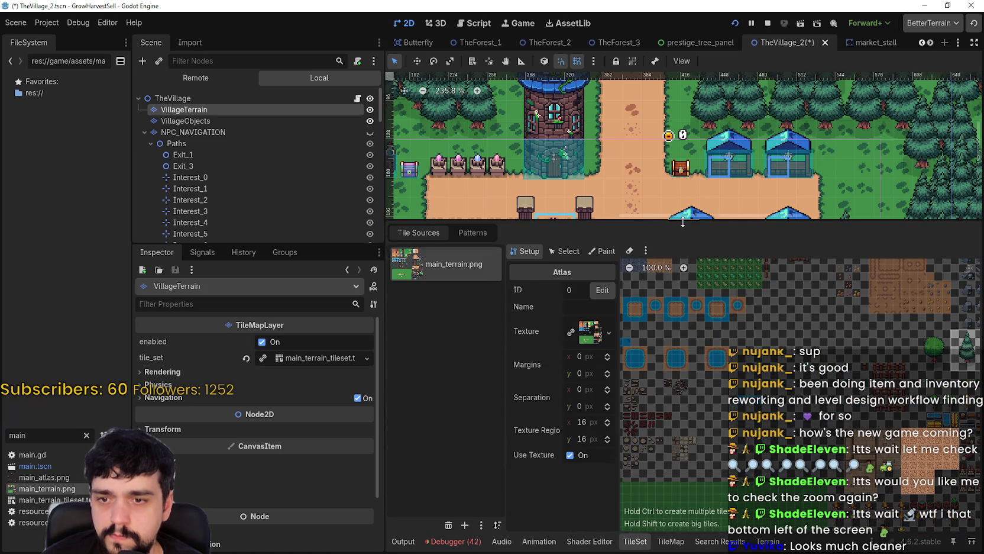
scroll(805, 413, "down", 3)
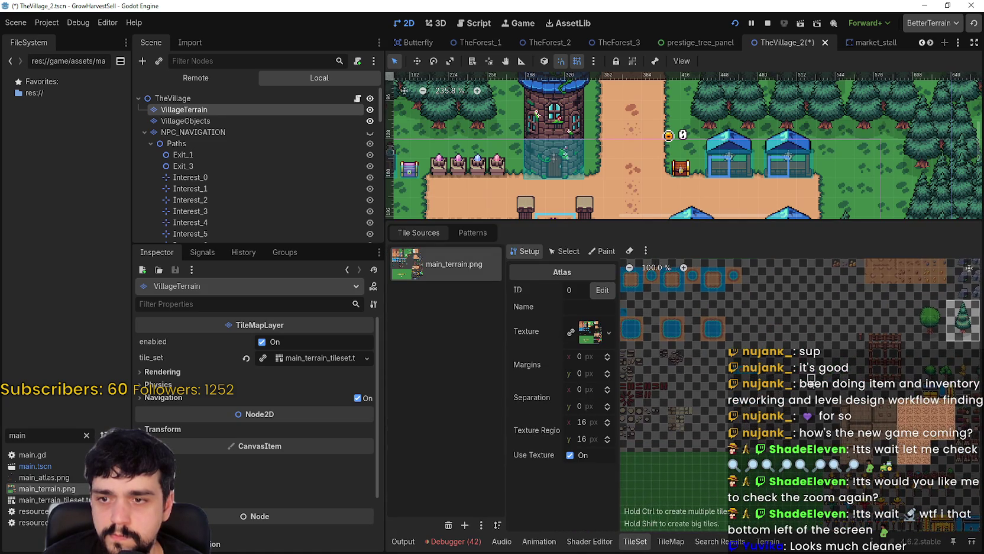
scroll(769, 378, "left", 2)
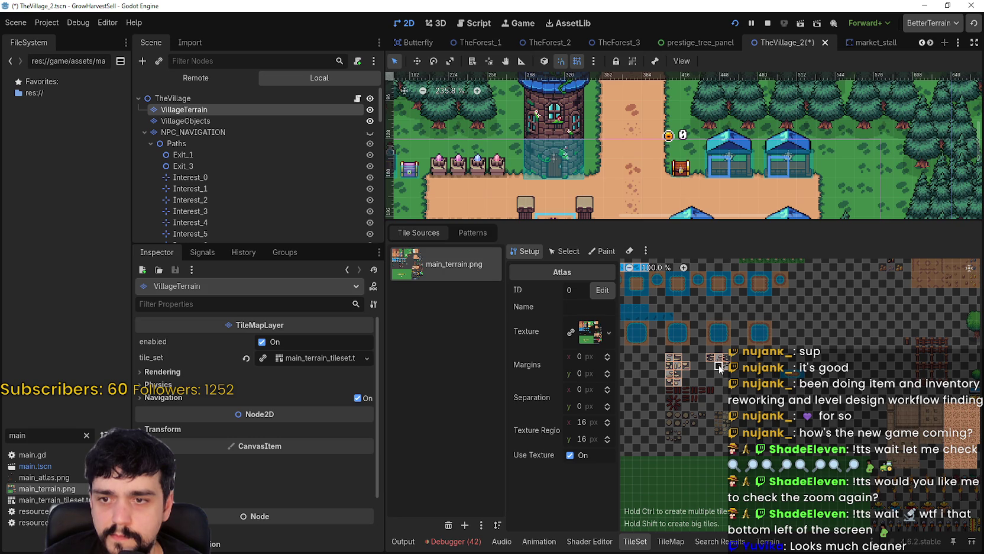
left_click_drag(697, 416, 702, 417)
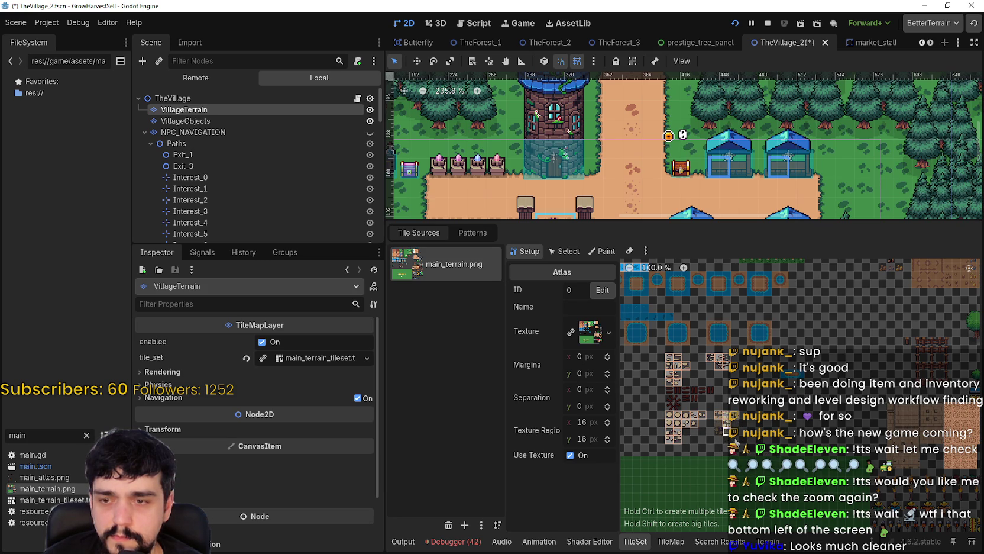
scroll(735, 442, "up", 6)
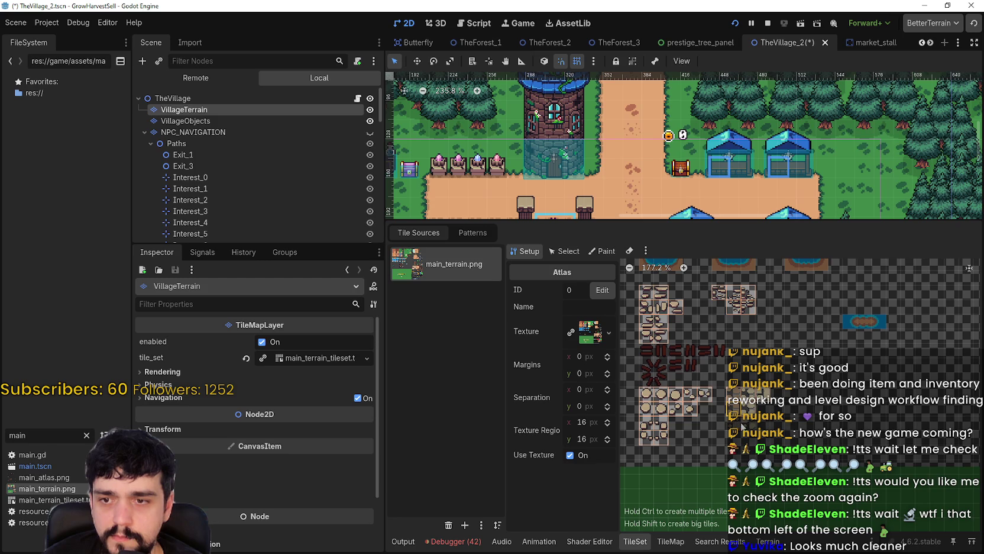
key("ctrl+s")
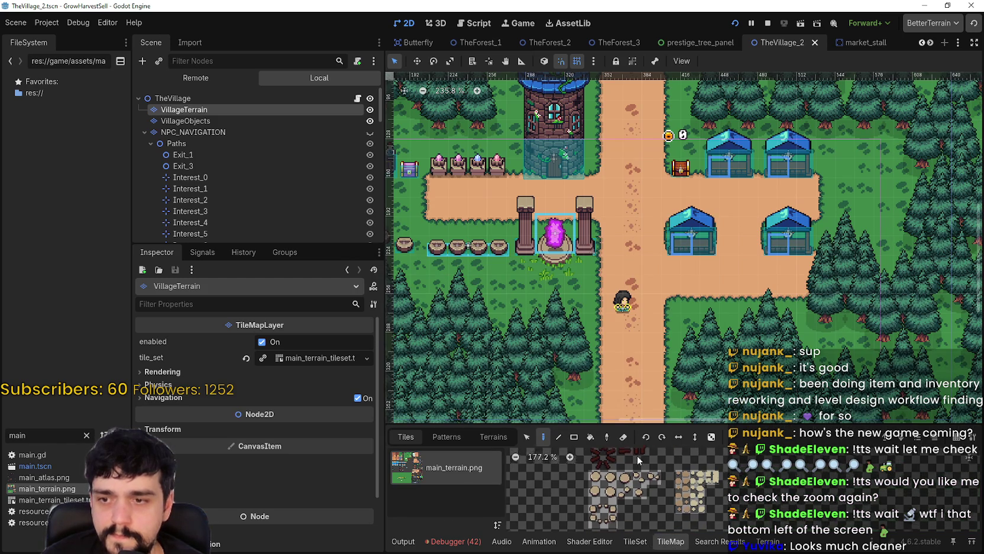
Step: Try painting a column of stones on the road twice, undoing each attempt
scroll(629, 473, "up", 2)
scroll(691, 520, "up", 1)
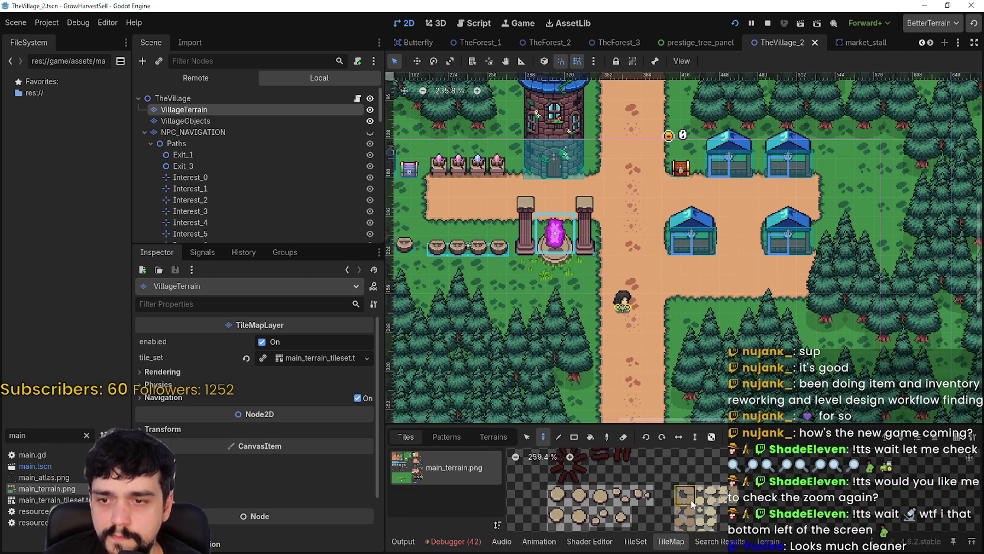
scroll(709, 517, "down", 2)
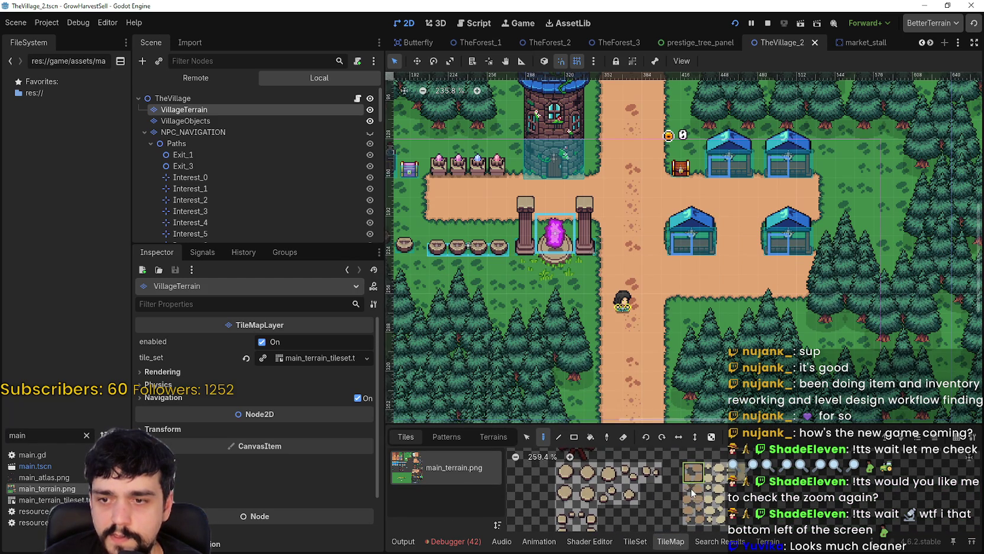
scroll(611, 160, "up", 3)
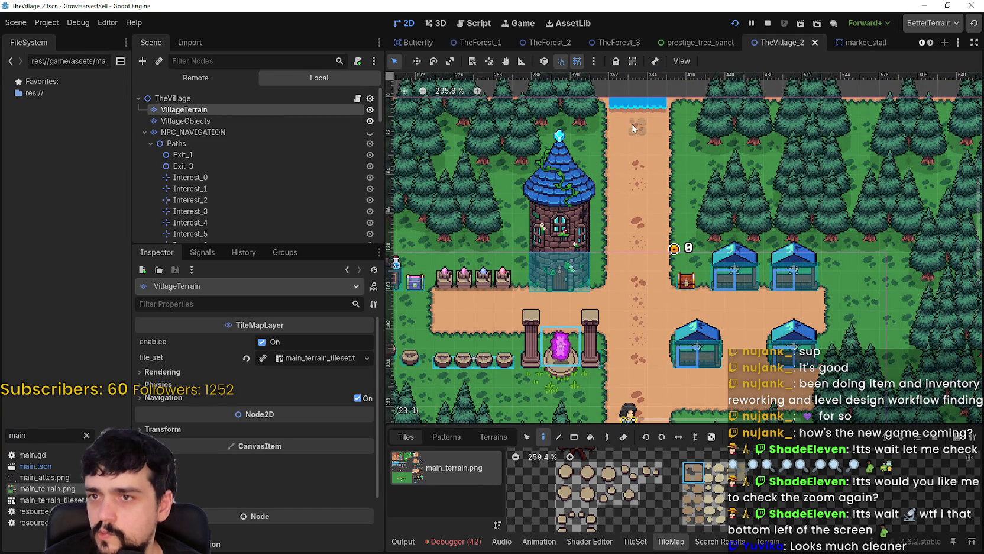
left_click_drag(637, 122, 637, 168)
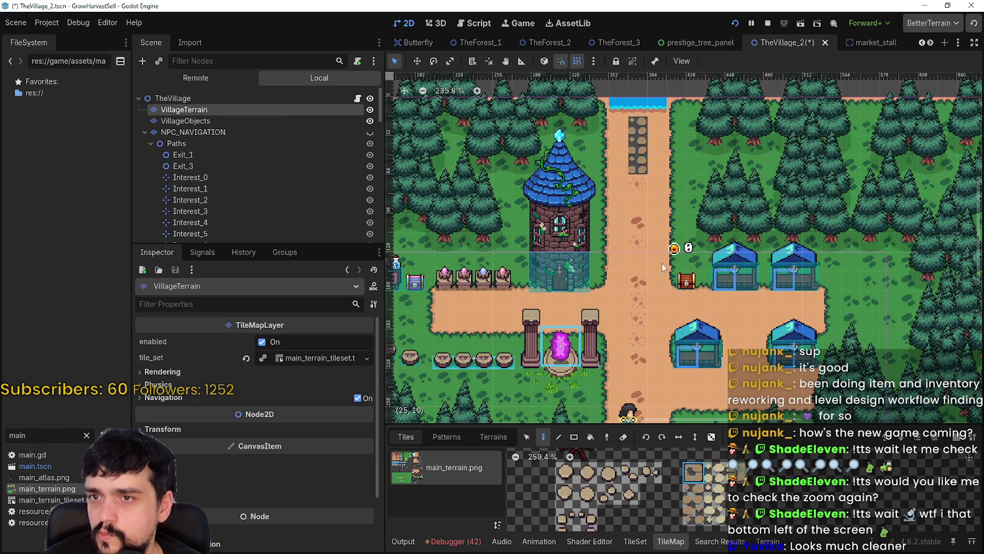
key("ctrl+z")
left_click_drag(618, 122, 618, 191)
key("ctrl+z")
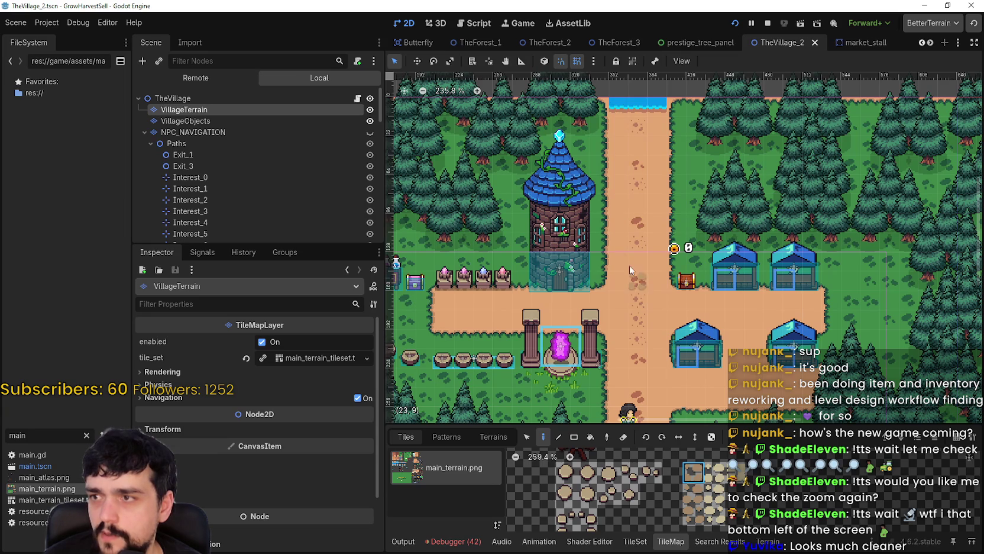
Step: On the VillageObjects layer, paint stones down the upper dirt path and near the crossroads
left_click(236, 121)
left_click_drag(621, 170, 621, 120)
left_click(637, 139)
left_click(651, 190)
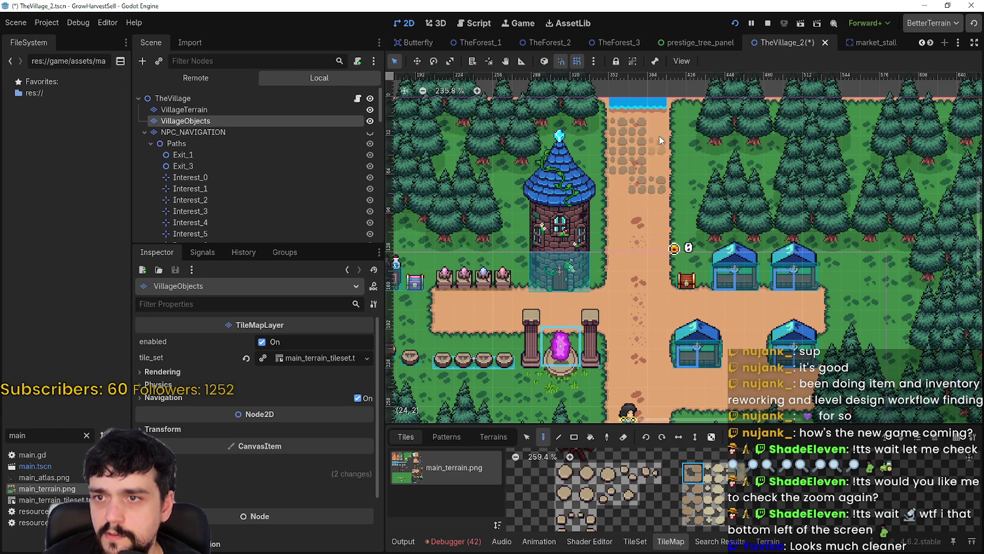
Step: Rectangle-paint stones down the dirt path
left_click(574, 436)
left_click_drag(623, 231, 666, 270)
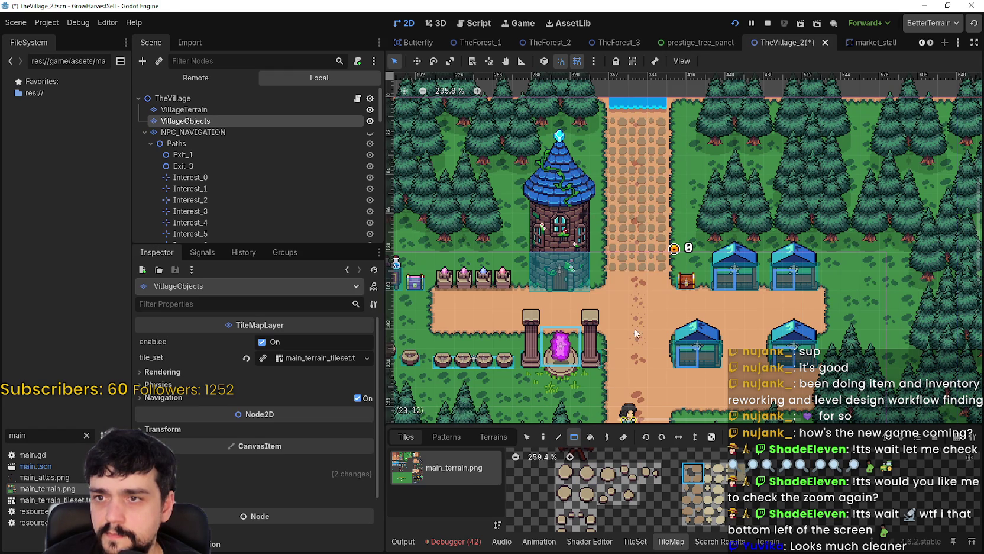
scroll(621, 208, "down", 3)
mouse_move(621, 208)
left_mouse_down()
mouse_move(662, 318)
mouse_move(660, 401)
mouse_move(665, 385)
left_mouse_up()
scroll(662, 318, "down", 3)
scroll(665, 385, "up", 4)
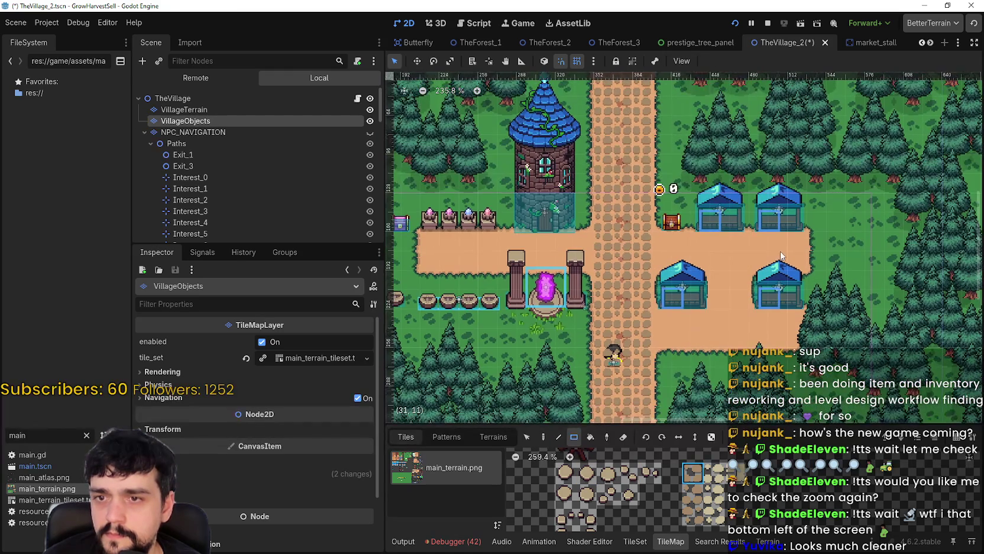
Step: Pave the two-row sand strip between the shops east of the path with cobblestone
mouse_move(796, 243)
left_mouse_down()
mouse_move(677, 265)
mouse_move(435, 255)
left_mouse_up()
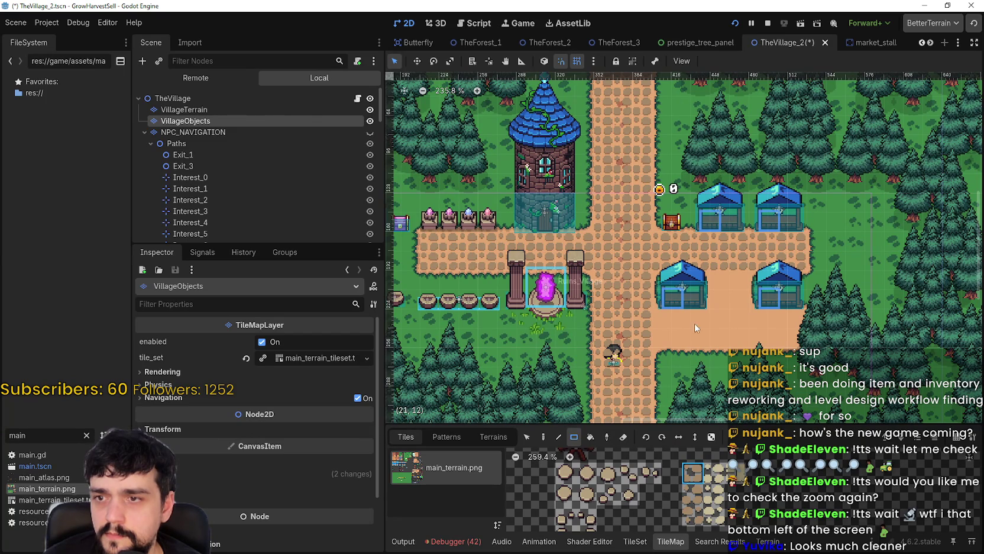
scroll(705, 321, "down", 1)
left_click_drag(650, 317, 791, 299)
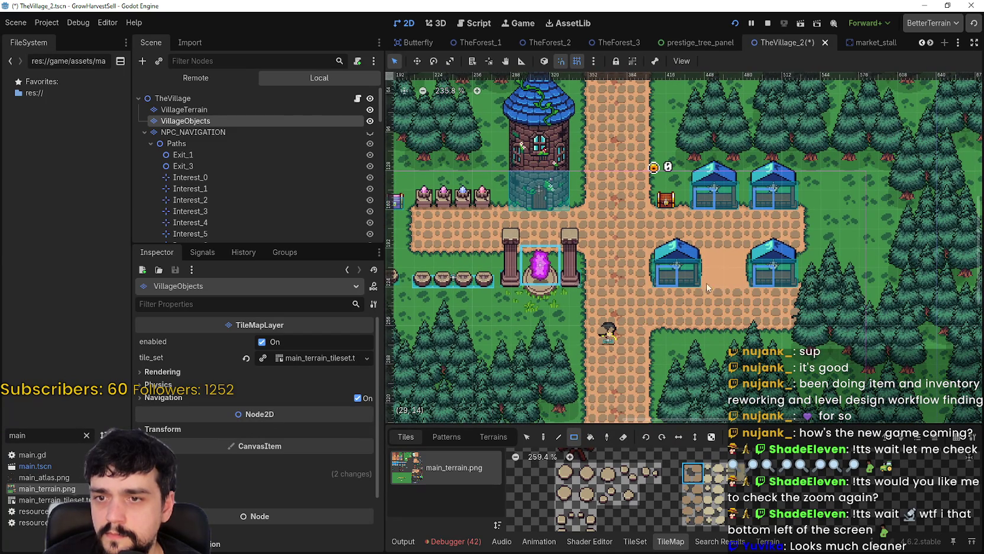
scroll(710, 300, "up", 8)
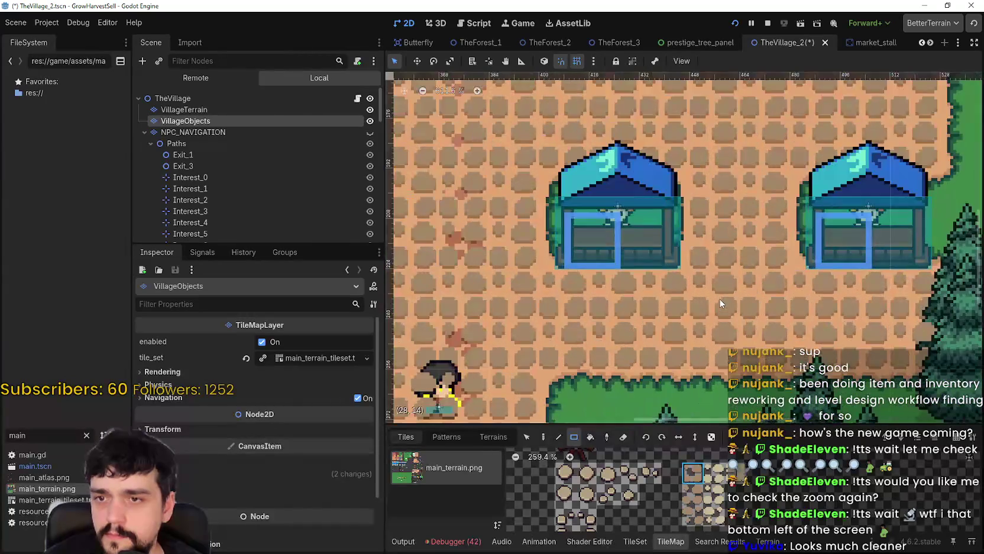
scroll(721, 303, "down", 6)
left_click_drag(594, 278, 694, 315)
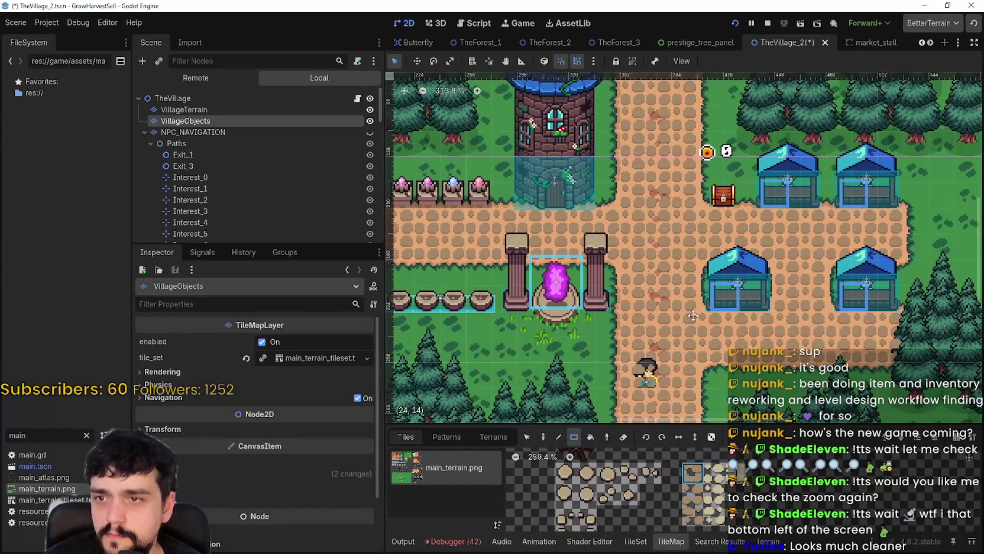
left_click_drag(709, 509, 741, 476)
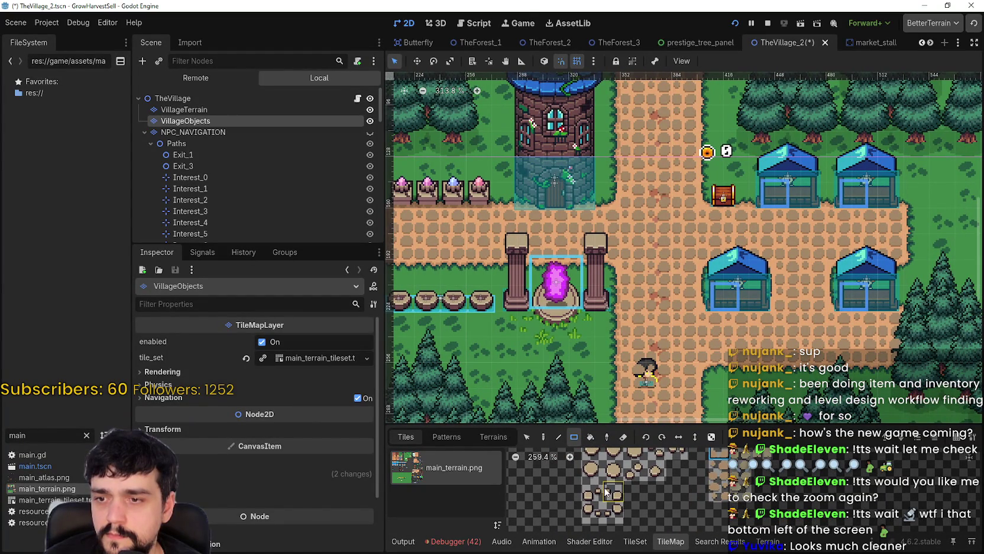
left_click_drag(620, 490, 610, 521)
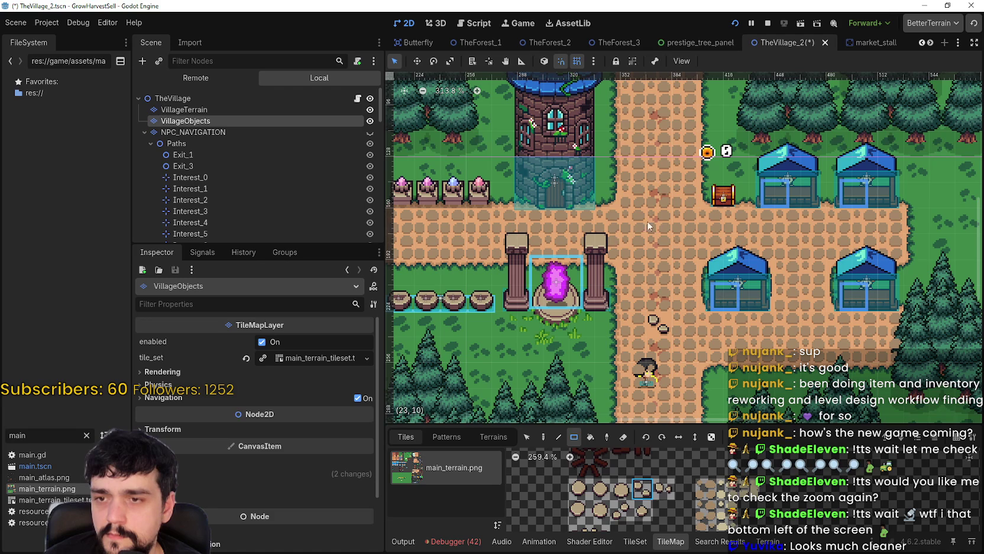
Step: Place single pebbles along the dirt path and roads, plus a large stone on the cobblestone path
left_click(812, 244)
left_click(787, 322)
left_click(865, 350)
left_click(642, 510)
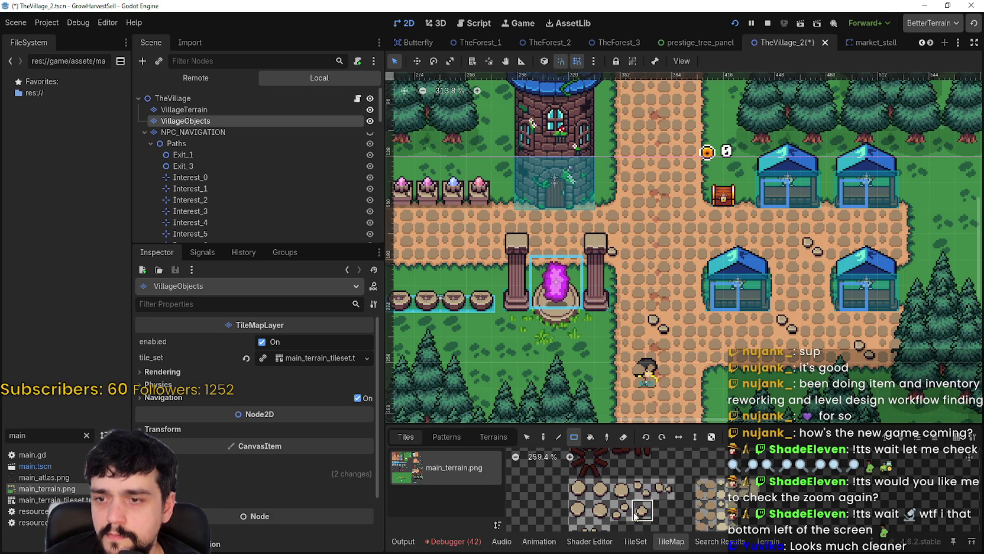
left_click(653, 258)
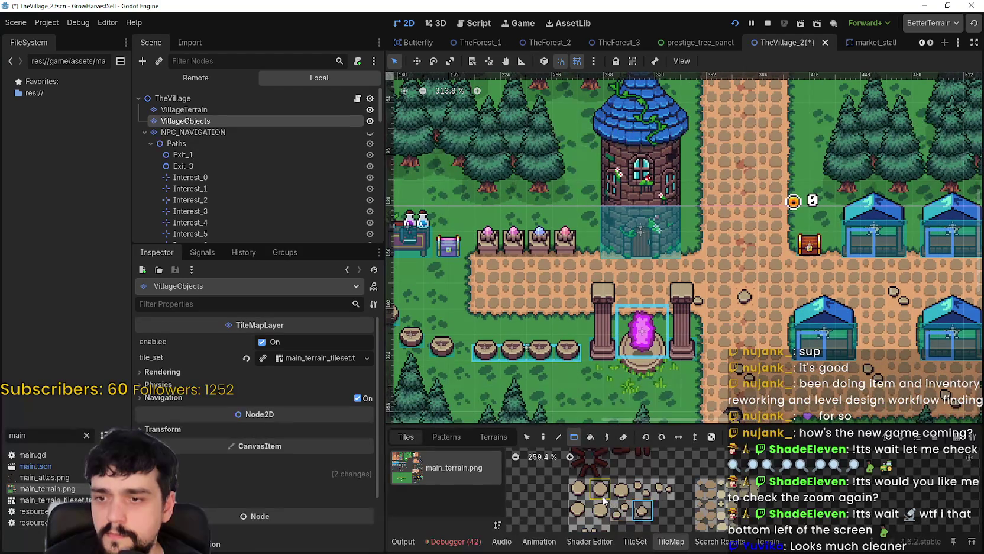
left_click(603, 499)
left_click(514, 296)
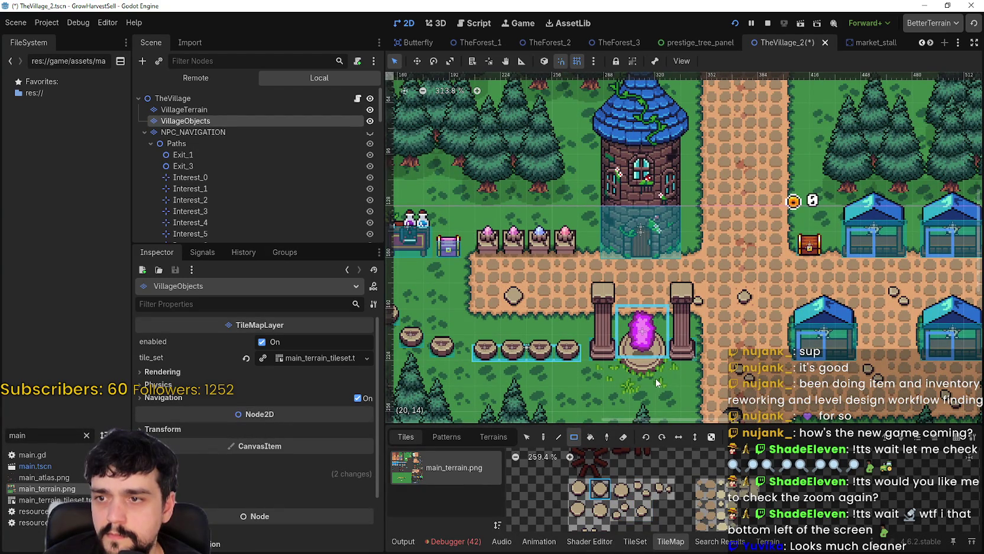
Step: Try several small pebble tiles and place one on the upper path
left_click(642, 489)
scroll(658, 384, "up", 4)
left_click(663, 488)
left_click(746, 488)
left_click(739, 198)
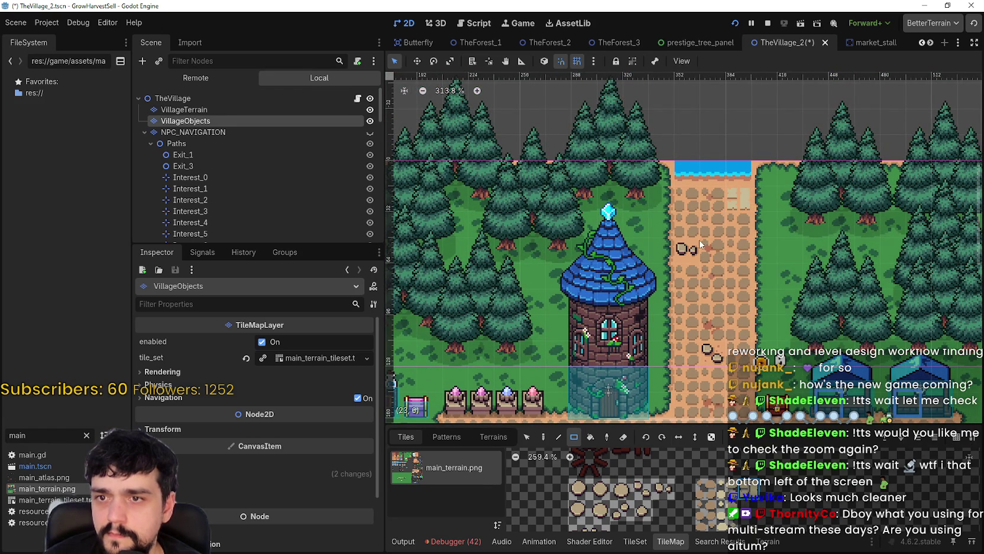
Step: Pick the stone tile just below and zoom out to review the scattered pebbles
scroll(708, 271, "down", 2)
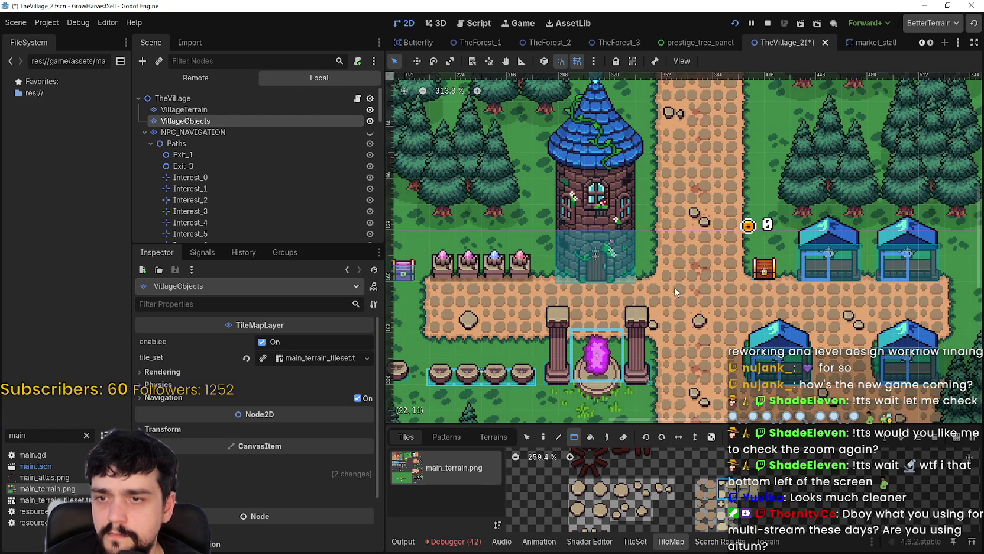
left_click(725, 518)
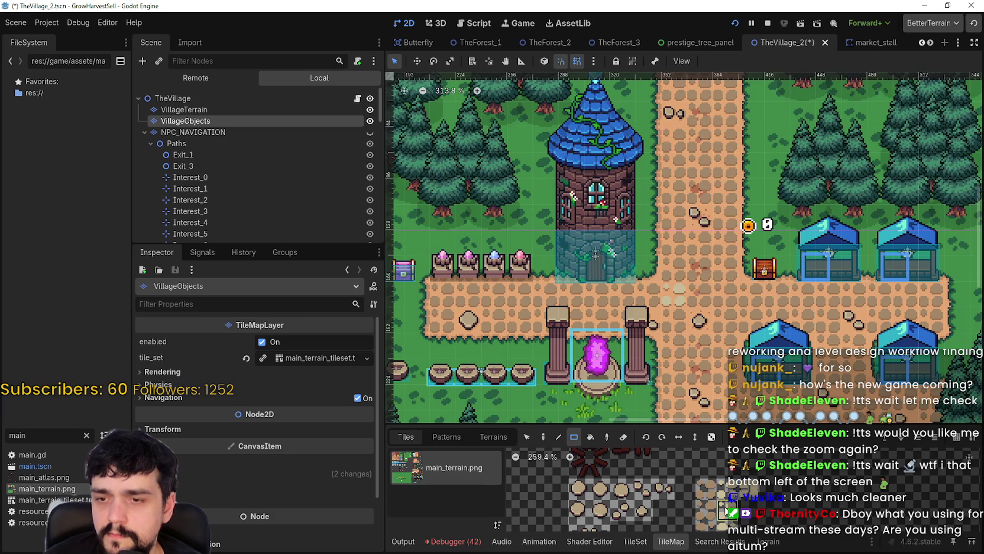
scroll(787, 288, "down", 1)
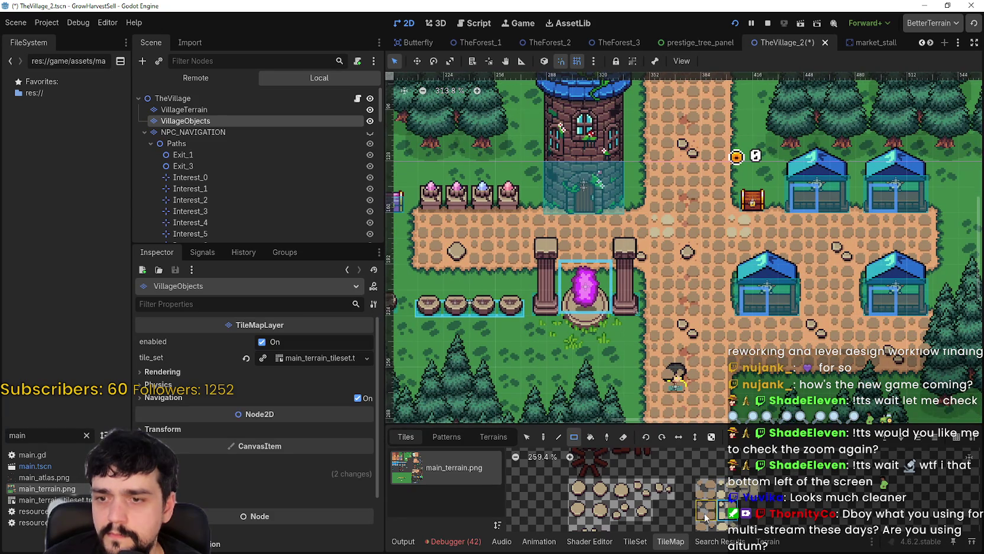
scroll(709, 514, "down", 2)
scroll(828, 238, "down", 1)
scroll(828, 238, "down", 1)
scroll(740, 320, "down", 2)
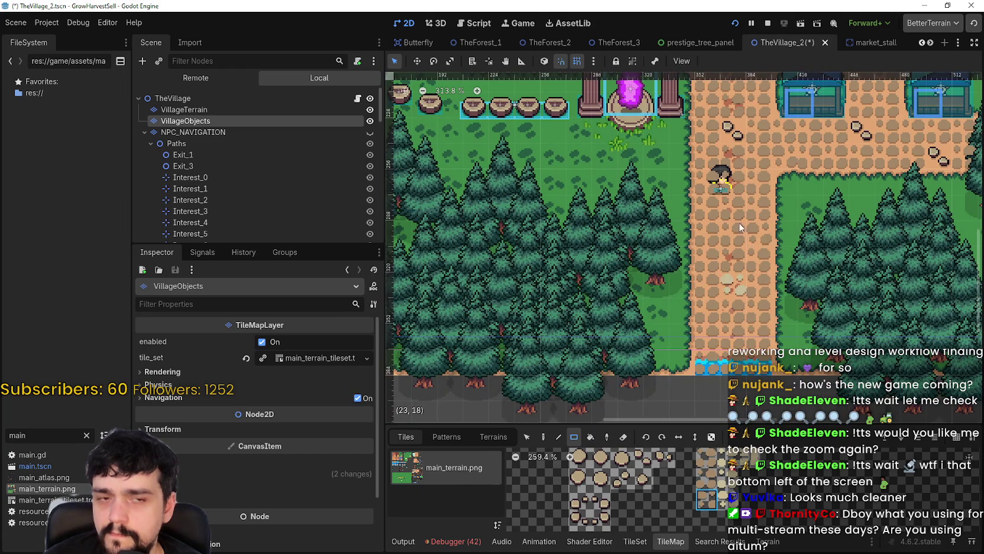
scroll(685, 235, "down", 5)
scroll(685, 236, "up", 4)
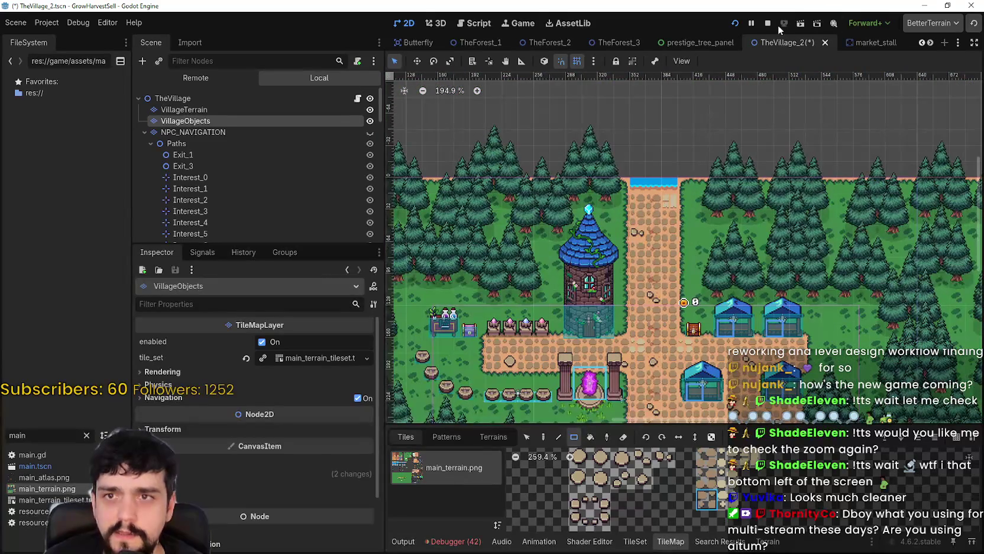
Step: Save the scene, briefly walk the player up the path, then close the game
key("ctrl+s")
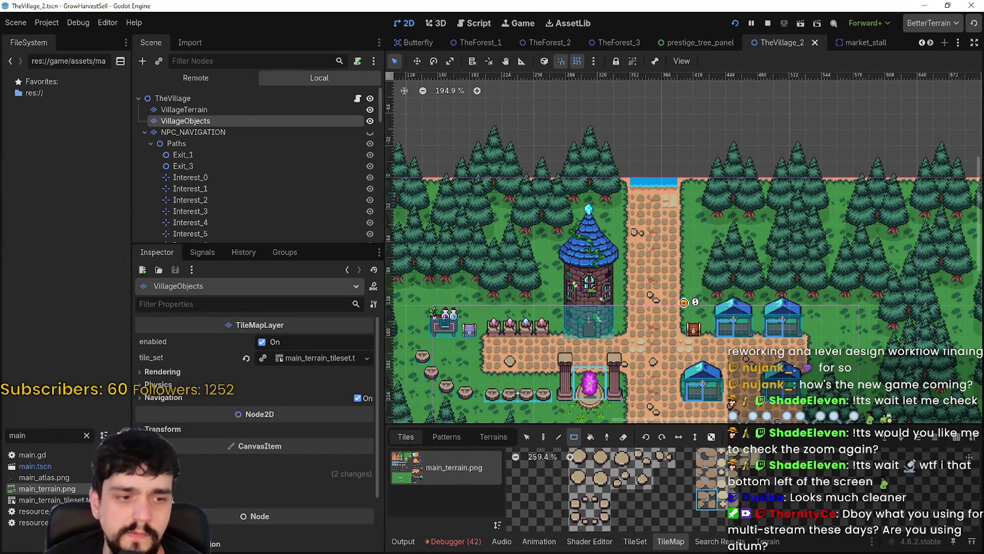
key("w")
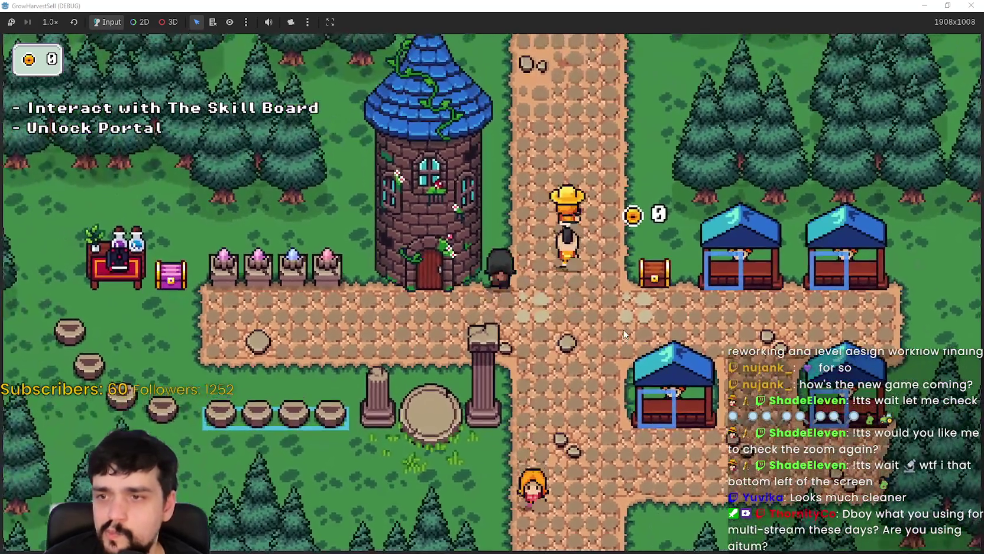
key("w")
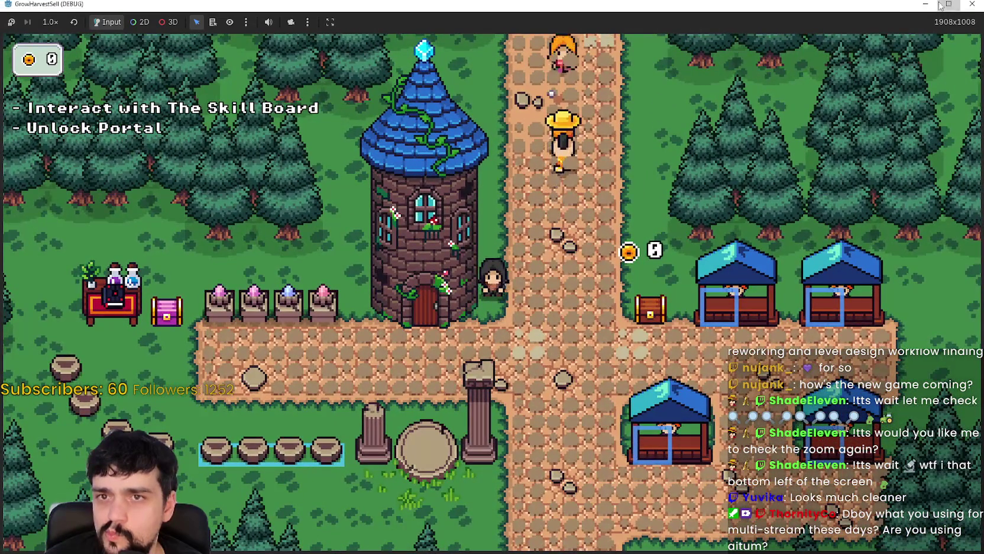
key("F8")
Step: Relaunch the game full-screen and walk the player onto the dirt path and along the road
key("F5")
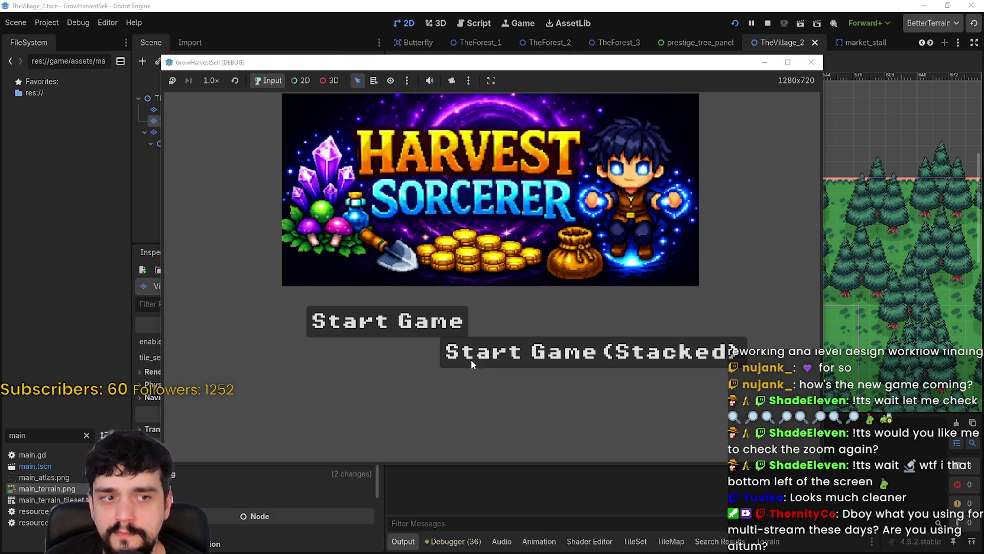
left_click(407, 328)
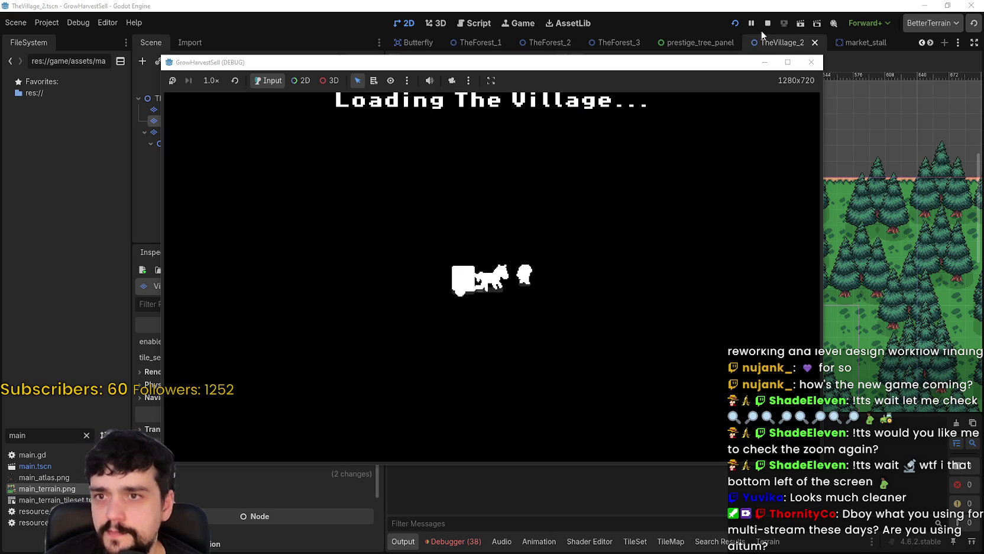
left_click(789, 63)
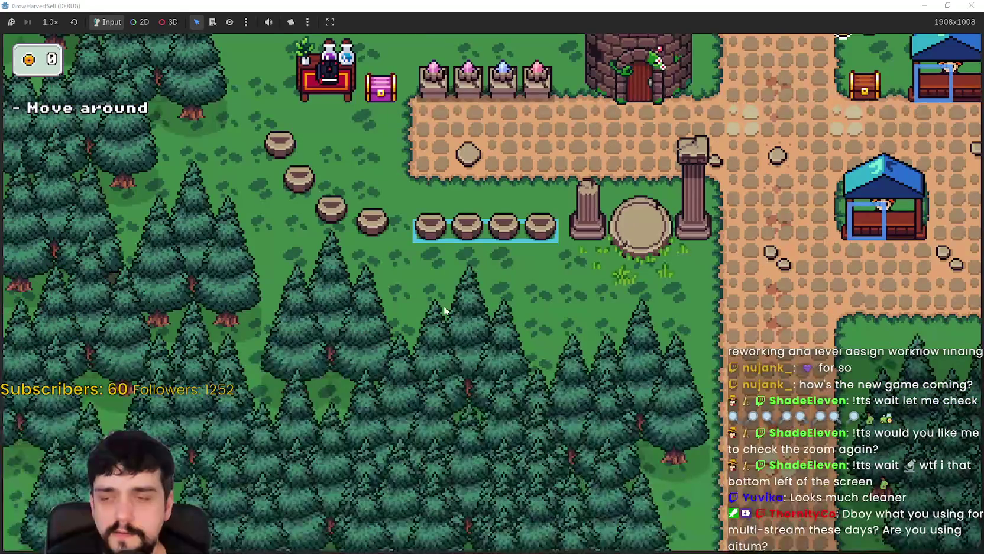
key("d")
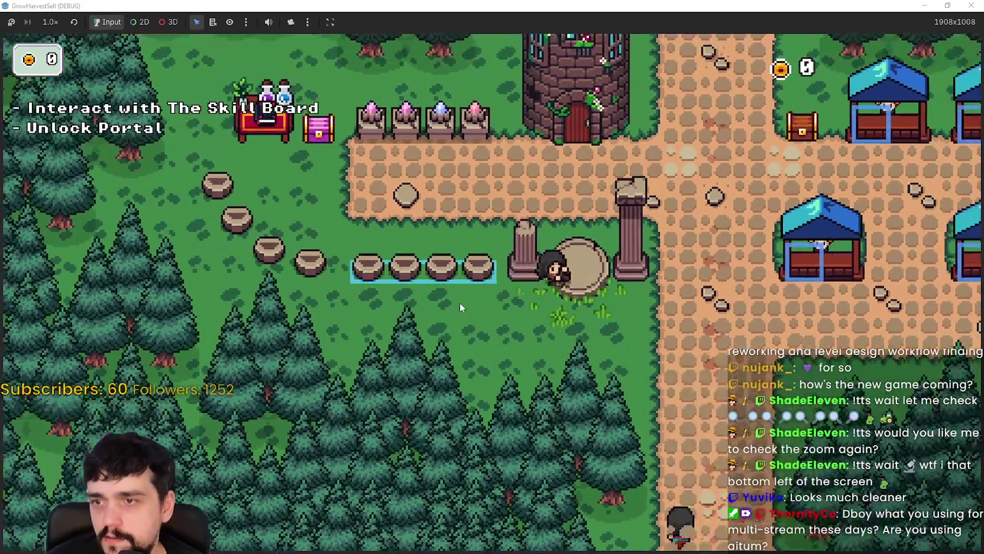
key("d")
key("w")
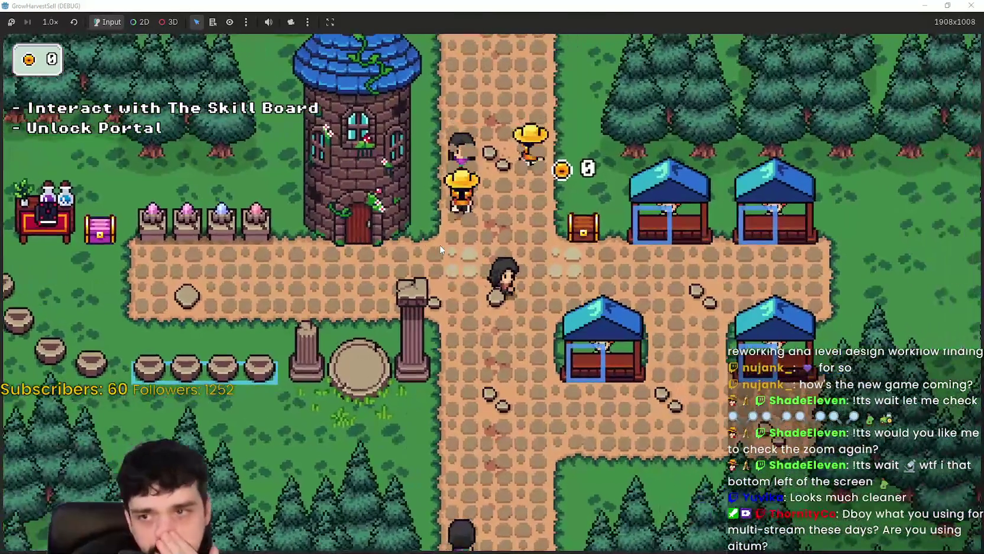
key("d")
key("w")
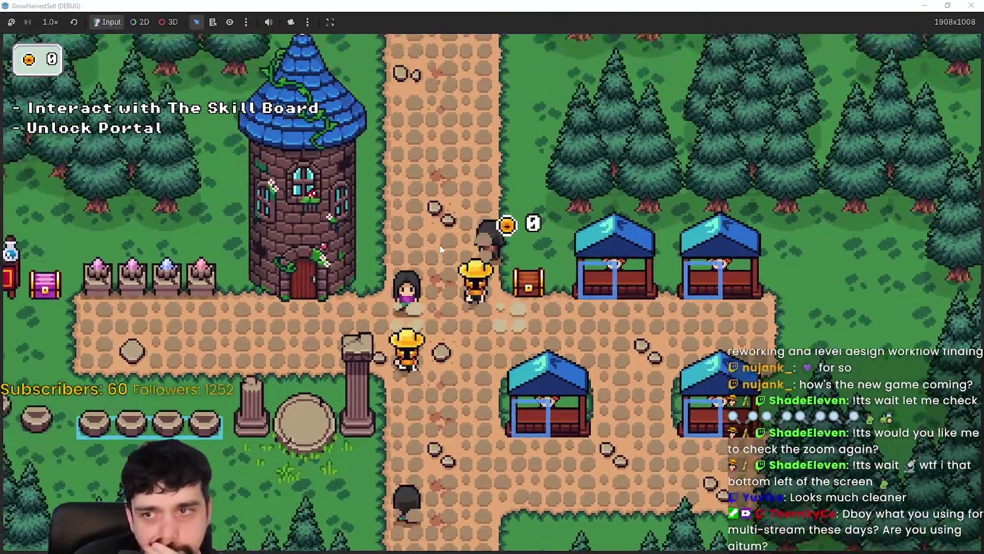
key("a")
Step: Walk past the crossroads toward the pots and pillar, then stop the running game
key("s")
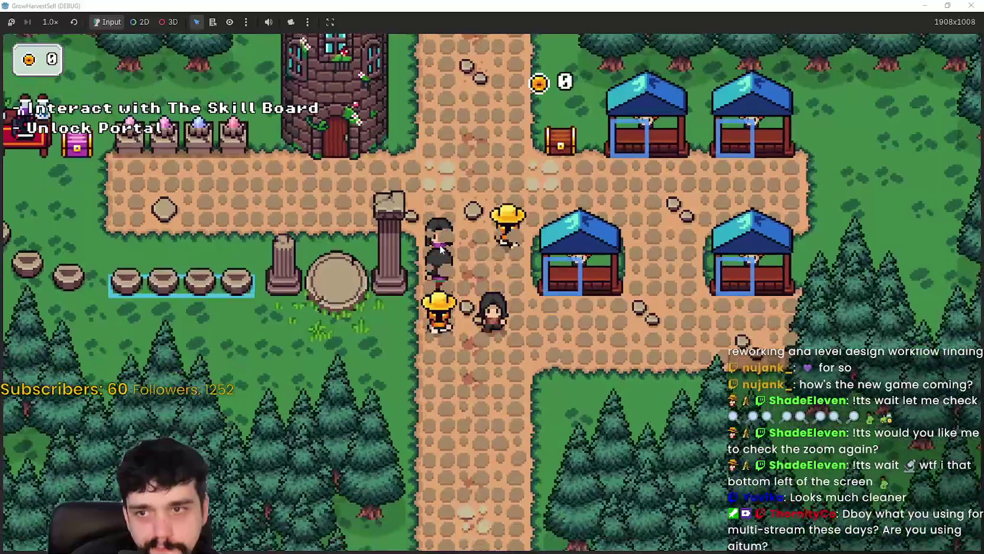
key("a")
key("w")
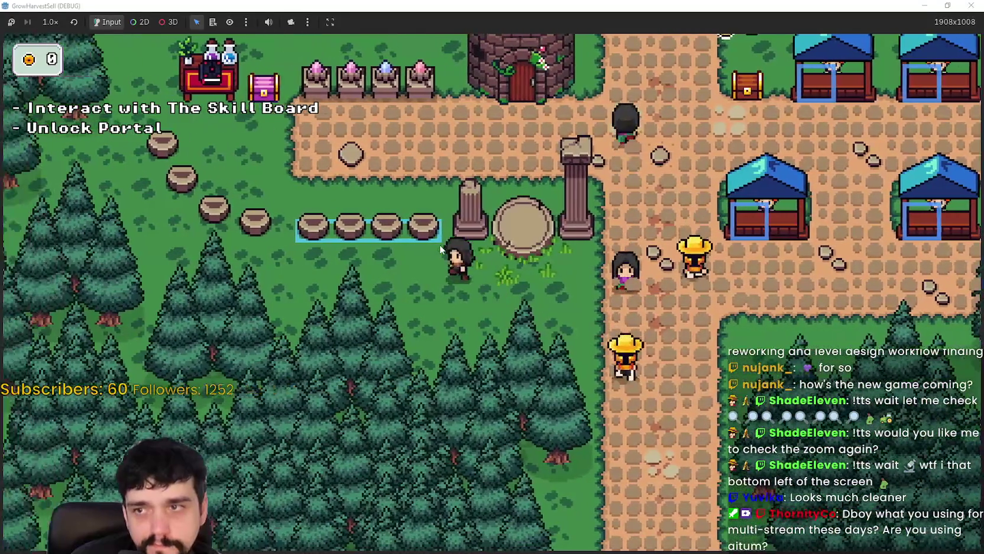
key("d")
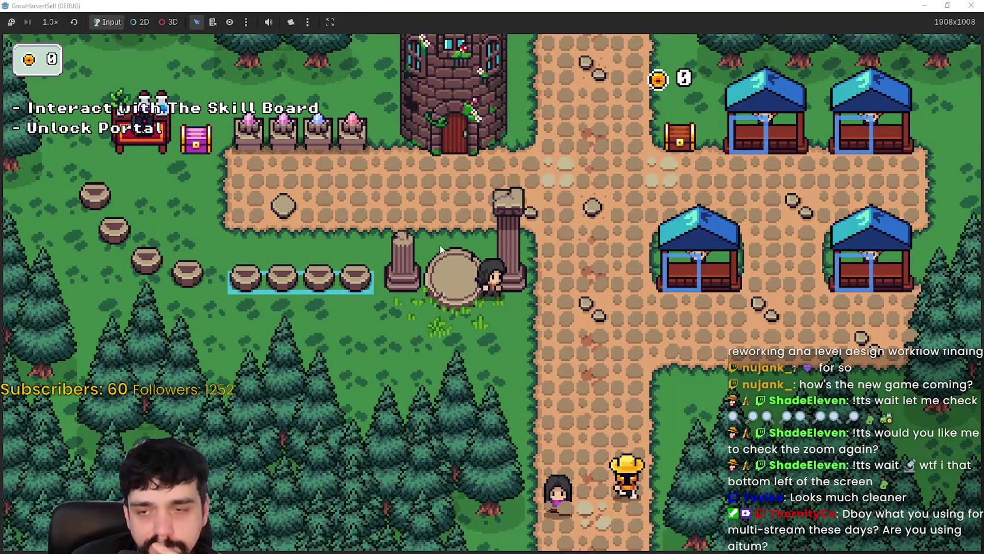
key("d")
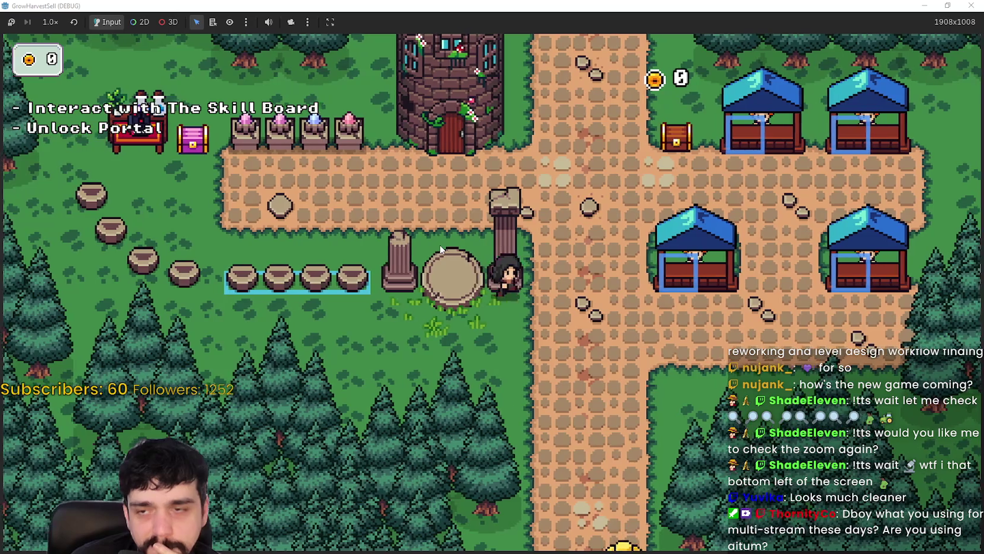
key("w")
key("w")
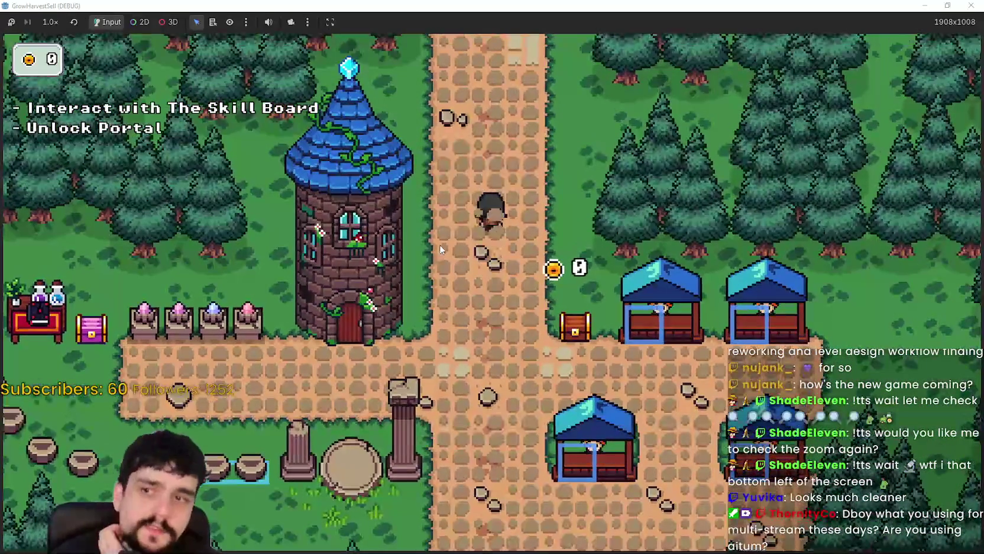
key("s")
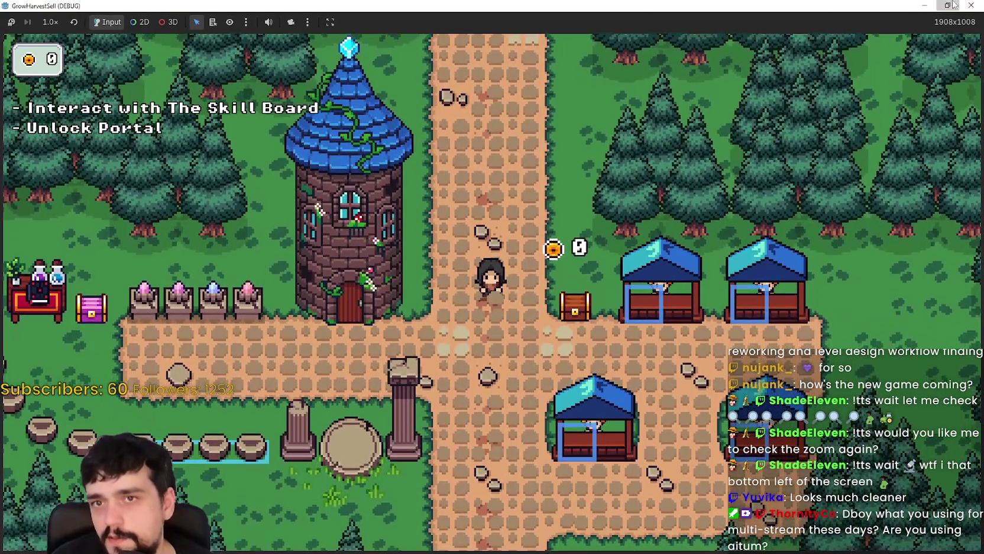
left_click(953, 3)
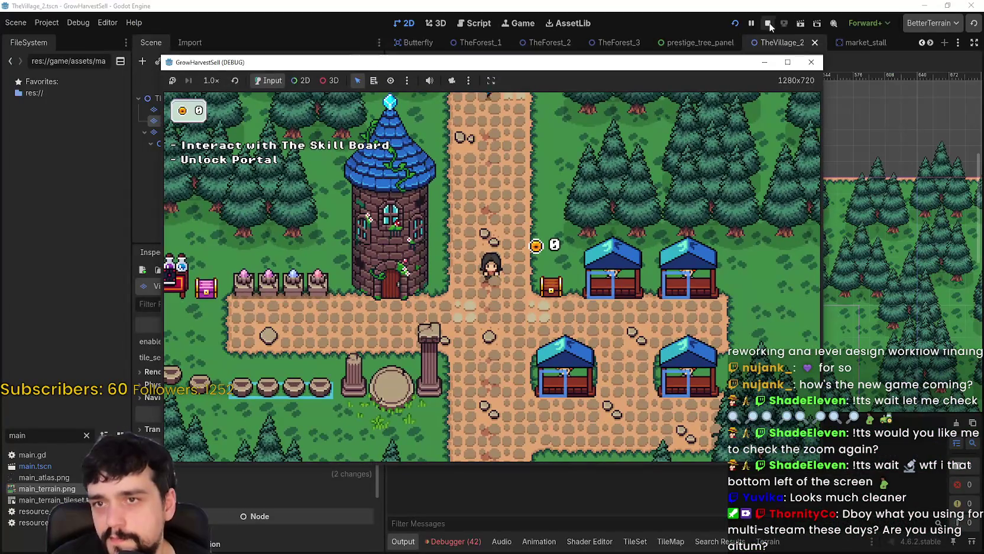
left_click(768, 24)
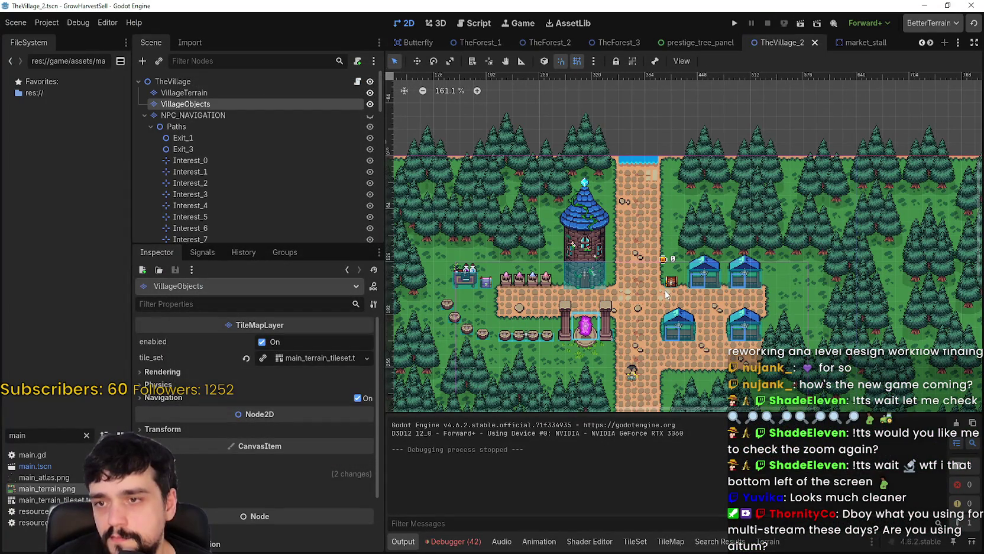
Step: Choose the sand terrain and paint sand over the road south of the crossroads
scroll(665, 290, "down", 3)
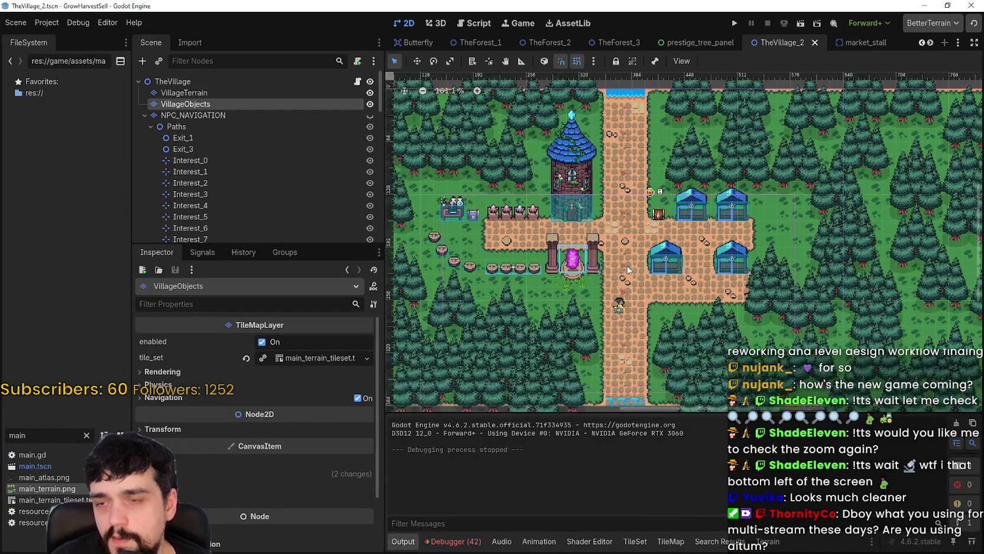
scroll(618, 226, "up", 3)
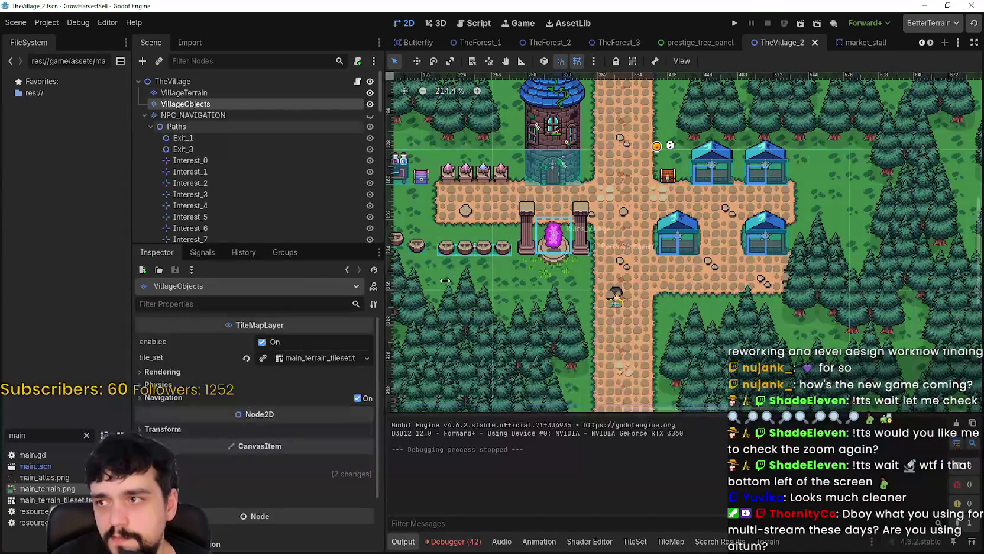
left_click(769, 541)
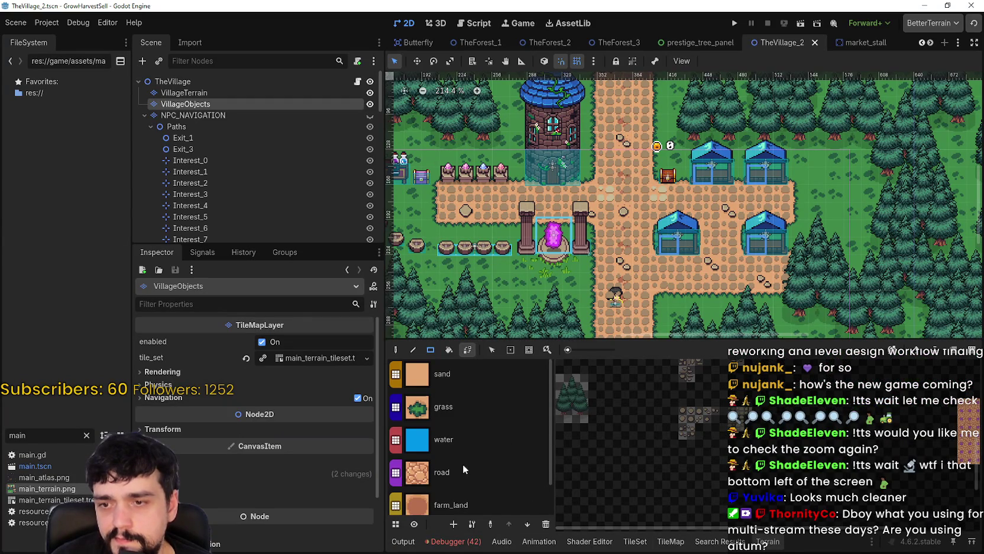
left_click(439, 376)
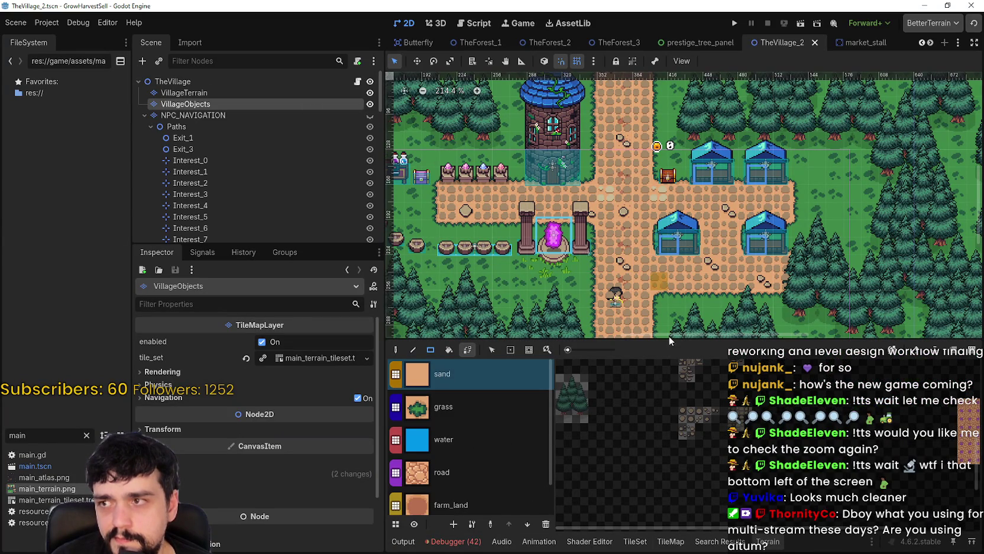
left_click_drag(614, 266, 620, 312)
left_click_drag(640, 194, 609, 263)
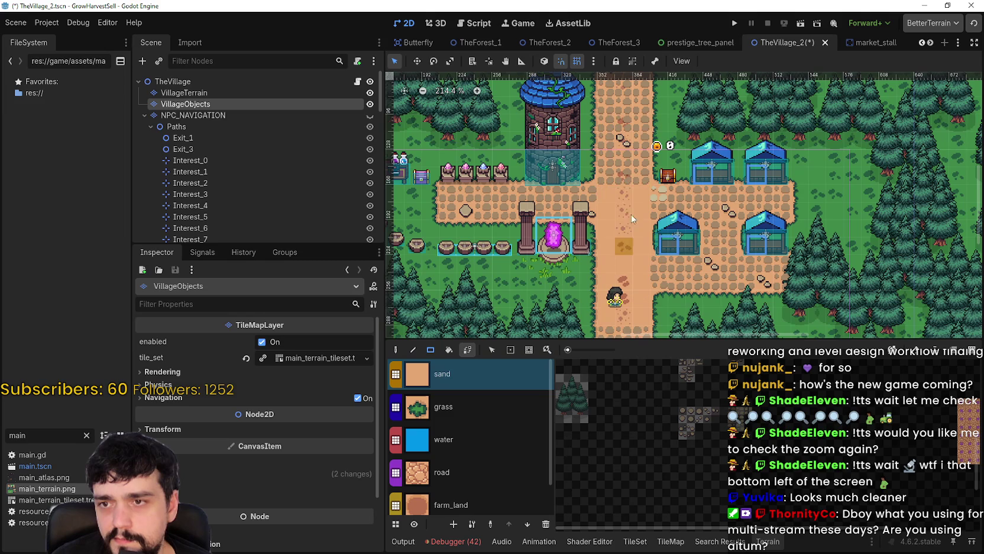
left_click_drag(615, 197, 431, 207)
Step: Paint sand over the cobblestone rows beside the road, then open a new browser tab
scroll(453, 216, "up", 5)
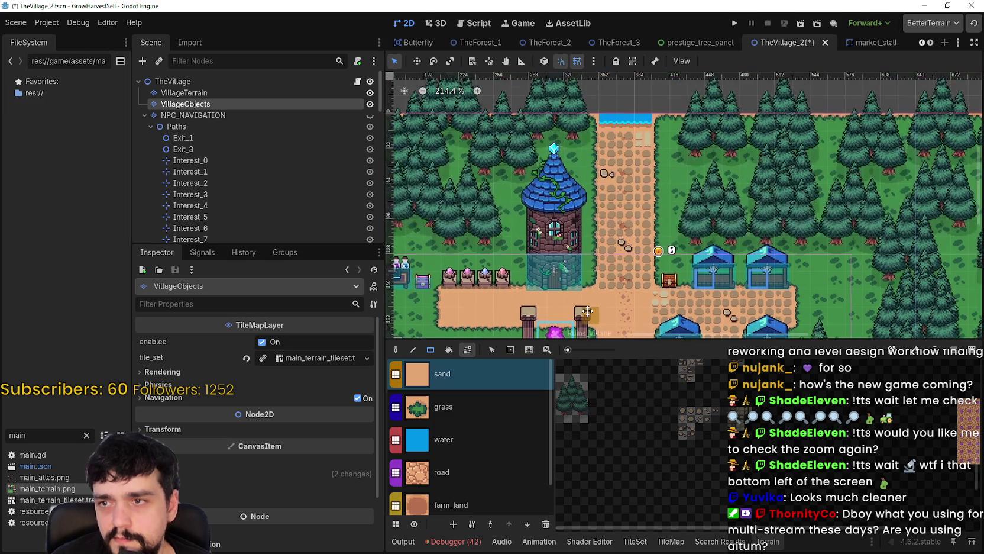
mouse_move(615, 299)
left_mouse_down()
mouse_move(630, 136)
mouse_move(643, 125)
left_mouse_up()
scroll(649, 223, "down", 3)
left_click_drag(667, 235, 791, 239)
scroll(738, 226, "down", 2)
left_click_drag(653, 275, 780, 252)
scroll(696, 248, "down", 3)
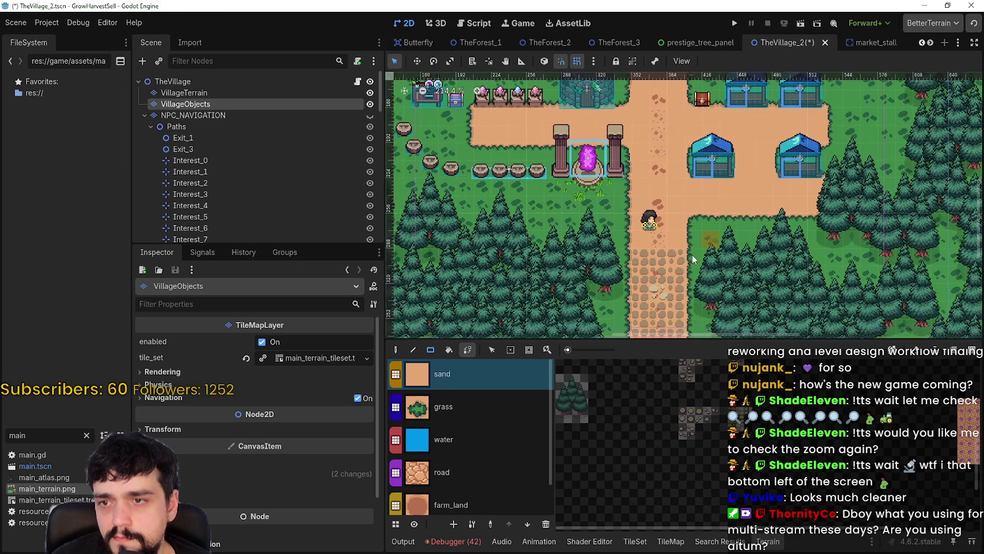
scroll(680, 177, "down", 3)
left_click_drag(674, 167, 631, 263)
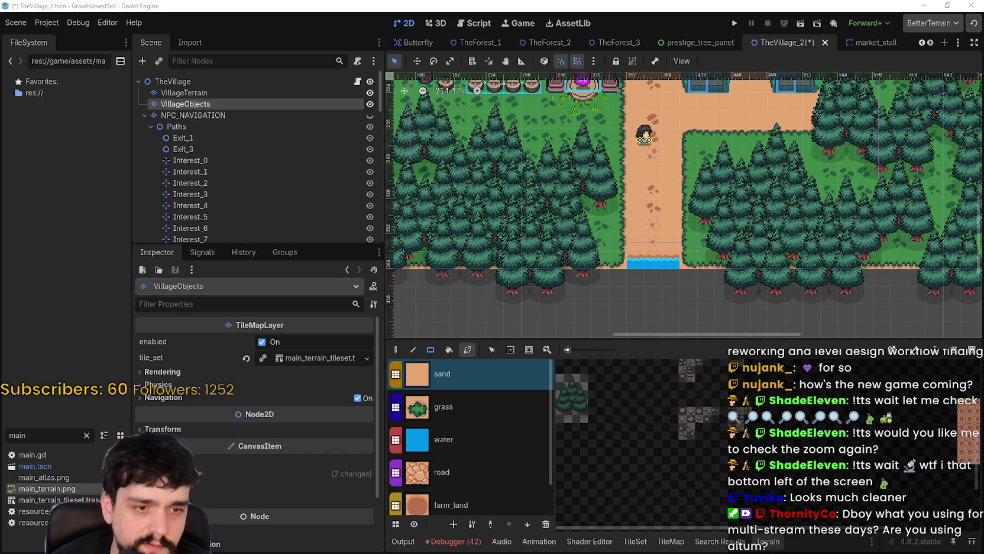
key("alt+Tab")
left_click(873, 12)
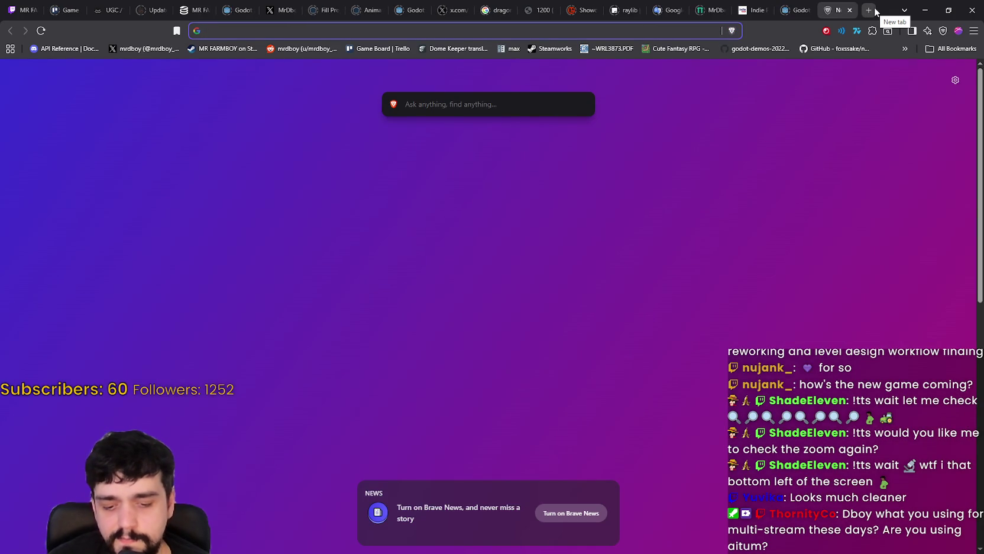
Step: Go to itch.io in the new tab
type("itchi")
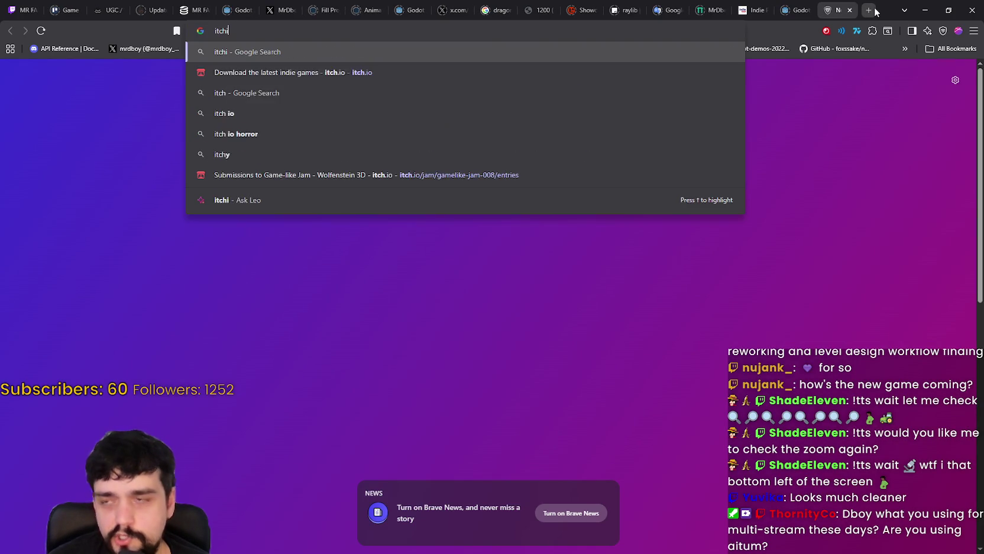
key("BackSpace")
type(".io")
key("Return")
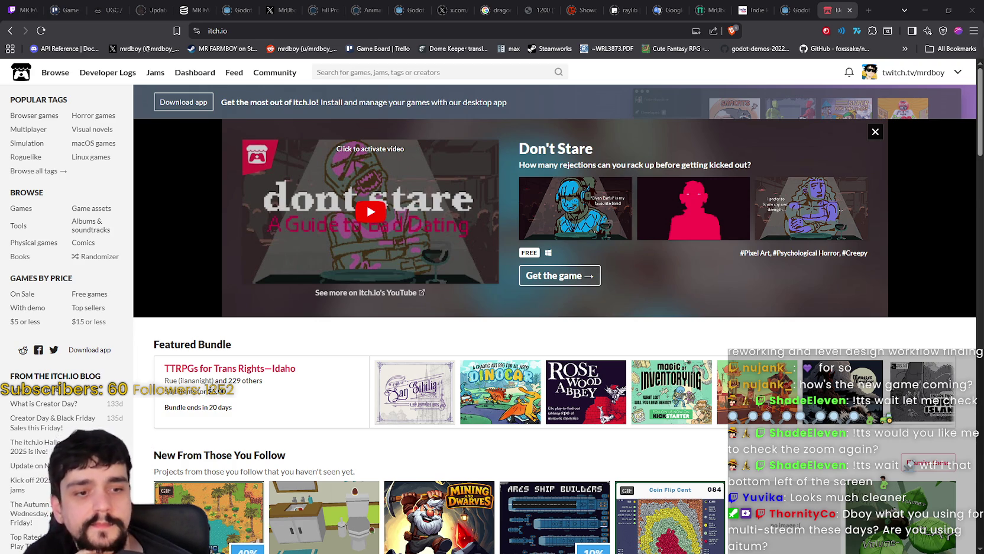
scroll(637, 322, "down", 3)
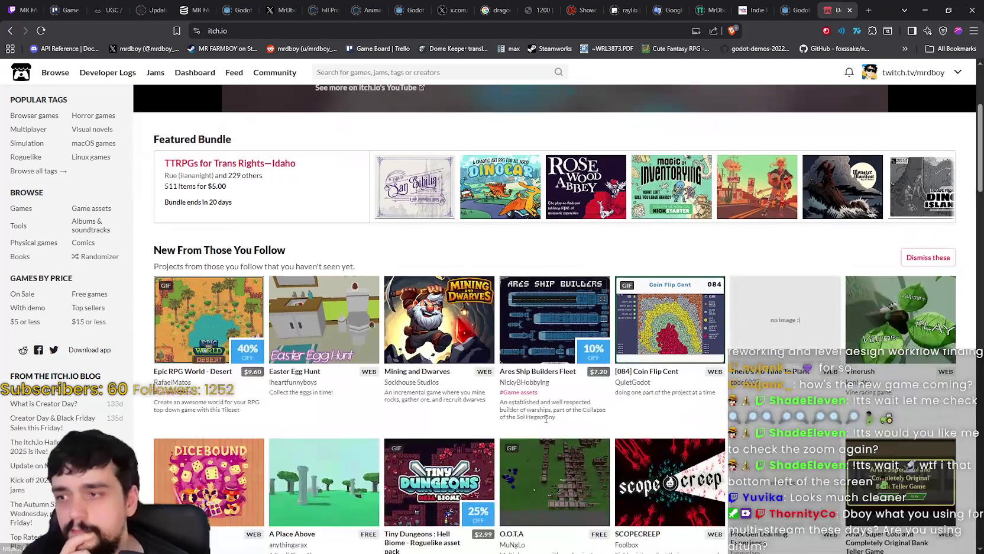
mouse_move(448, 364)
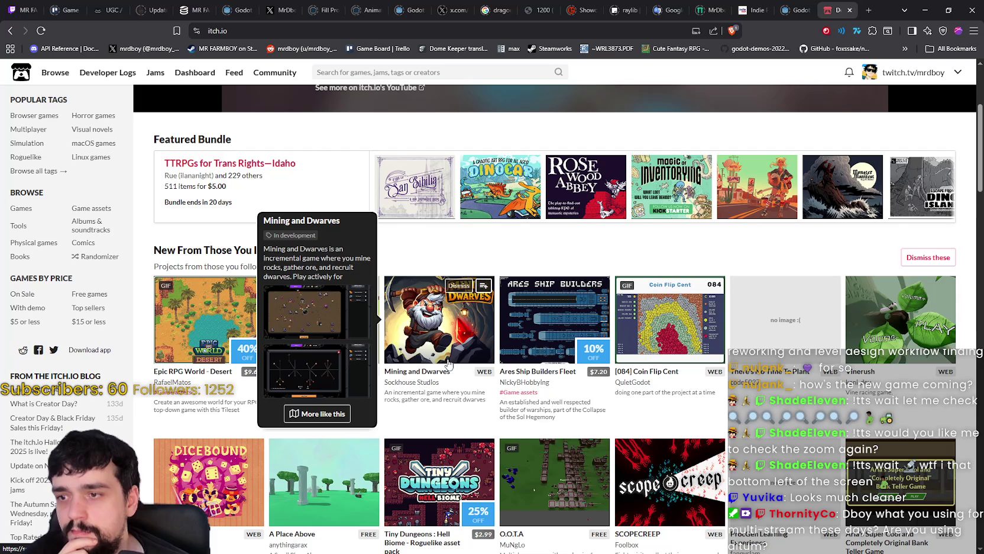
scroll(342, 416, "up", 3)
scroll(342, 415, "down", 3)
scroll(508, 453, "down", 2)
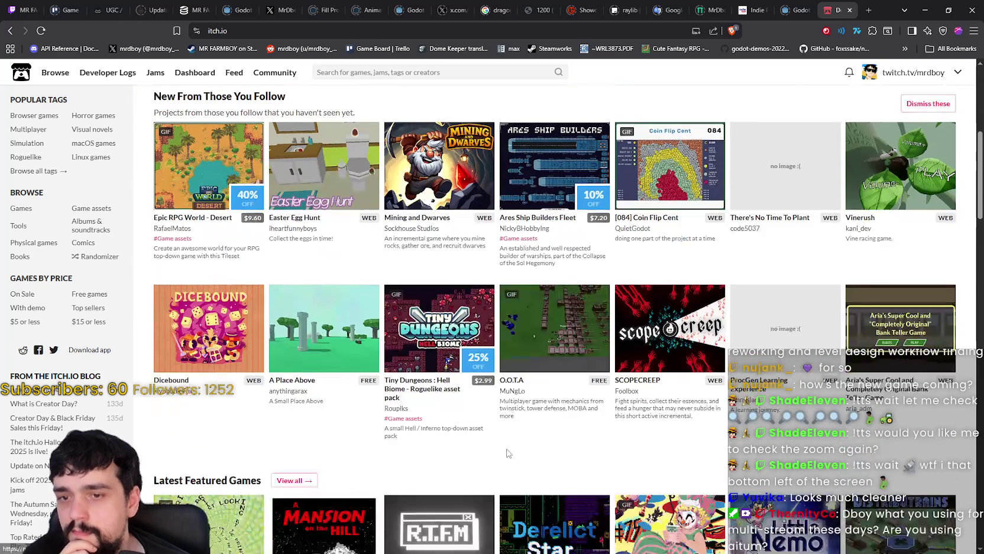
scroll(625, 462, "up", 5)
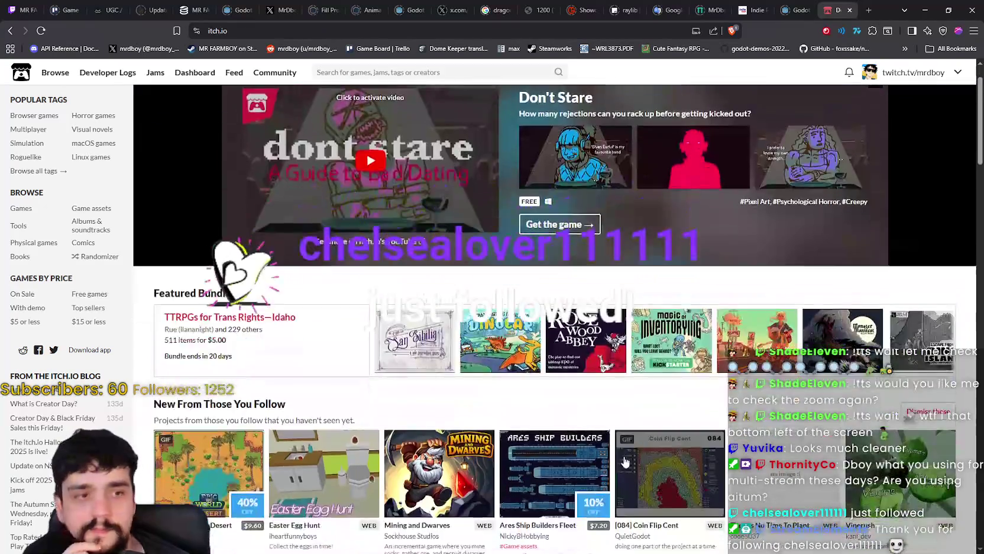
scroll(625, 462, "up", 1)
left_click(495, 76)
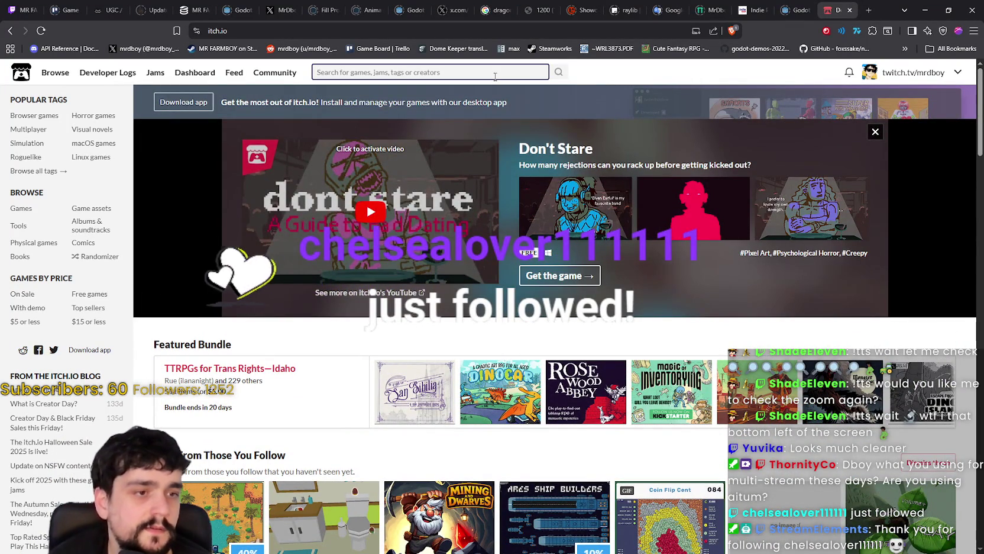
type("f")
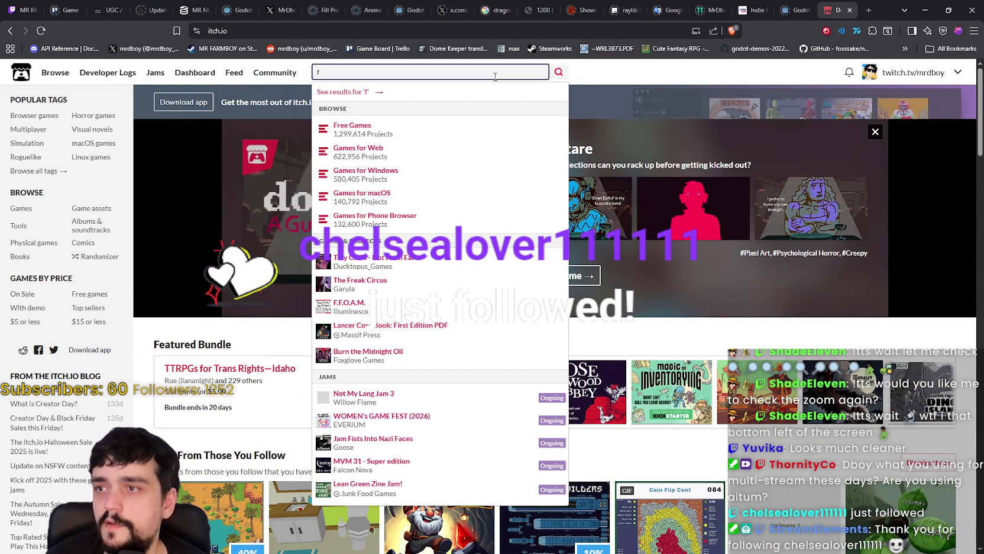
key("BackSpace")
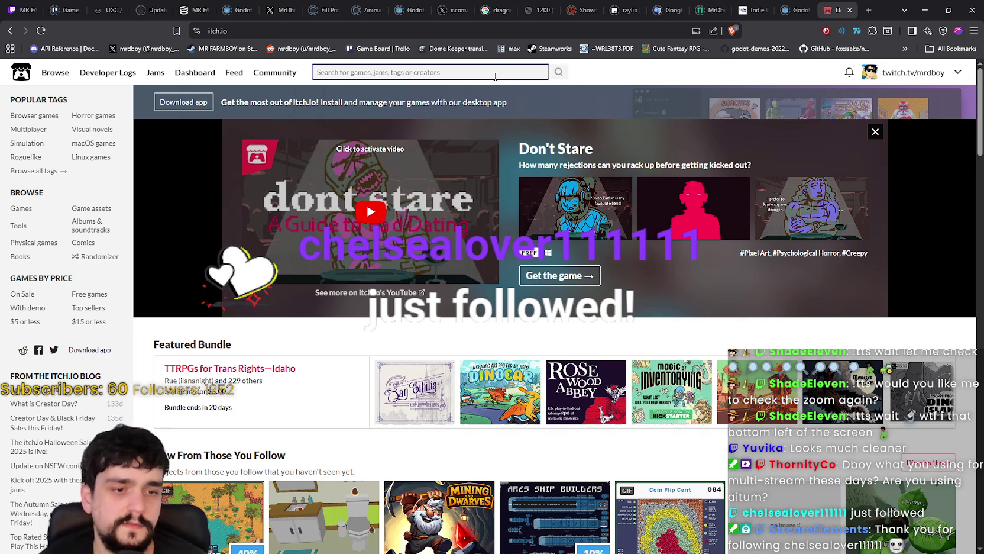
key("alt+Tab")
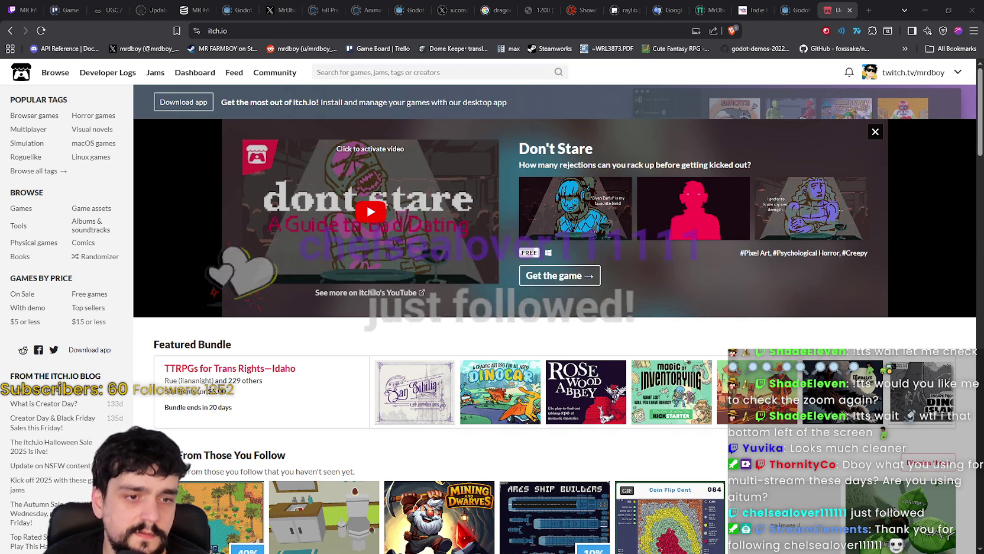
left_click_drag(488, 177, 983, 176)
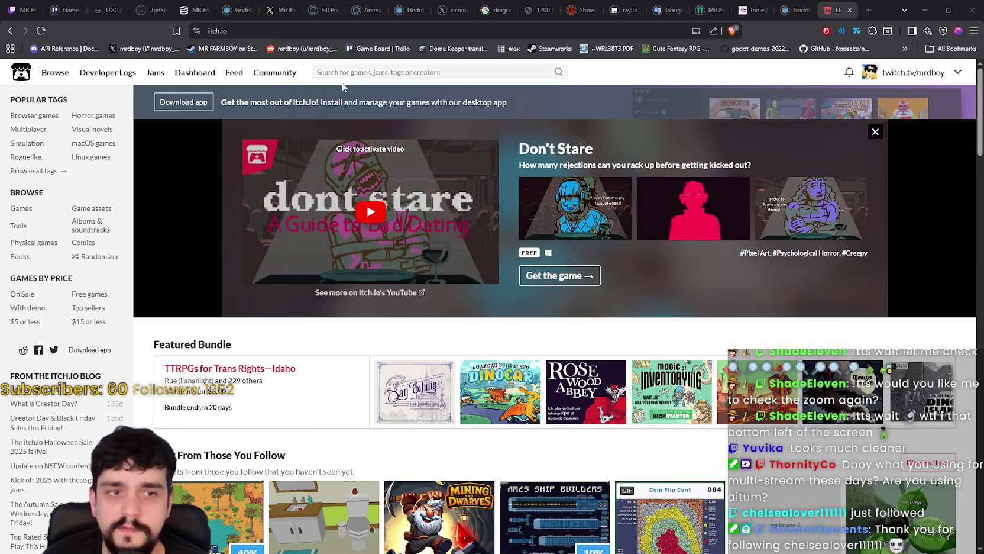
left_click(330, 69)
Step: Search itch.io for 'tiny', open Tiny Farm RPG - Asset Pack, and enlarge its first screenshot
type("tiny fa")
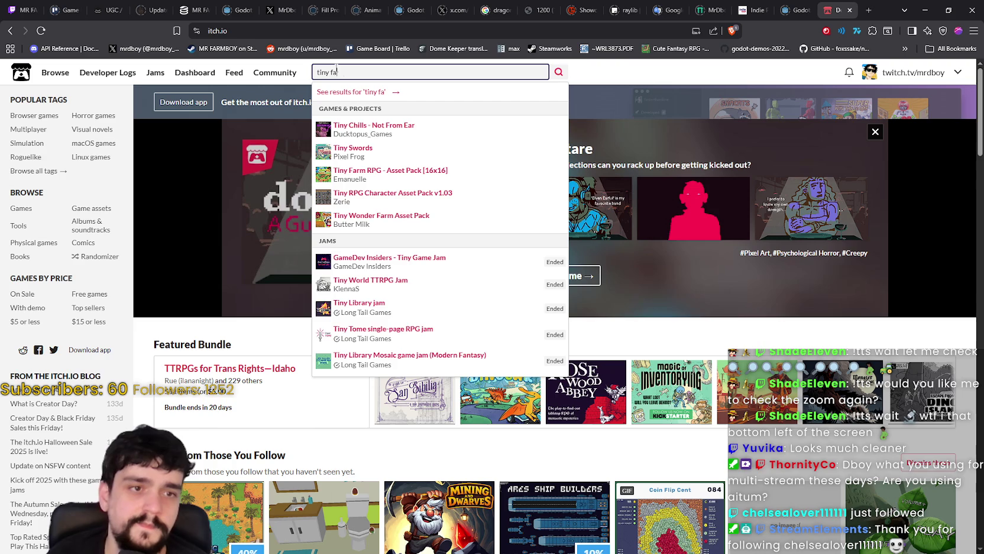
type("ntasy")
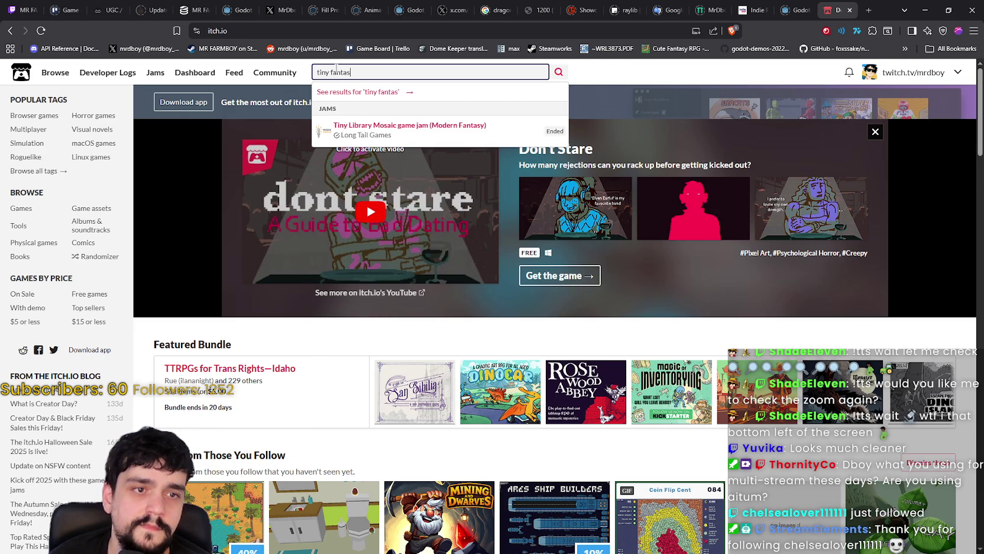
key("BackSpace")
key("BackSpace")
key("BackSpace")
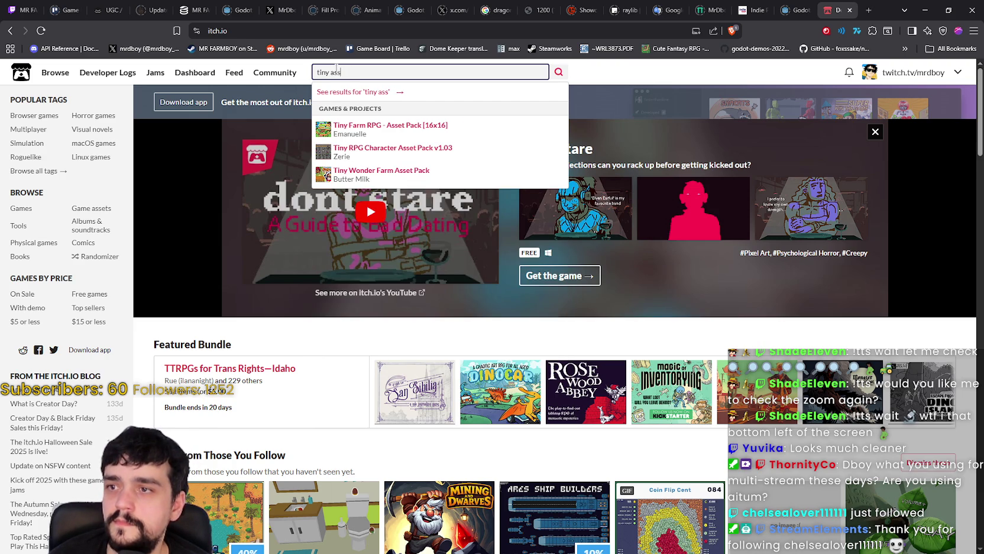
left_click(390, 126)
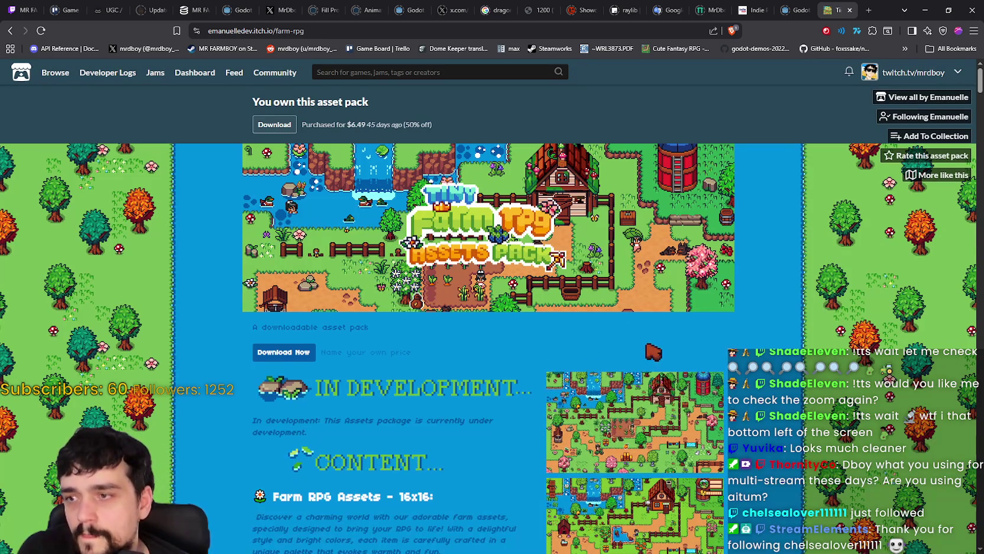
scroll(654, 349, "down", 3)
left_click(617, 289)
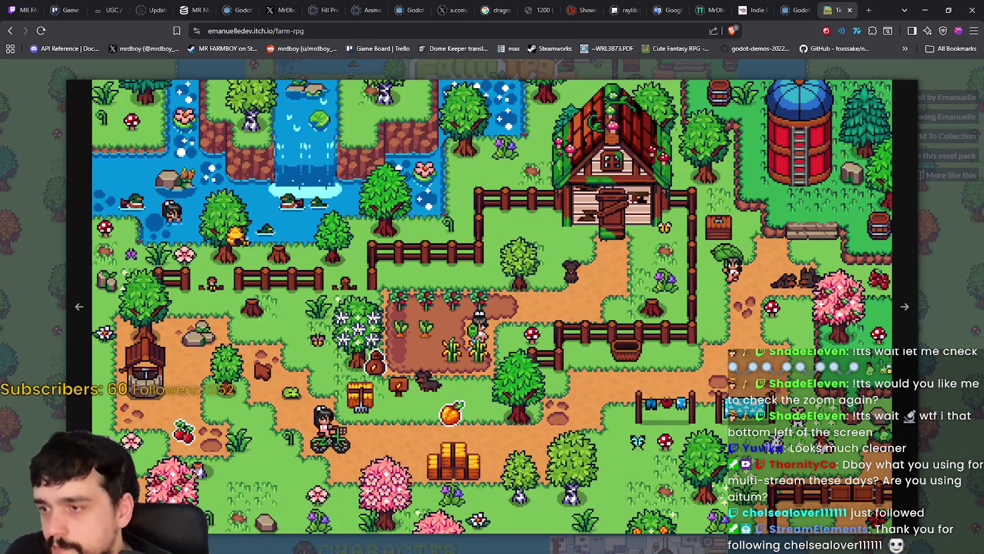
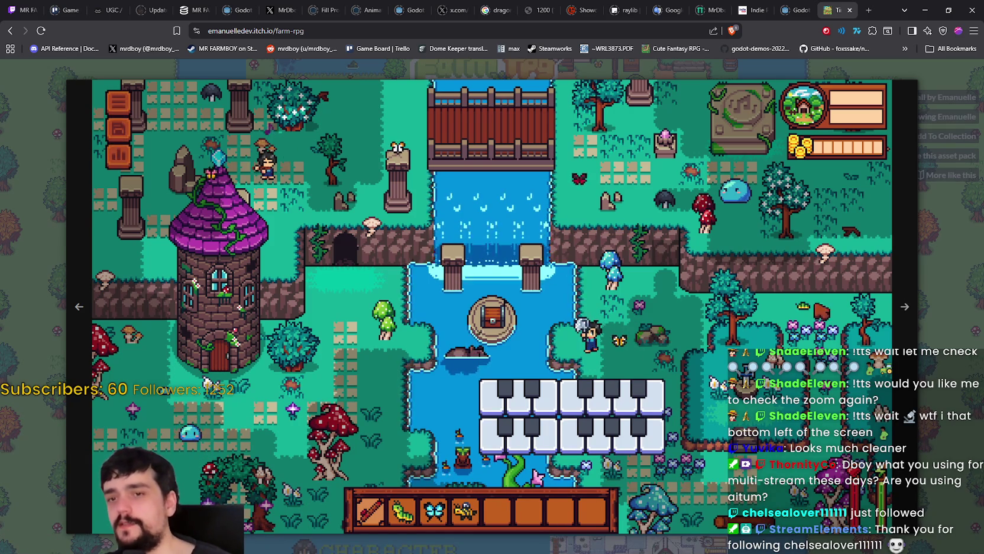
Step: Page through the farm RPG pack's preview images, including the house interior, then close the gallery
left_click(897, 307)
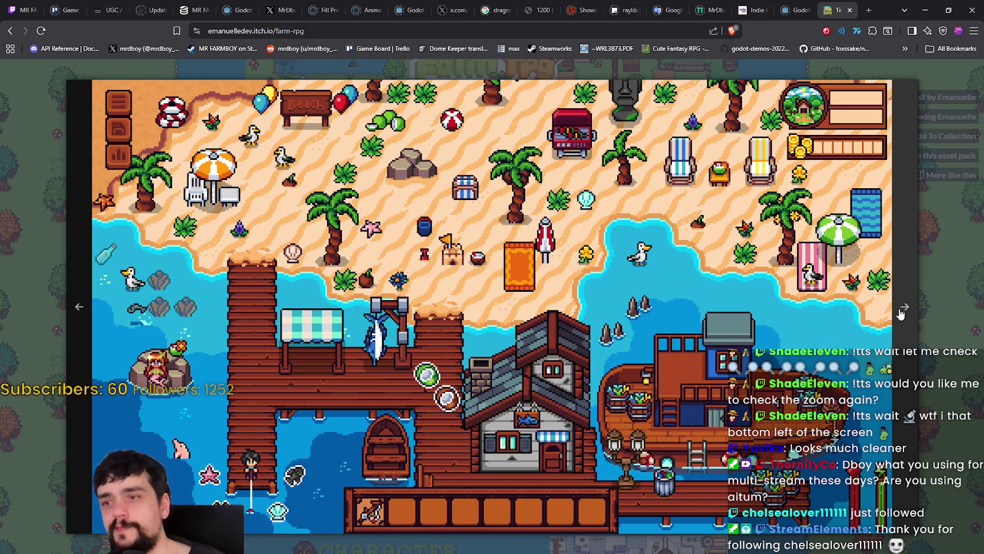
left_click(898, 314)
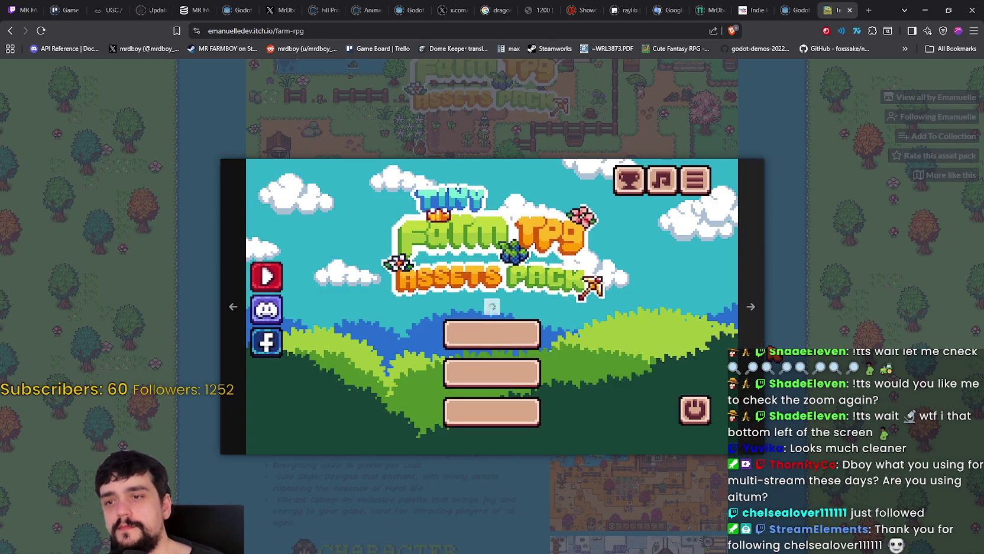
left_click(751, 306)
left_click(667, 309)
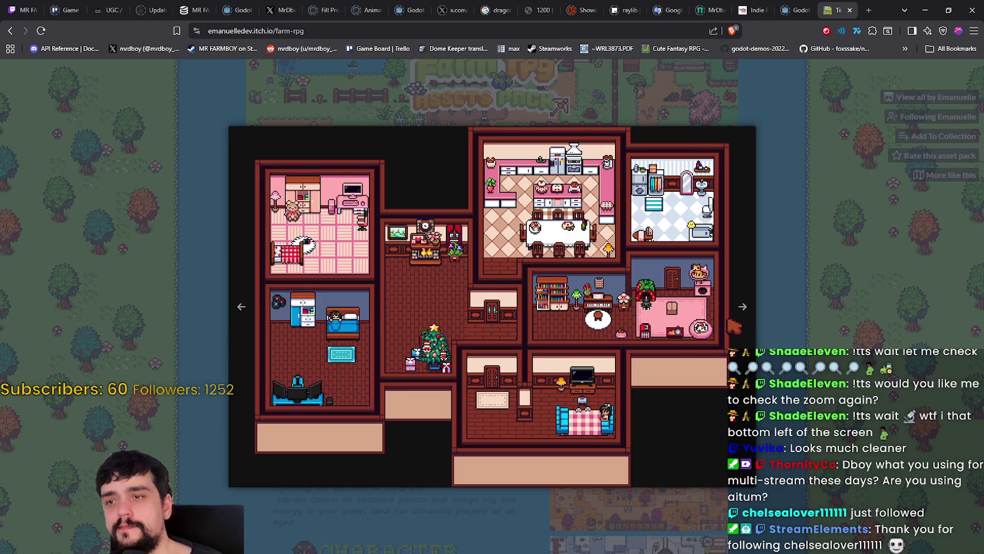
left_click(740, 322)
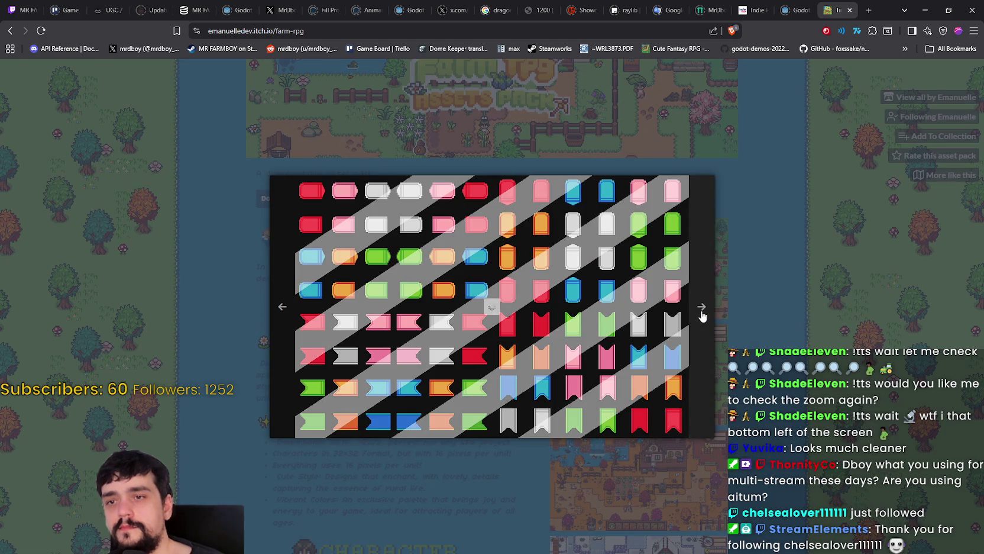
left_click(706, 312)
left_click(834, 461)
Step: Scroll down the pack page, open the artist's 'View all by' page, and return to Godot
scroll(835, 462, "down", 5)
scroll(835, 461, "down", 8)
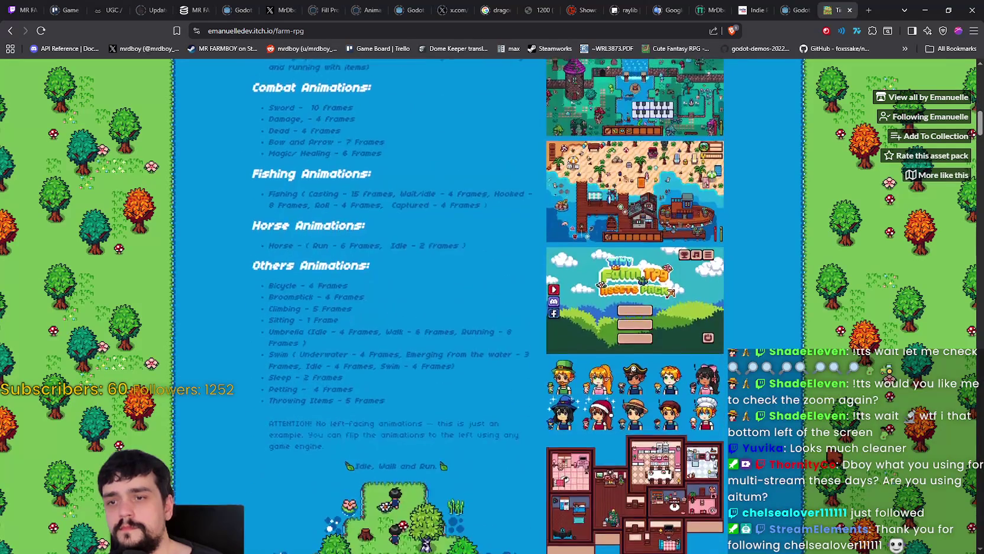
scroll(835, 461, "down", 6)
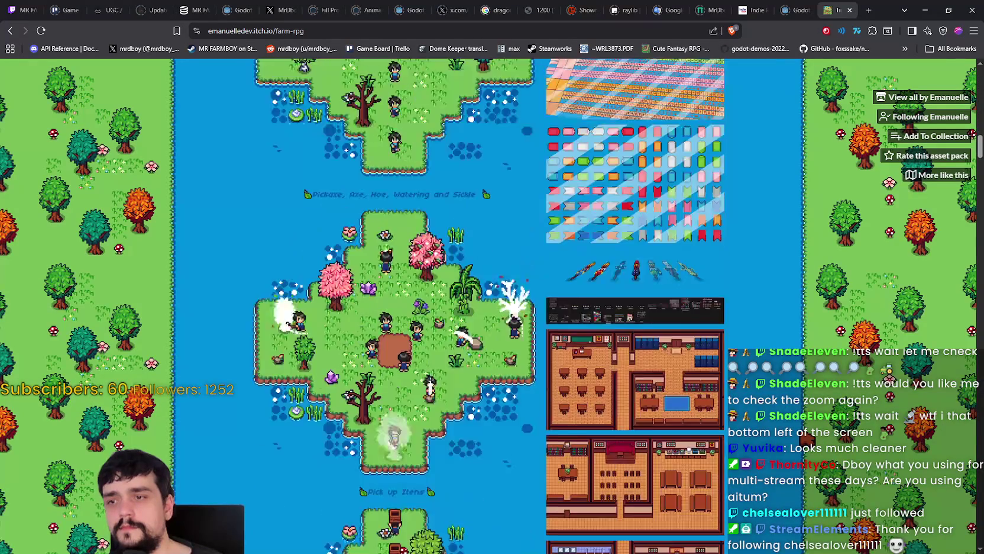
scroll(836, 461, "down", 8)
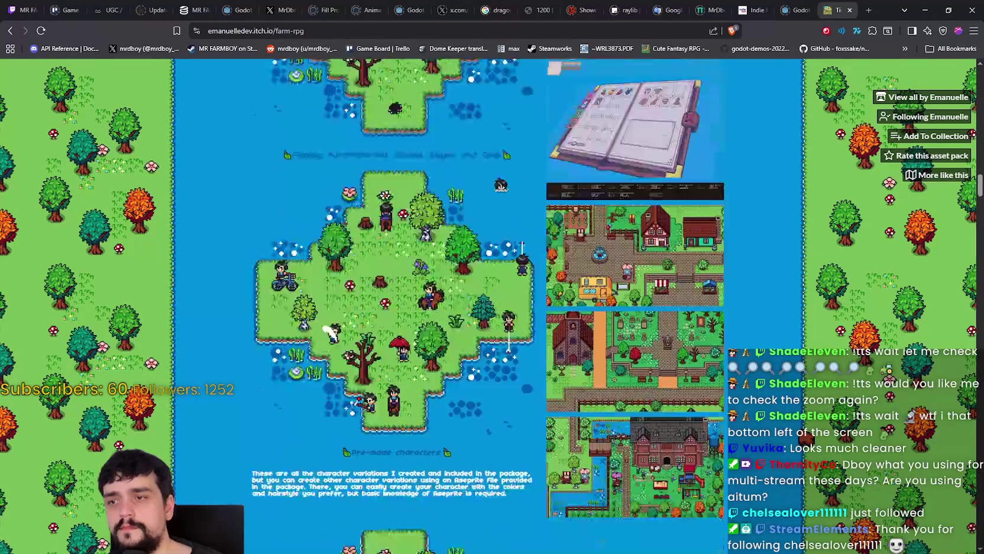
scroll(835, 461, "down", 8)
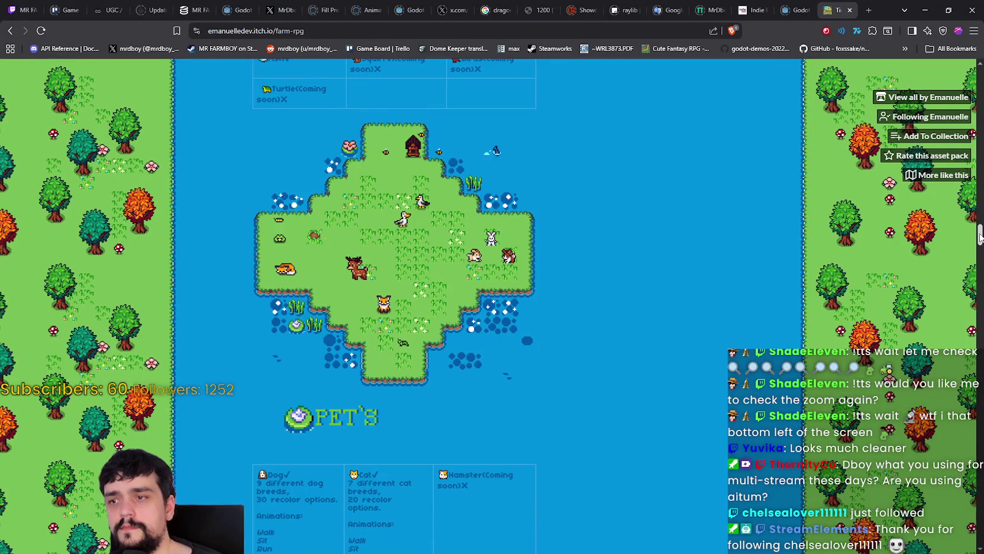
scroll(979, 236, "down", 15)
scroll(967, 375, "up", 10)
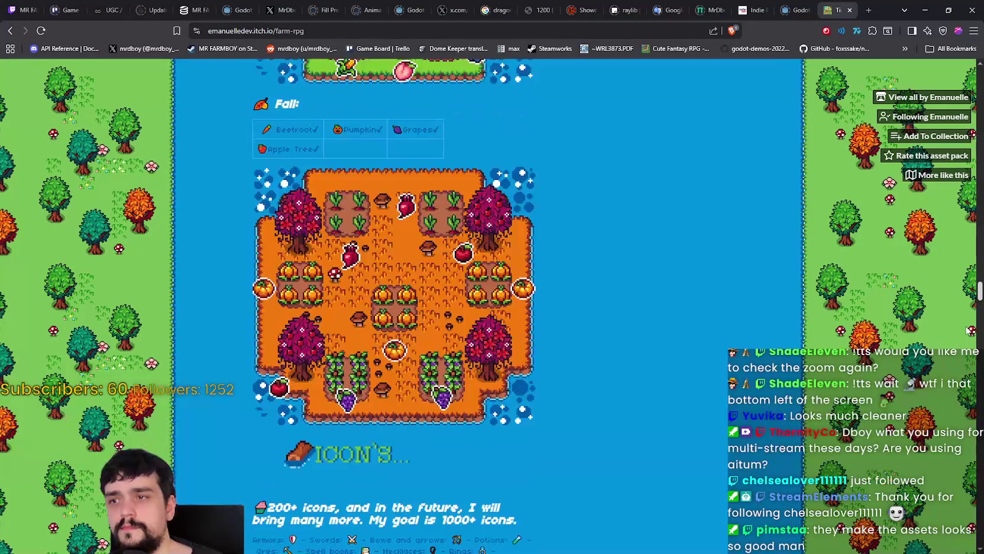
scroll(945, 479, "down", 20)
scroll(946, 479, "up", 20)
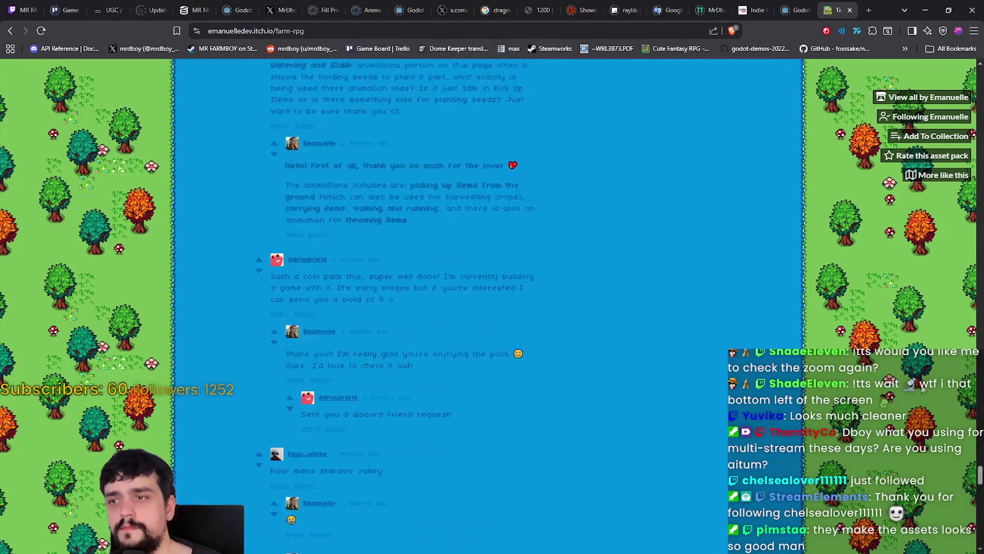
left_click(920, 99)
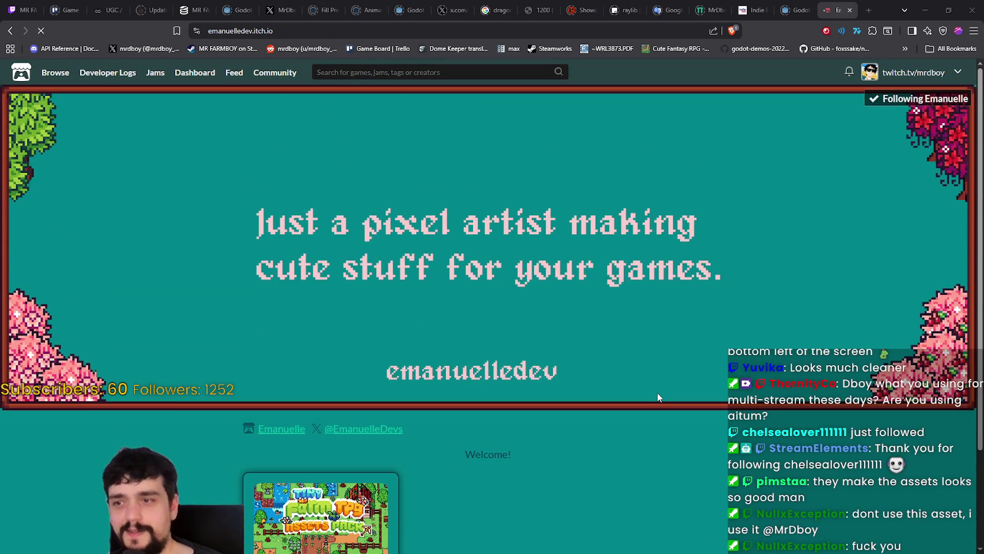
left_click(927, 8)
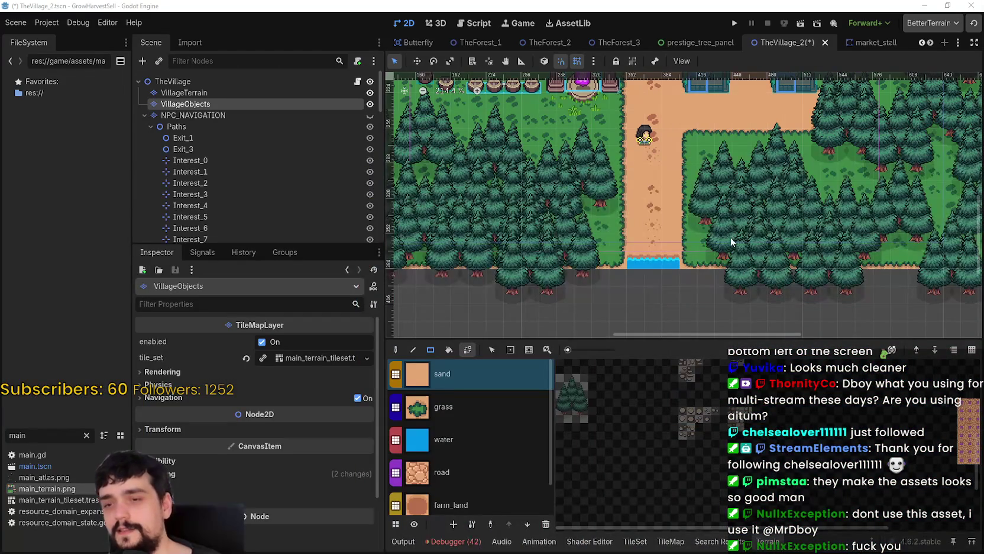
Step: Select the VillageTerrain layer and choose grass as the BetterTerrain paint terrain
scroll(650, 264, "up", 3)
scroll(651, 263, "down", 2)
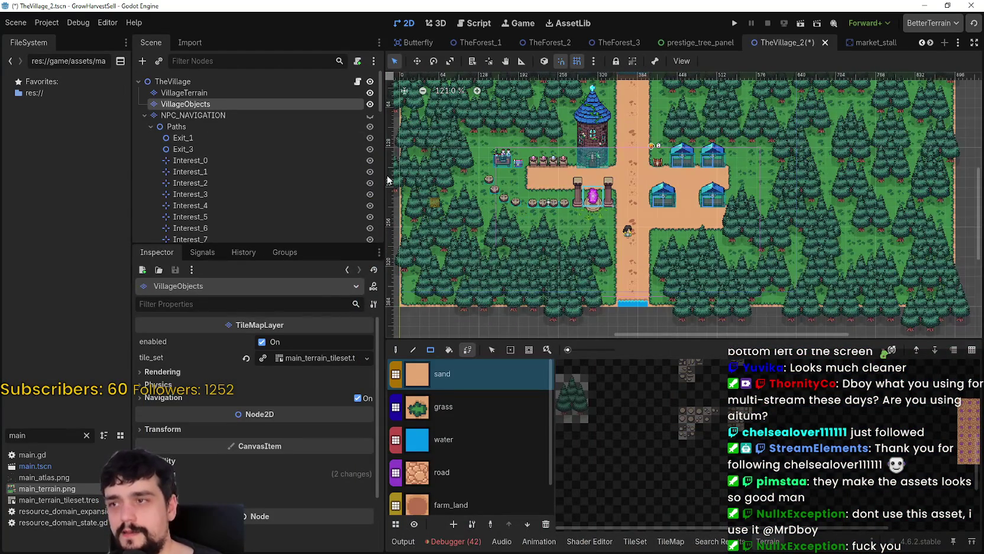
left_click(184, 93)
left_click(710, 542)
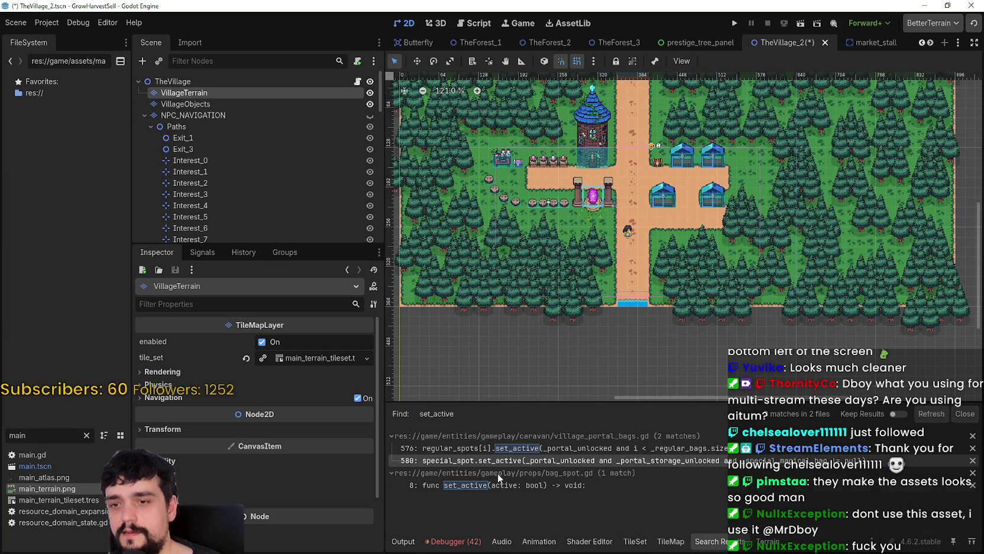
left_click(768, 541)
left_click(450, 408)
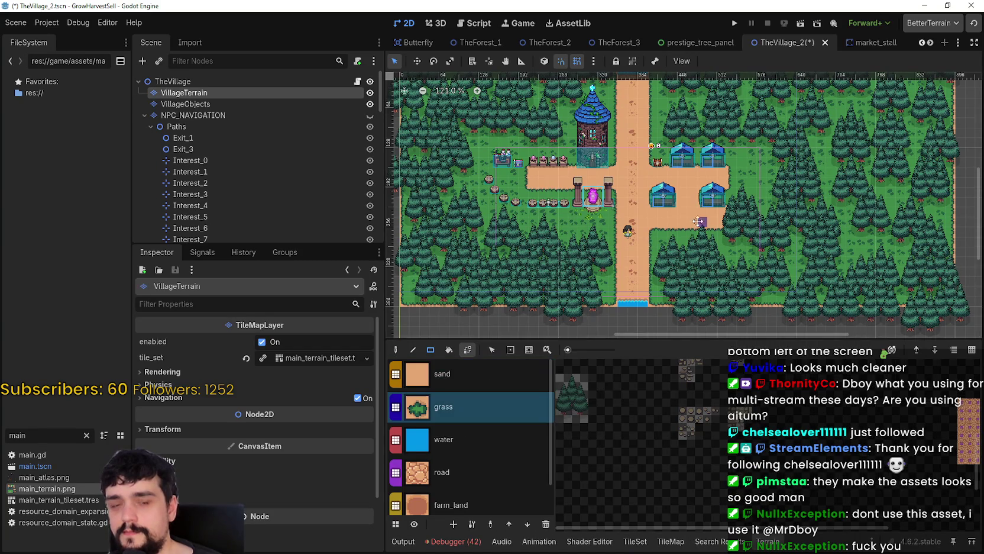
Step: Rectangle-paint grass over the north–south sand road, northern stretch first, then the rest
scroll(722, 225, "up", 3)
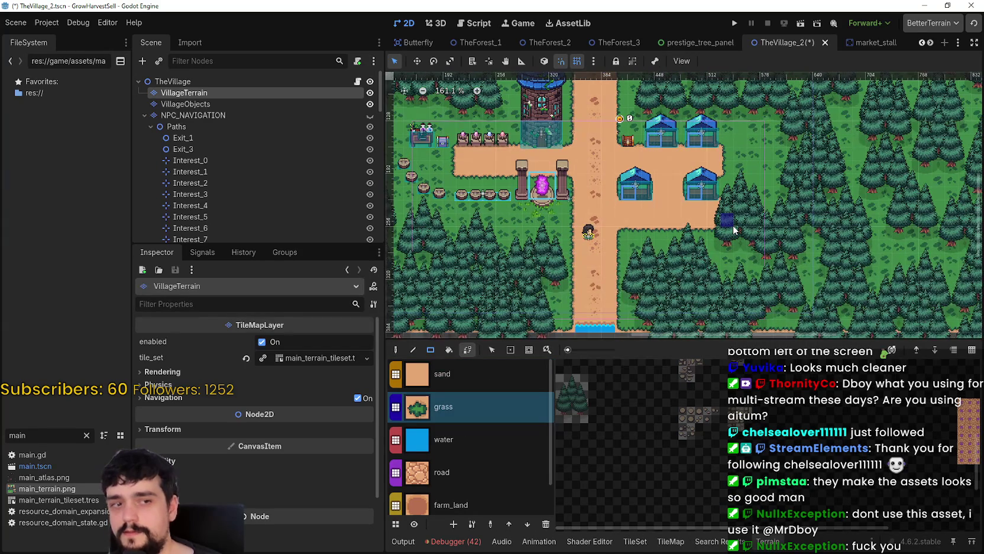
scroll(734, 229, "up", 3)
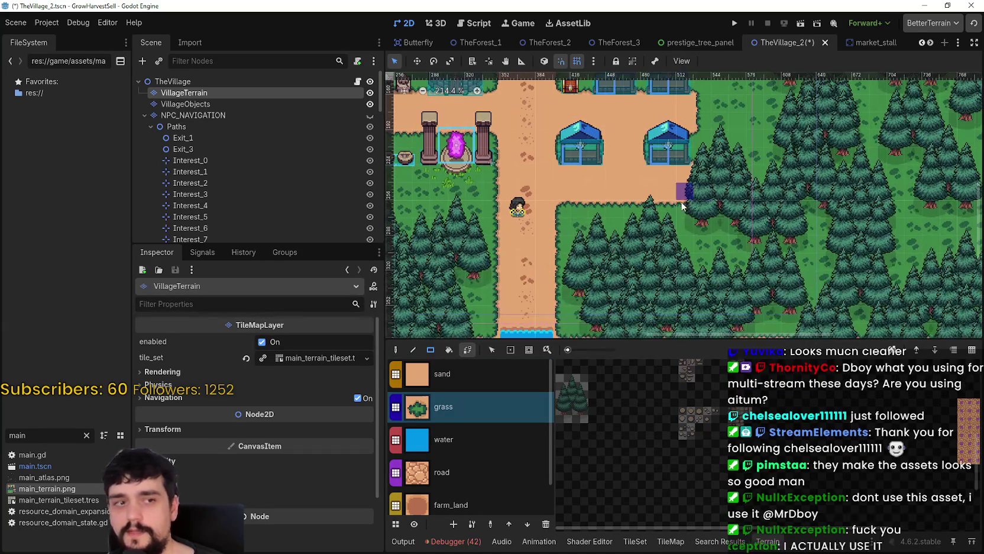
scroll(650, 207, "down", 5)
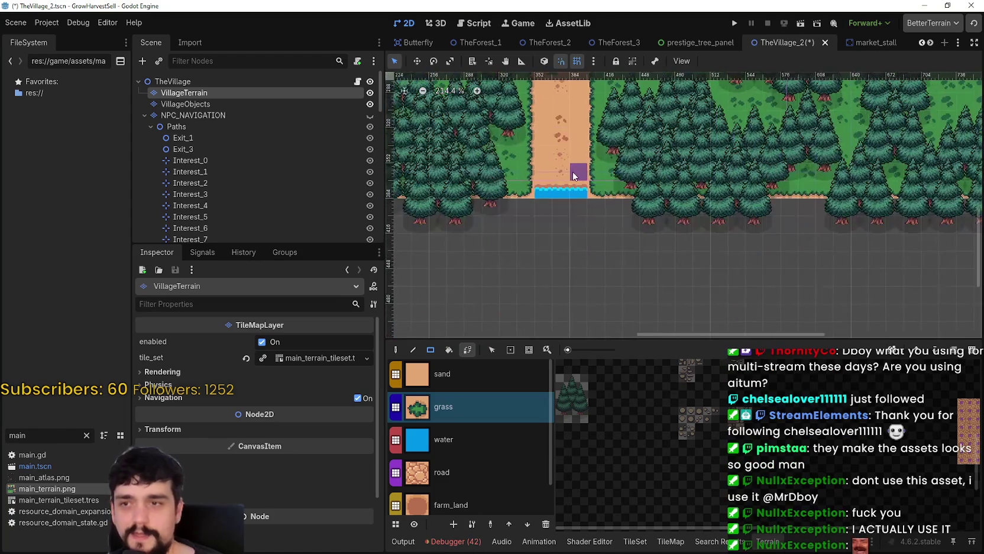
scroll(585, 195, "up", 2)
scroll(566, 228, "down", 3)
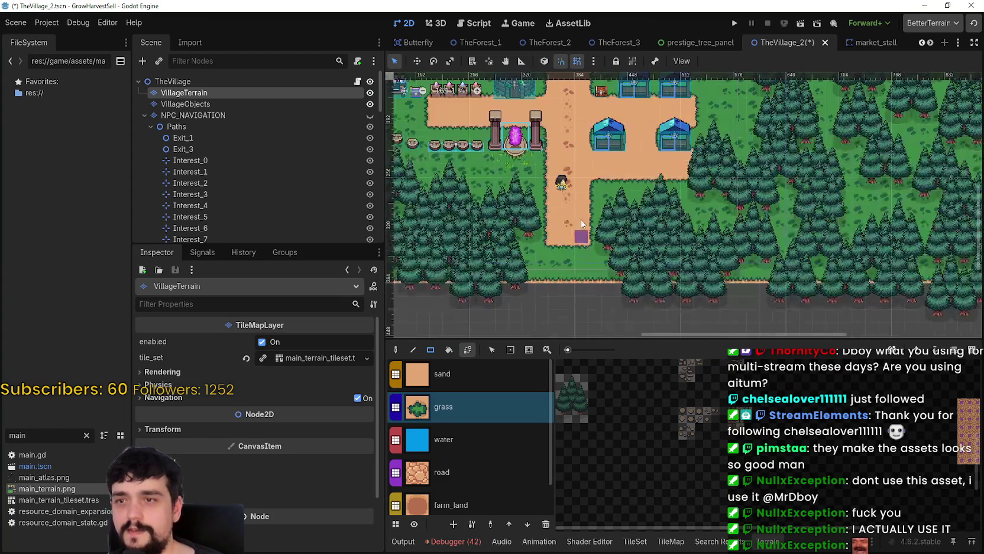
scroll(592, 43, "up", 1)
mouse_move(576, 103)
left_mouse_down()
mouse_move(567, 166)
mouse_move(595, 175)
left_mouse_up()
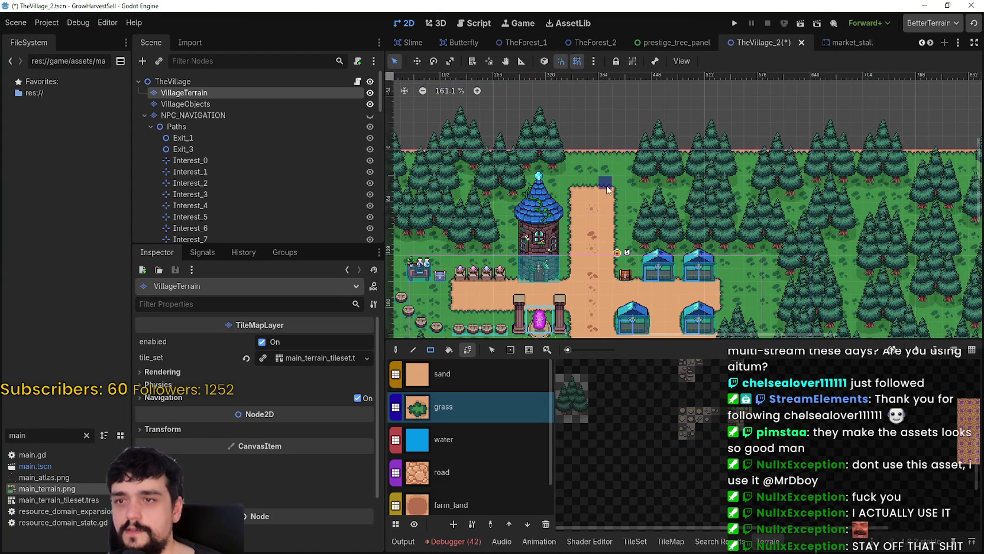
scroll(607, 190, "down", 1)
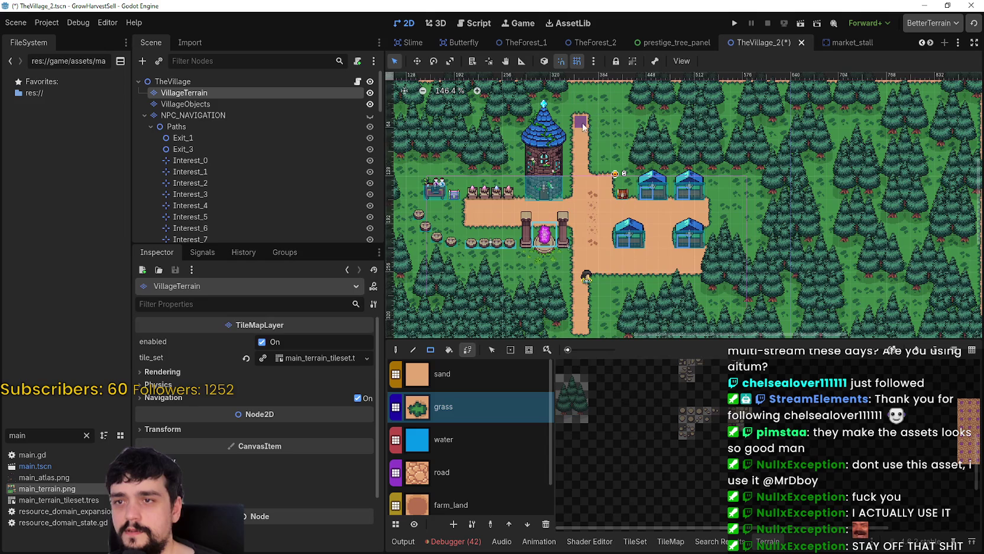
scroll(589, 125, "up", 4)
mouse_move(587, 141)
left_mouse_down()
mouse_move(617, 124)
mouse_move(613, 113)
left_mouse_up()
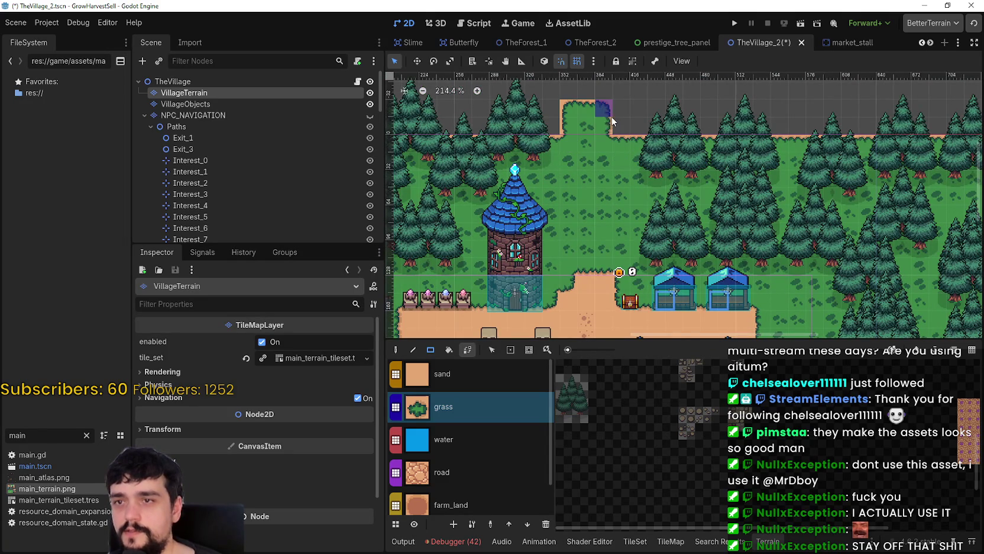
scroll(614, 218, "down", 6)
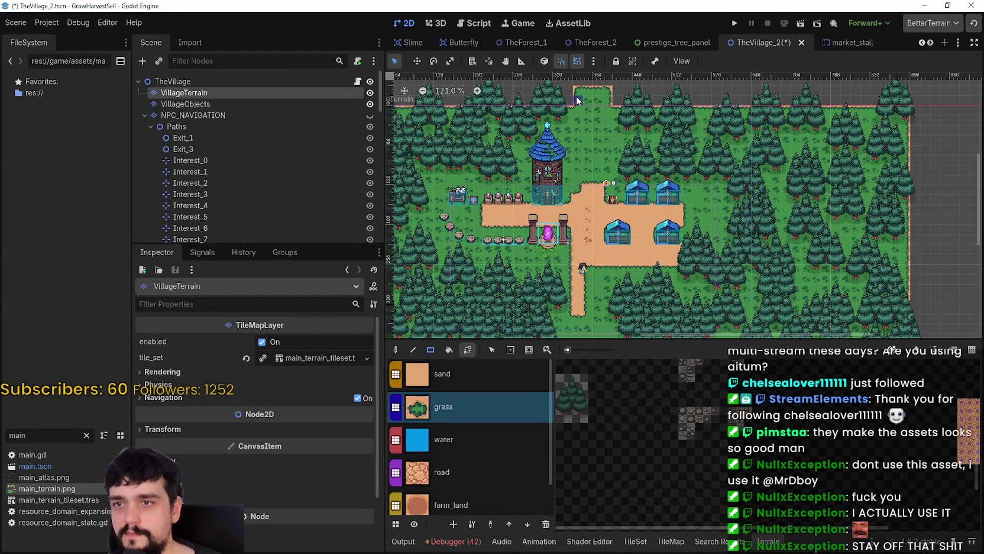
mouse_move(578, 101)
left_mouse_down()
mouse_move(582, 270)
mouse_move(602, 314)
mouse_move(608, 306)
left_mouse_up()
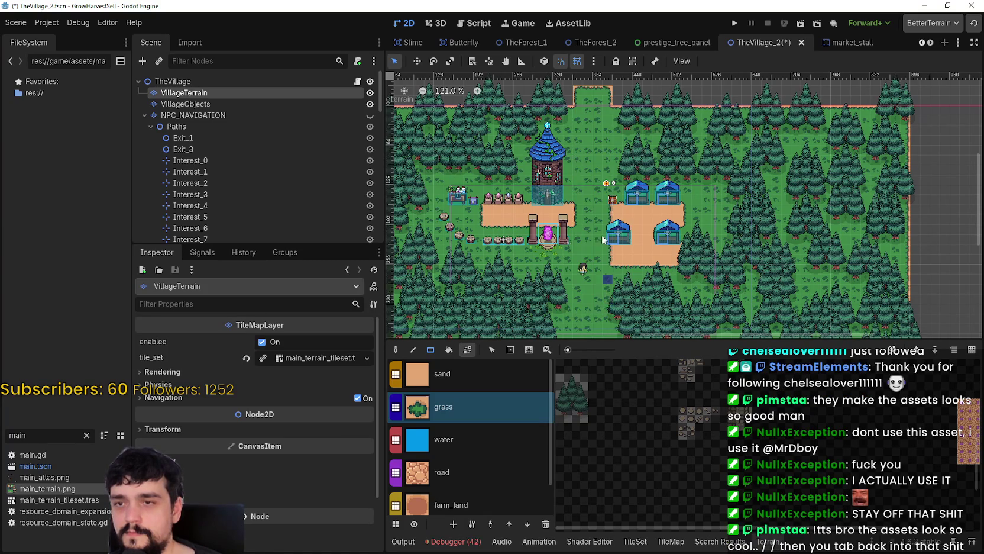
Step: Paint grass over the sand strips below and between the houses
scroll(606, 280, "up", 2)
scroll(606, 281, "up", 1)
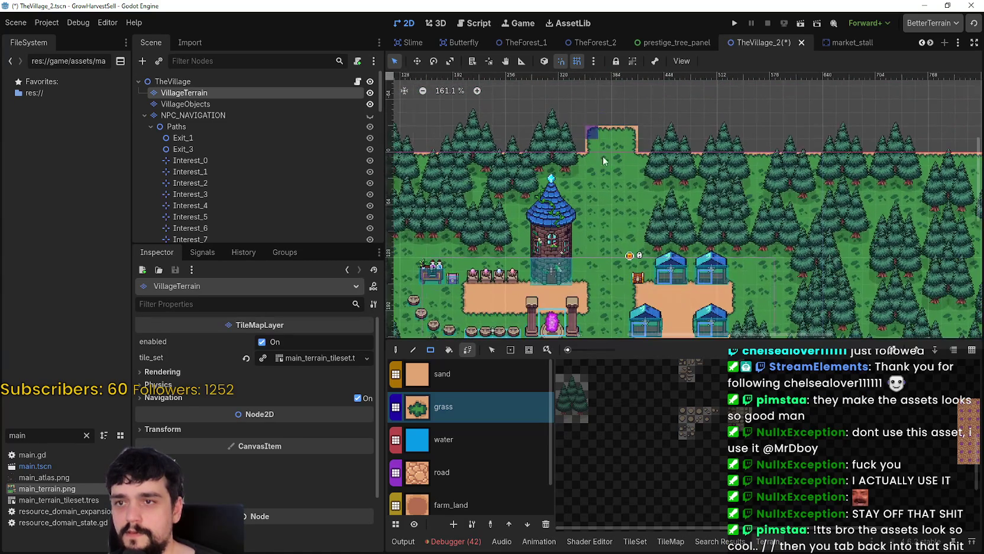
scroll(622, 283, "up", 5)
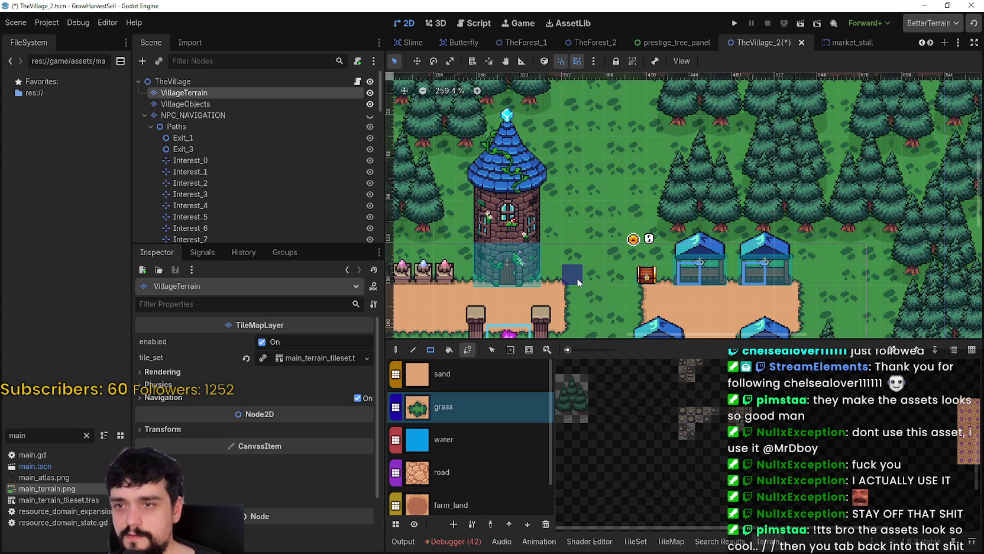
scroll(581, 277, "down", 1)
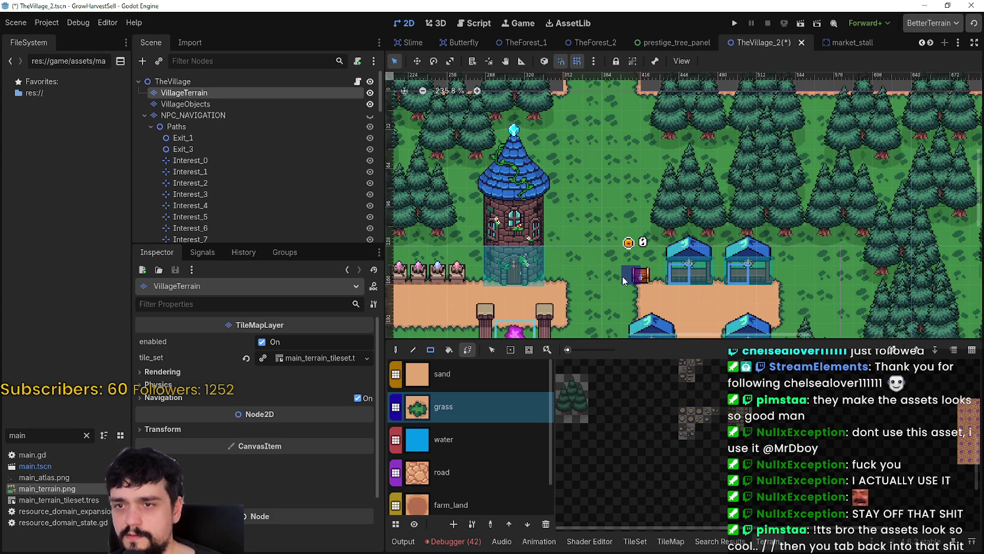
scroll(621, 302, "down", 2)
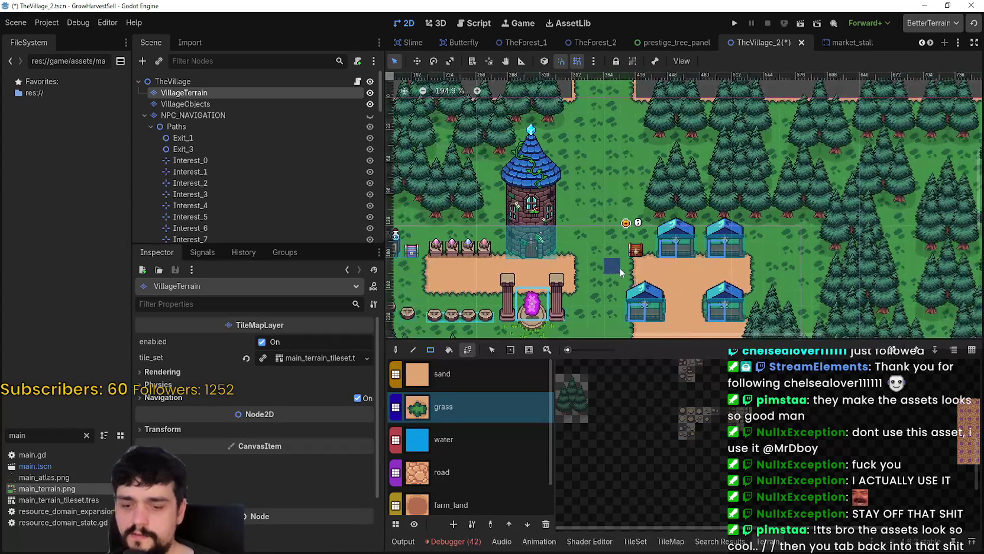
left_click(618, 267)
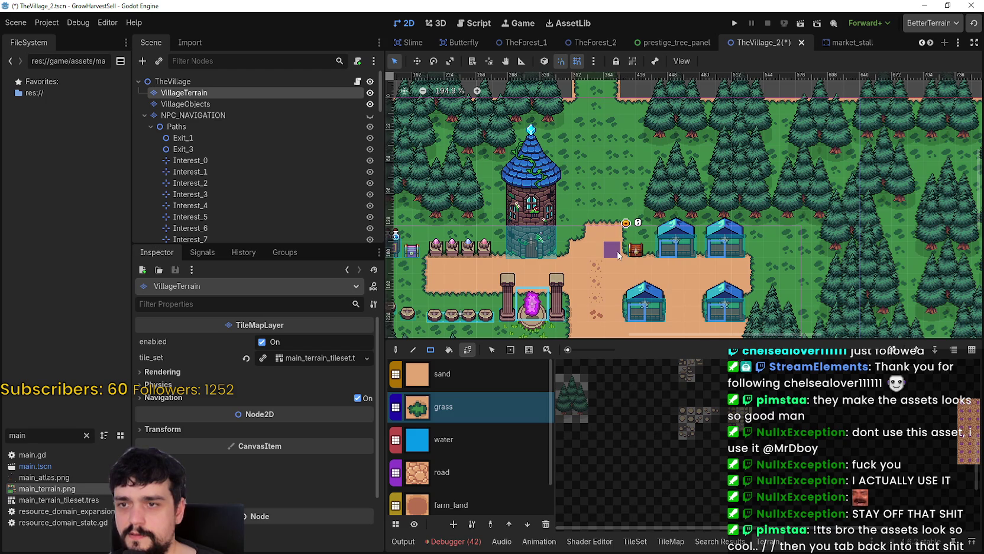
scroll(609, 189, "up", 3)
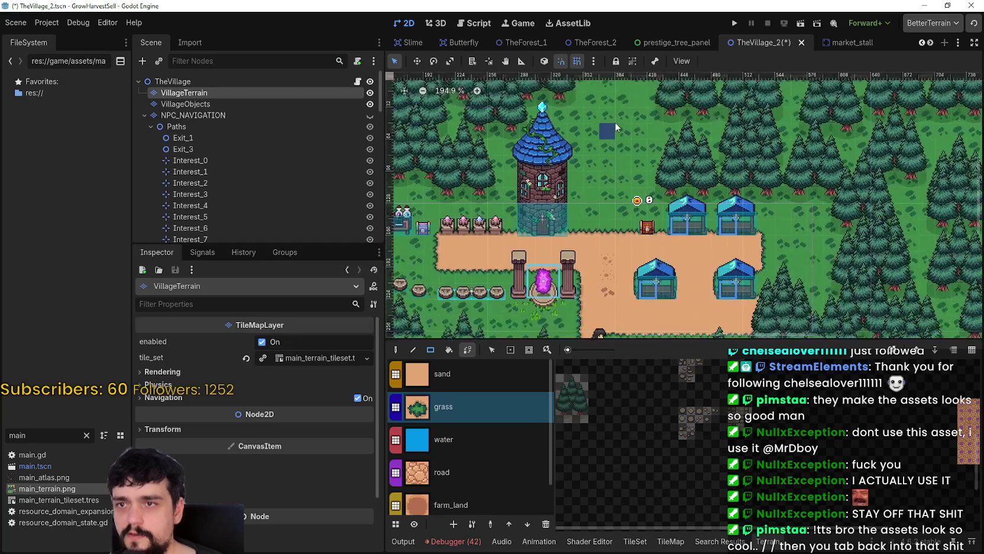
scroll(604, 225, "down", 5)
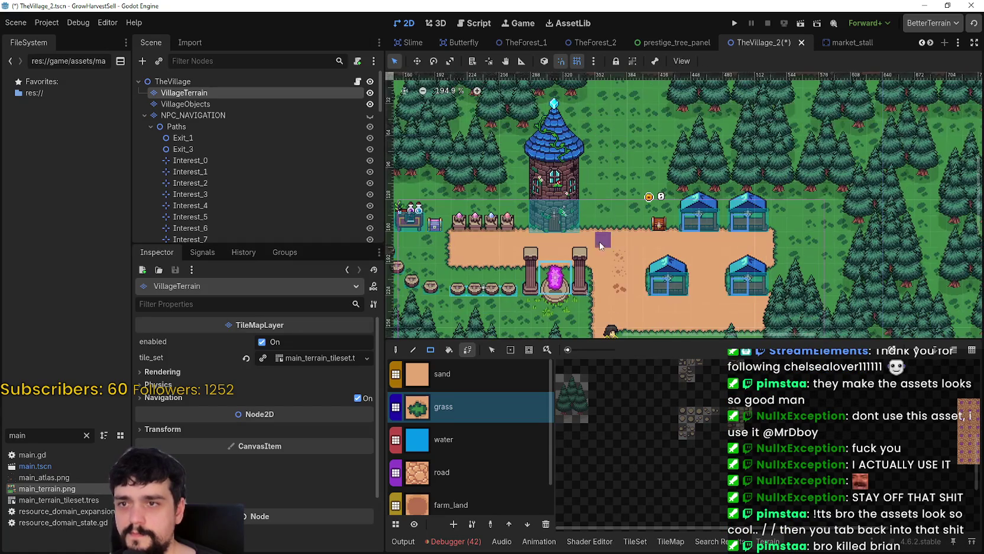
scroll(609, 230, "down", 7)
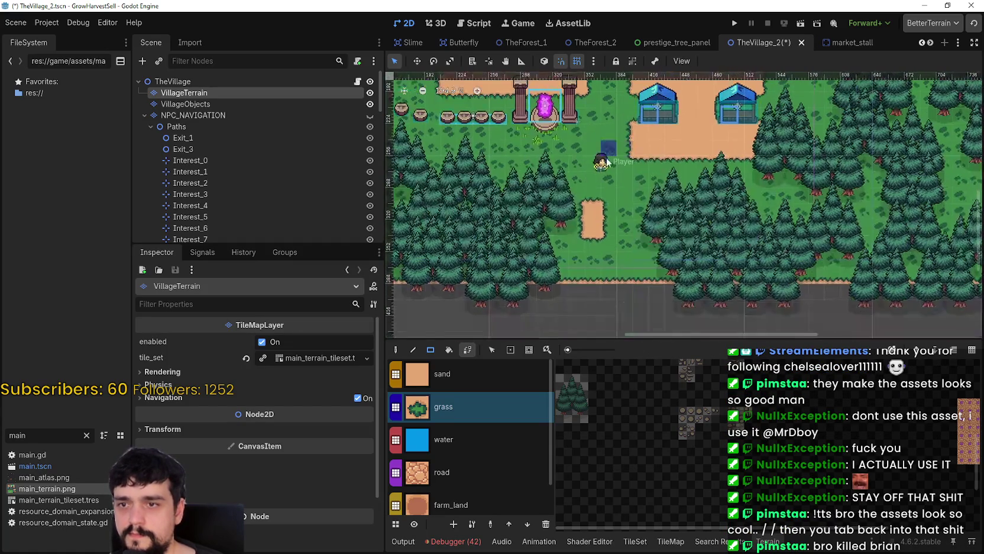
scroll(612, 215, "up", 5)
left_click_drag(611, 248, 740, 232)
left_click_drag(771, 183, 621, 166)
Step: Paint grass over the sand strip beside the tower and recentre on the village
scroll(668, 219, "up", 4)
scroll(668, 219, "left", 3)
left_click_drag(556, 280, 489, 263)
scroll(642, 279, "down", 3)
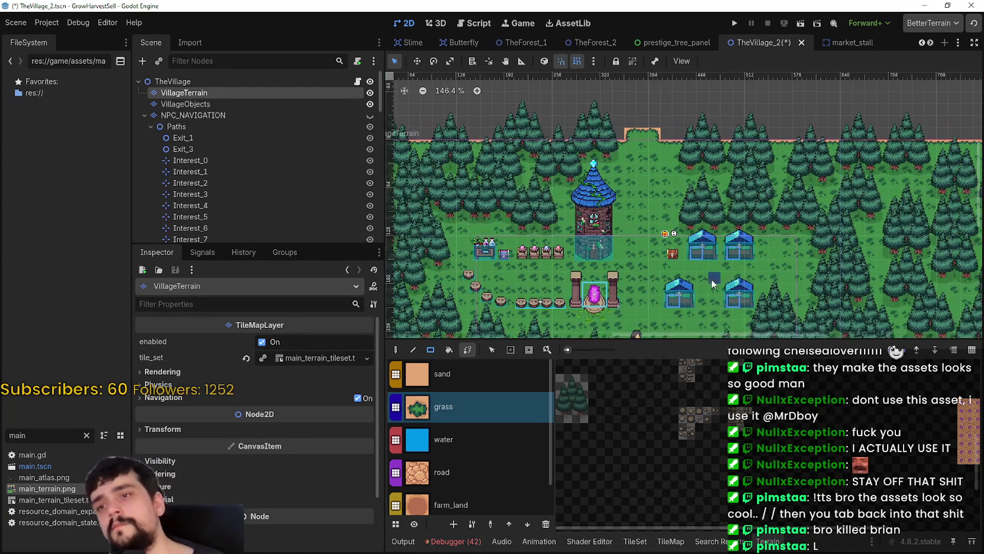
left_click_drag(712, 280, 678, 222)
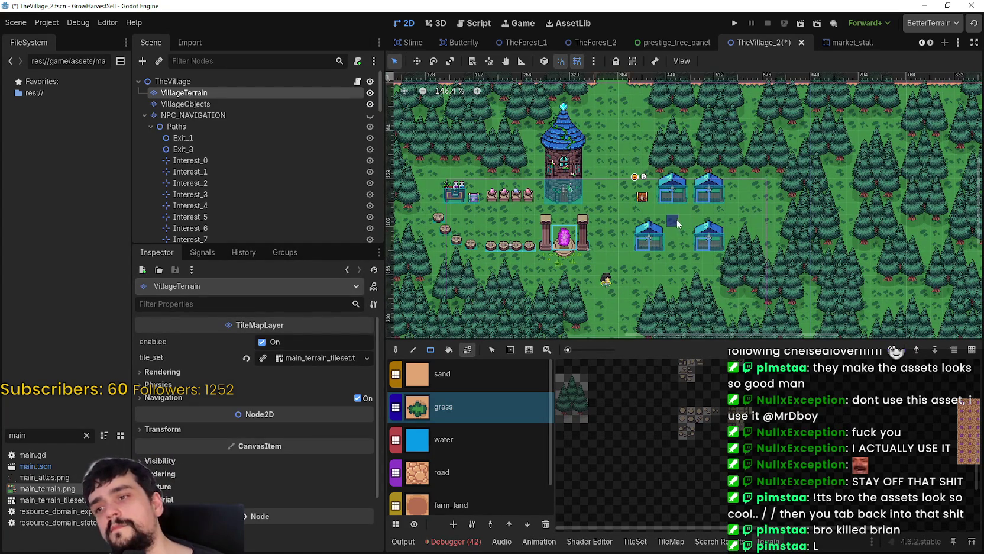
Step: Switch the bottom panel to search results and back to terrain painting
left_click(741, 547)
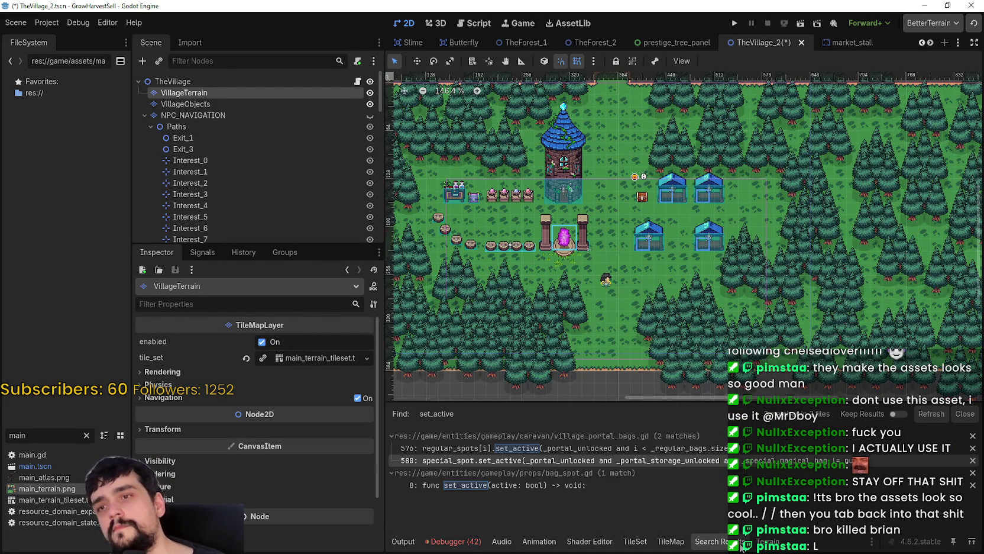
left_click(744, 543)
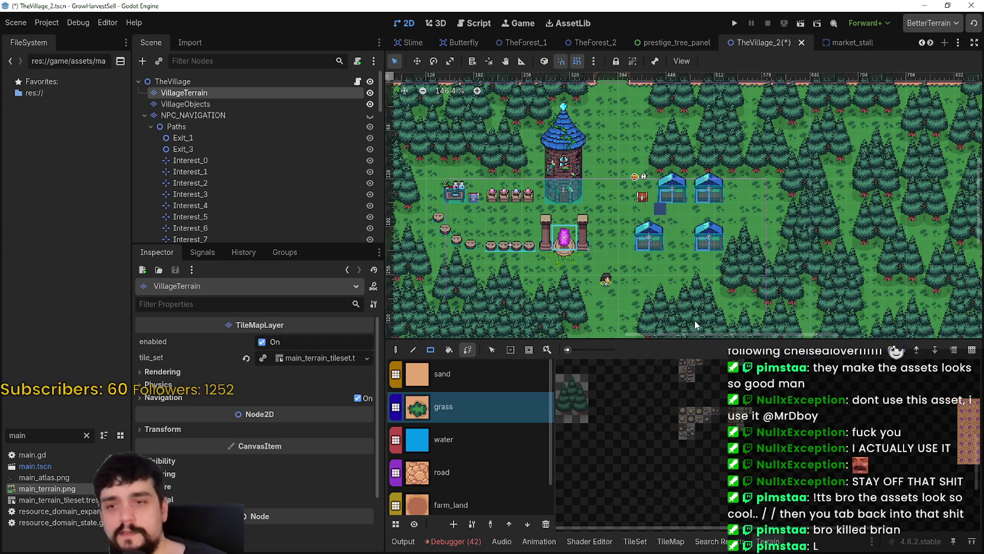
scroll(705, 409, "up", 3)
scroll(721, 445, "down", 3)
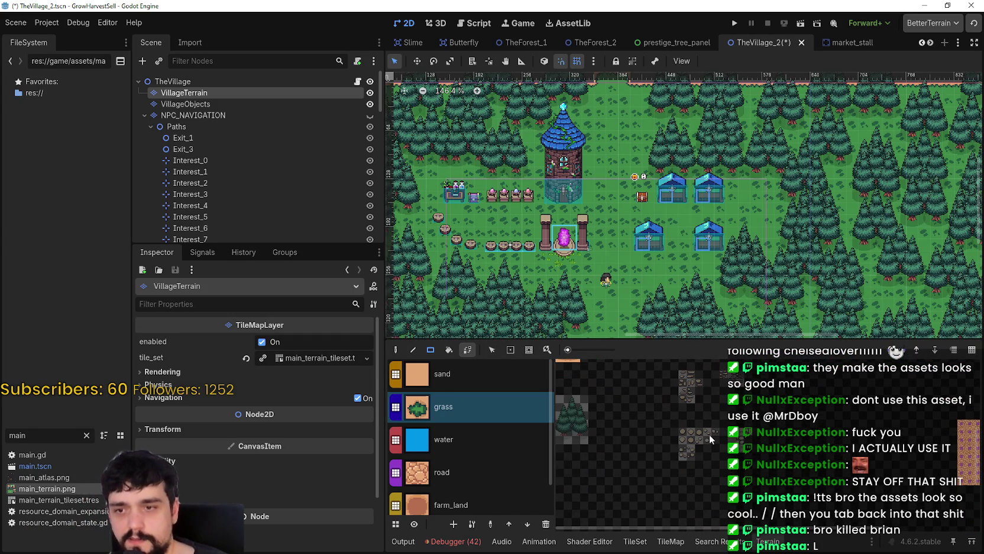
scroll(653, 246, "down", 2)
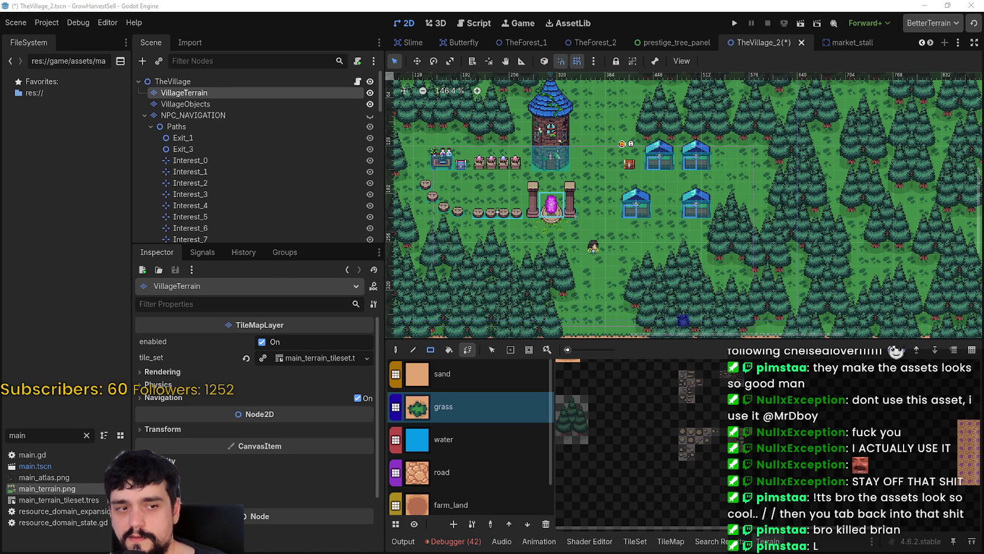
scroll(563, 275, "down", 1)
scroll(563, 275, "up", 1)
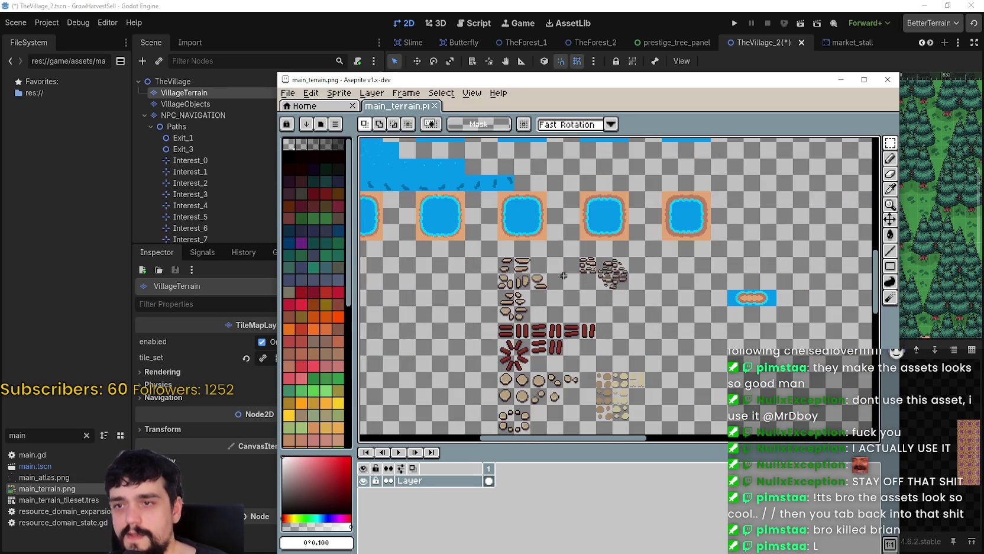
Step: Paste a 16×16 grass tile into main_terrain.png and move it to the empty spot at 368, 528
scroll(634, 273, "down", 2)
scroll(633, 290, "up", 4)
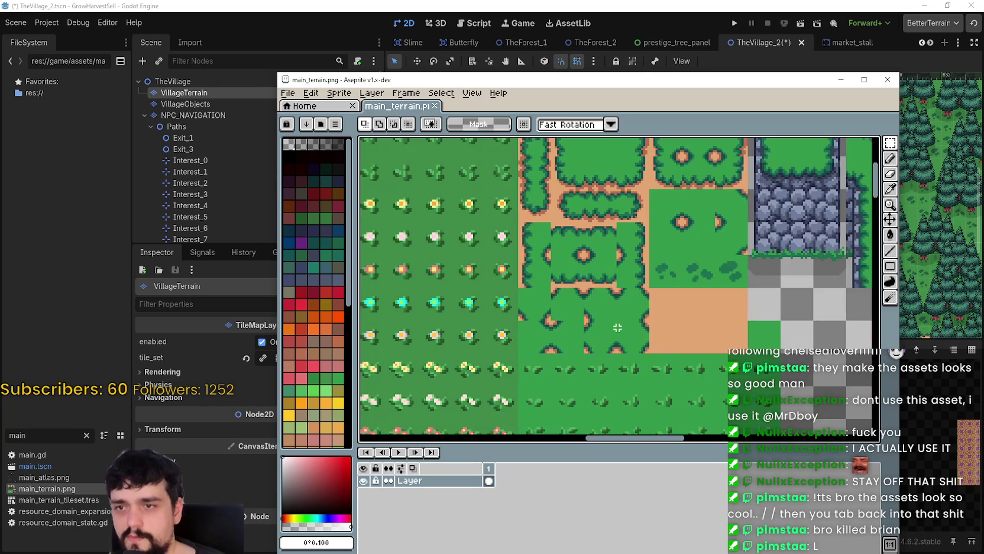
scroll(632, 306, "down", 1)
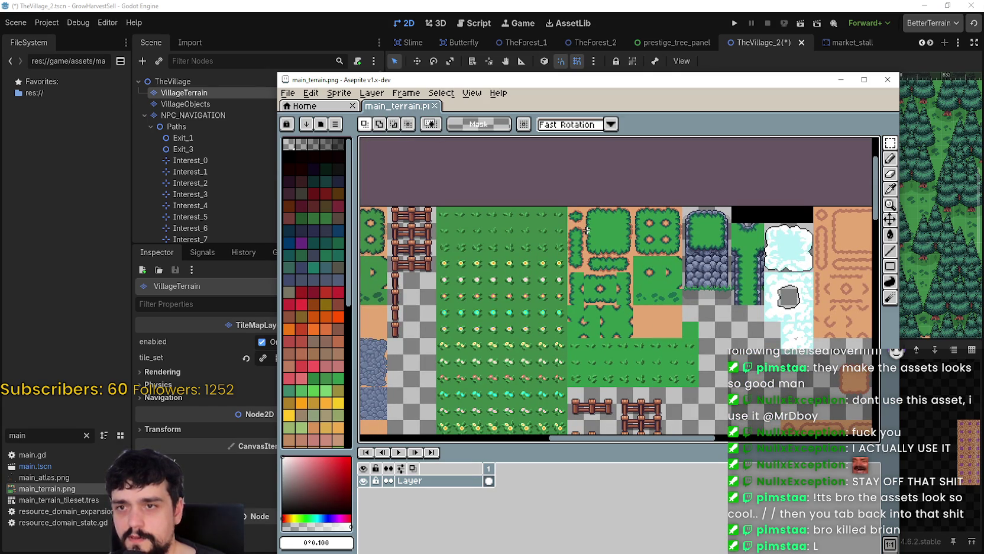
scroll(592, 284, "down", 10)
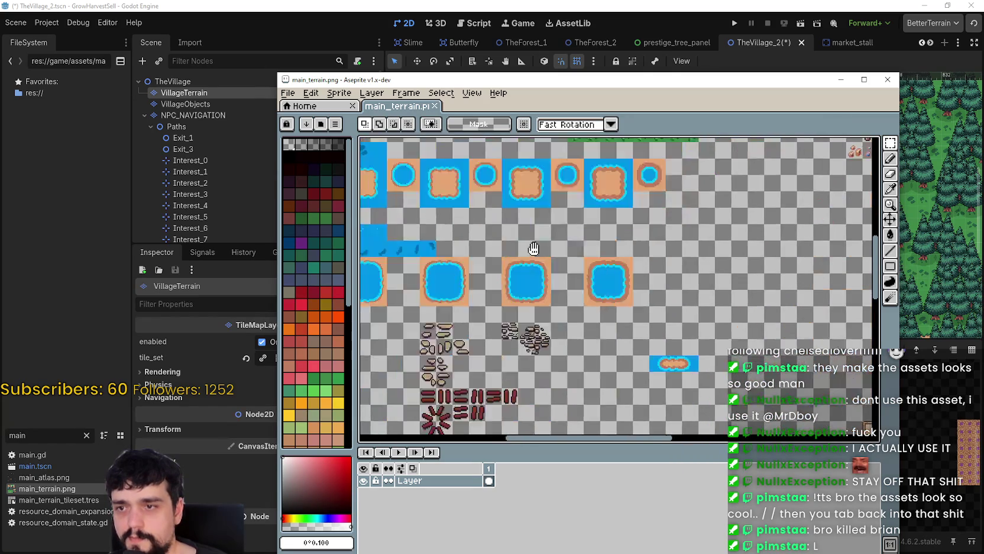
scroll(591, 305, "down", 2)
key("ctrl+v")
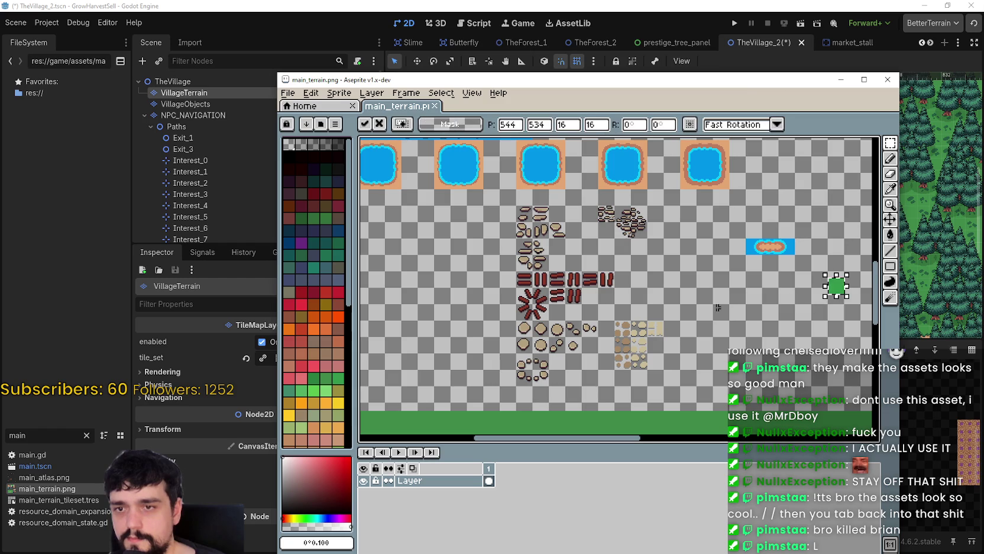
scroll(831, 294, "up", 1)
left_click_drag(831, 293, 501, 281)
Step: Paste a second grass tile beside the first and copy the pair rightward into a wider grass block
scroll(571, 260, "down", 2)
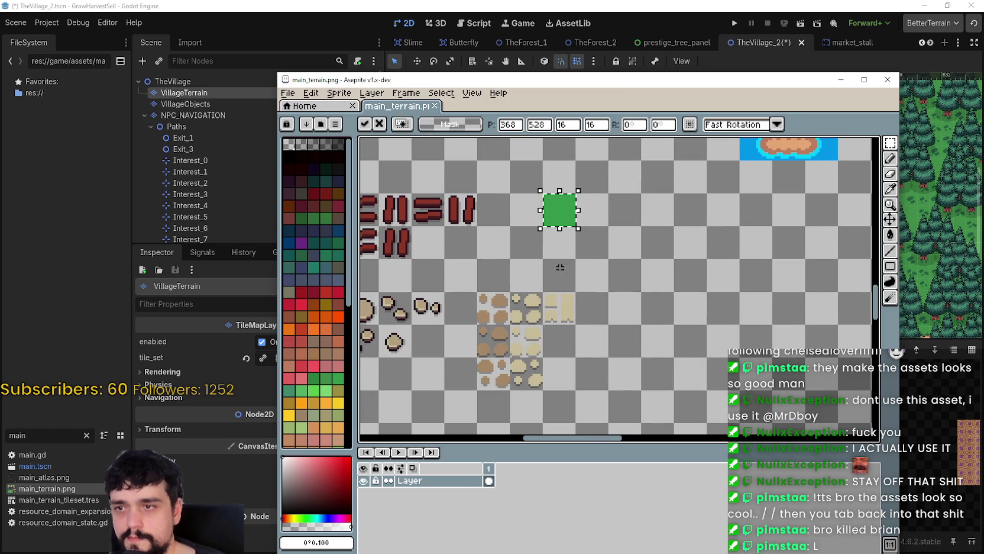
key("ctrl+v")
left_click_drag(615, 284, 597, 276)
left_click(596, 277)
mouse_move(543, 193)
left_mouse_down()
mouse_move(576, 227)
mouse_move(609, 227)
mouse_move(586, 253)
mouse_move(577, 221)
mouse_move(588, 281)
mouse_move(604, 272)
mouse_move(601, 235)
mouse_move(639, 229)
mouse_move(644, 196)
left_mouse_up()
left_click(593, 267)
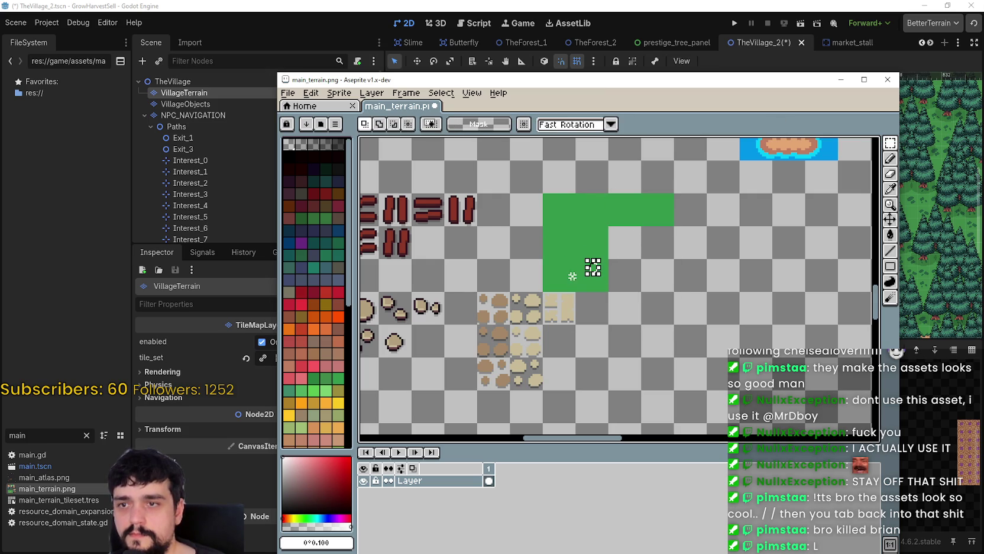
mouse_move(589, 225)
left_mouse_down("ctrl")
mouse_move(640, 280)
mouse_move(673, 247)
mouse_move(641, 247)
left_mouse_up("ctrl")
key("Return")
Step: Copy the small stone tiles onto the grass block
left_click_drag(477, 391, 576, 290)
mouse_move(563, 328)
left_mouse_down("ctrl")
mouse_move(636, 249)
mouse_move(621, 238)
mouse_move(629, 230)
left_mouse_up("ctrl")
key("Return")
left_click_drag(648, 326, 675, 292)
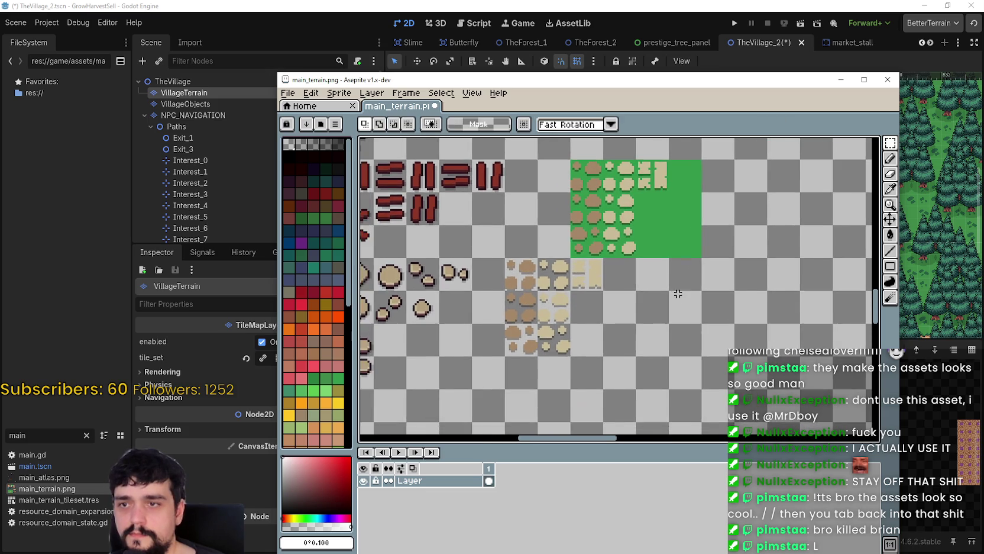
Step: Look over the edited sheet, save main_terrain.png, and return to Godot
scroll(675, 293, "down", 2)
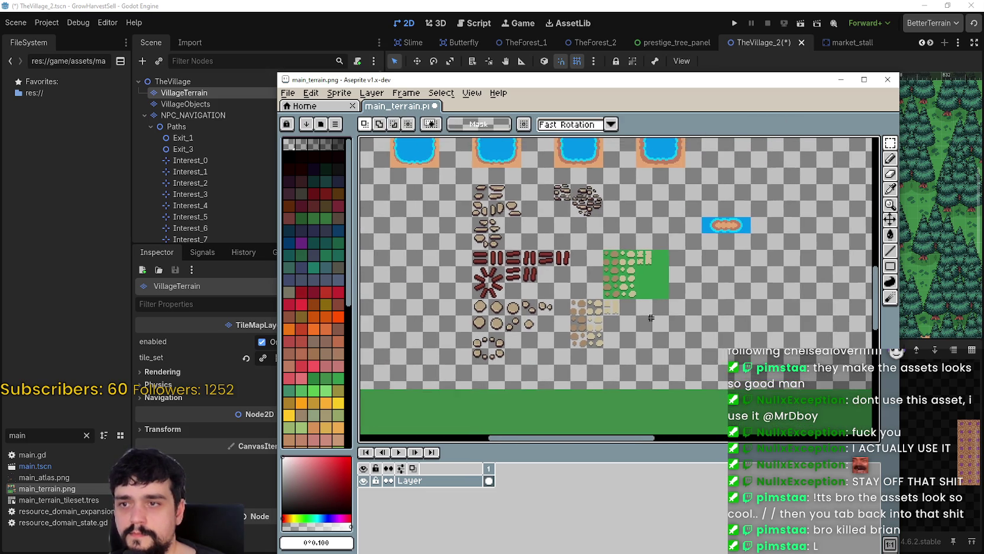
scroll(644, 309, "up", 2)
left_click_drag(648, 306, 736, 297)
scroll(646, 351, "down", 1)
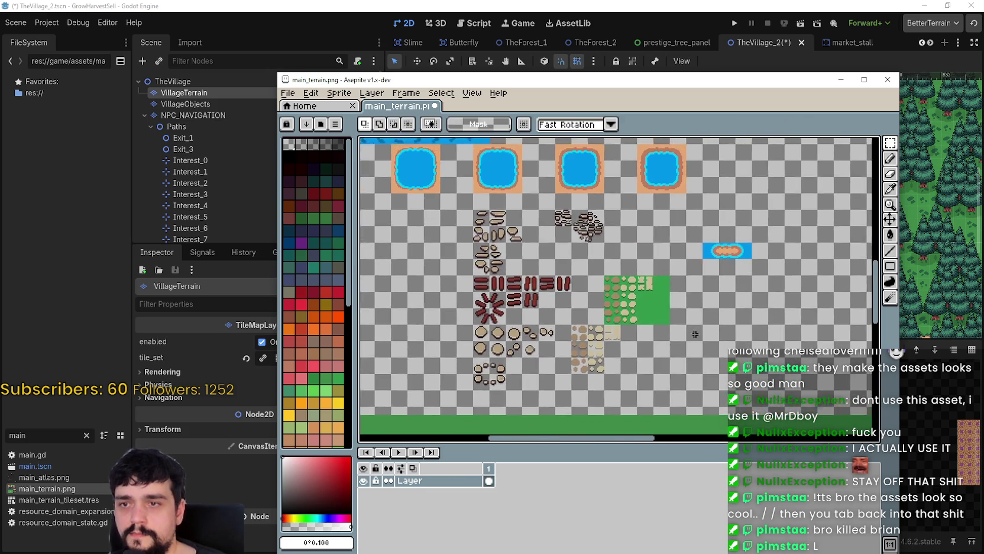
scroll(653, 284, "up", 2)
left_click_drag(560, 243, 621, 240)
scroll(621, 240, "down", 1)
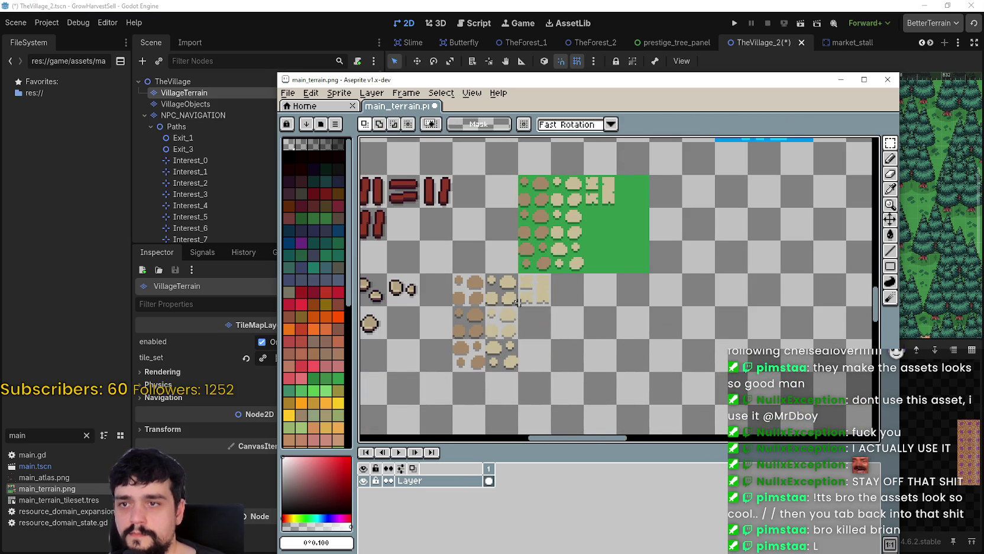
scroll(680, 350, "down", 1)
left_click_drag(584, 303, 637, 340)
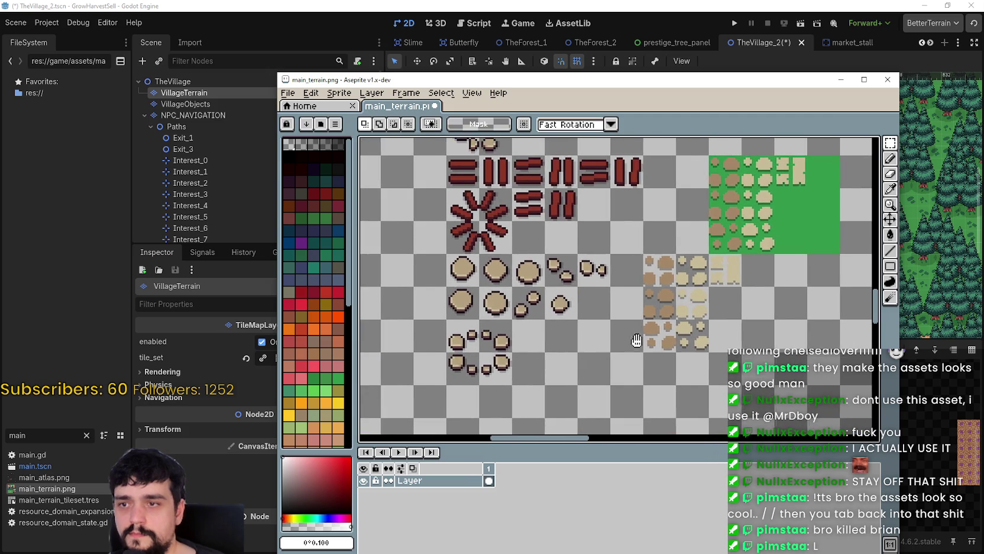
scroll(661, 328, "up", 1)
key("ctrl+s")
key("alt+Tab")
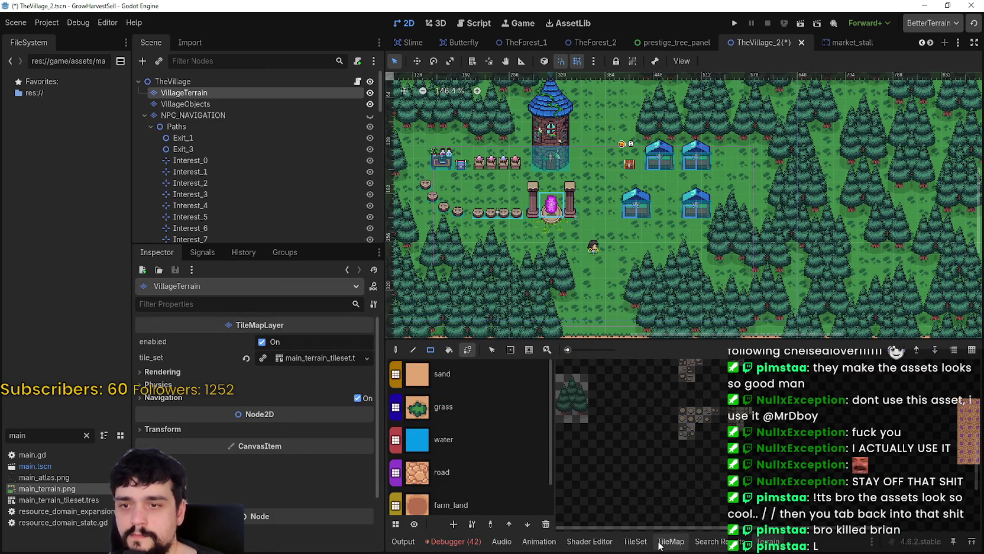
Step: Create atlas tiles from the new pebbled grass block in the VillageTerrain tileset
left_click(636, 541)
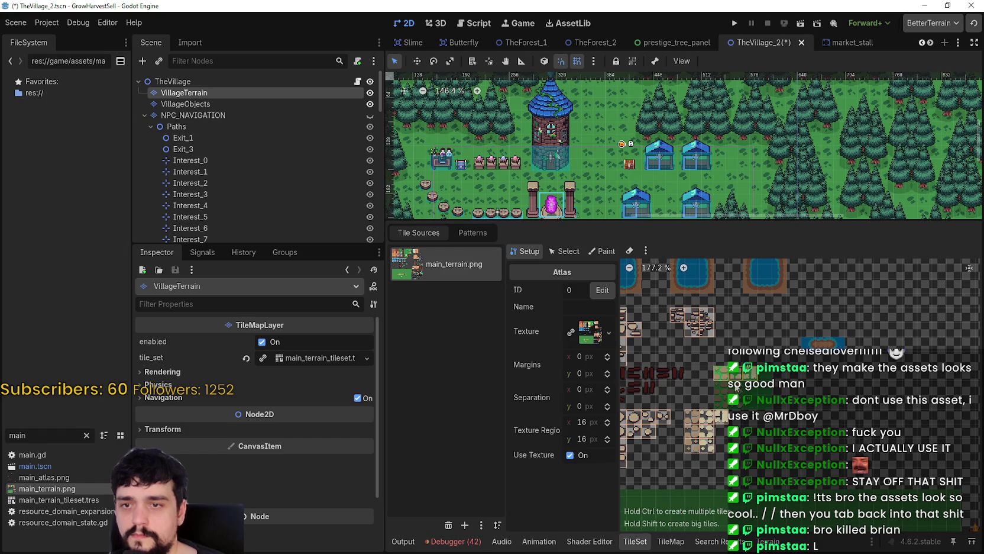
left_click_drag(722, 399, 737, 407)
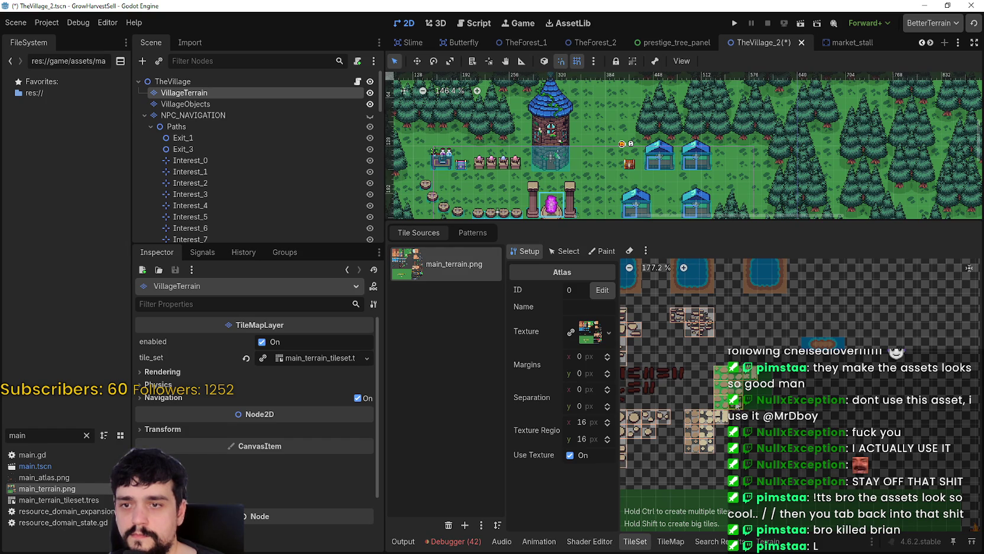
left_click(670, 542)
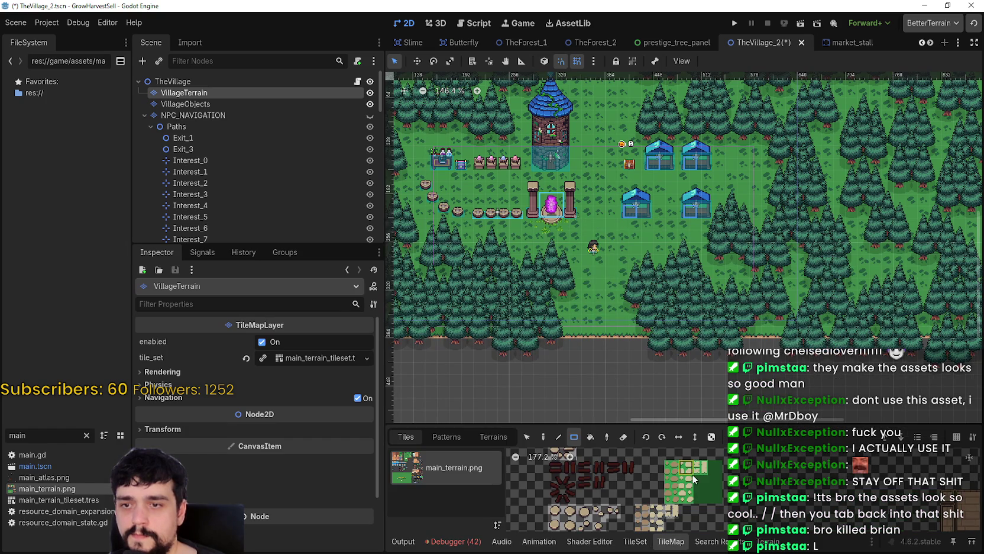
scroll(584, 120, "up", 3)
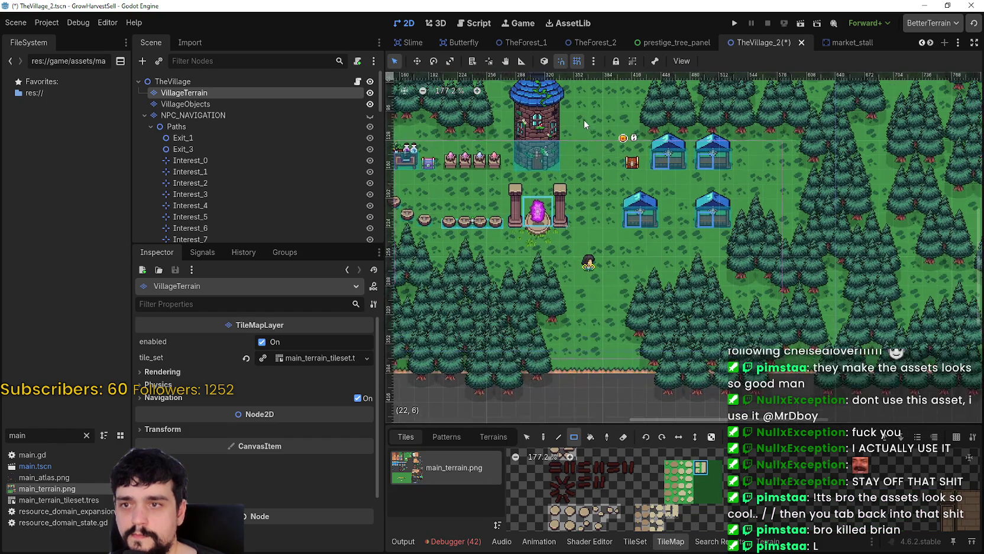
left_click_drag(583, 120, 597, 286)
scroll(566, 359, "up", 1)
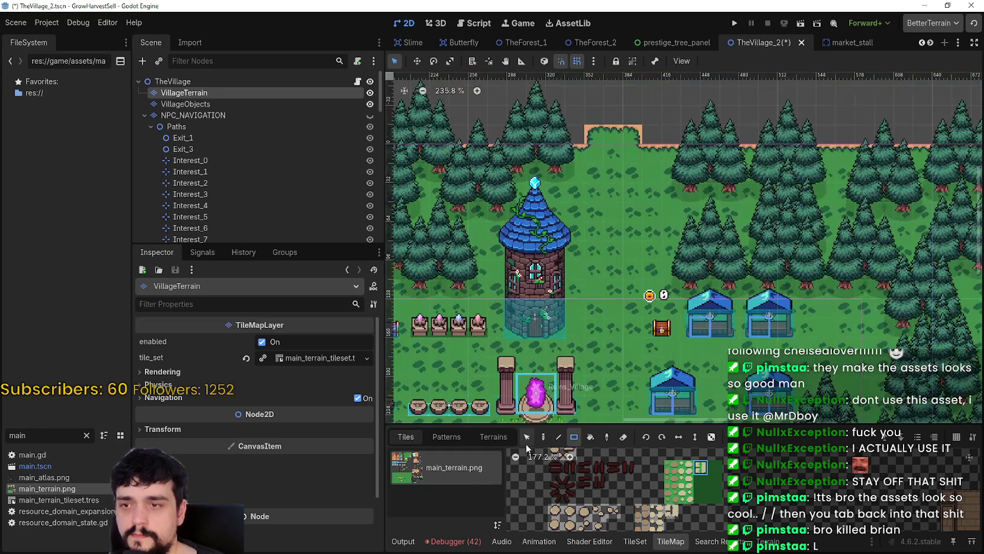
Step: Rect-paint a three-wide stone path from the map's top edge down to the bottom edge
left_click(575, 436)
mouse_move(595, 152)
left_mouse_down()
mouse_move(621, 176)
mouse_move(610, 213)
left_mouse_up()
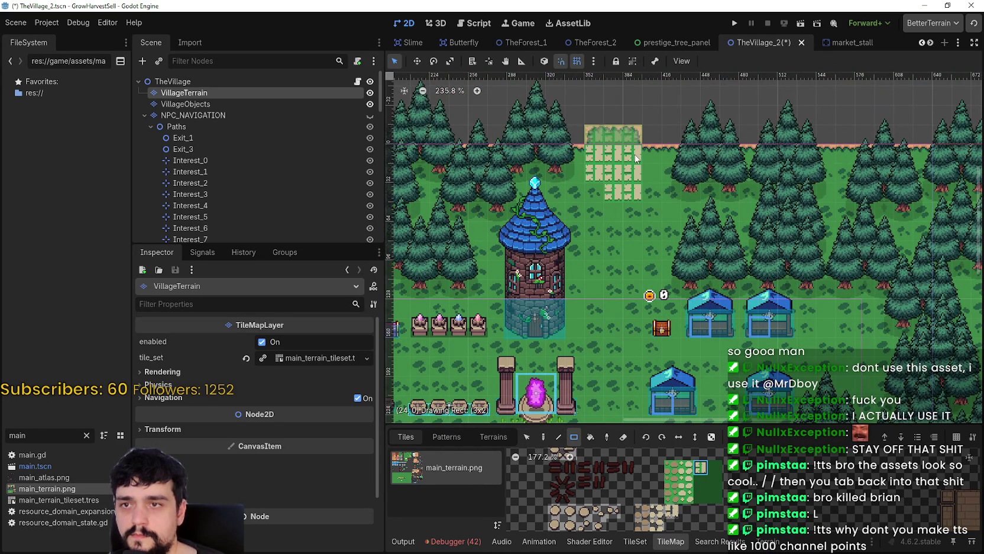
scroll(600, 147, "down", 2)
mouse_move(598, 146)
left_mouse_down()
mouse_move(636, 212)
mouse_move(608, 172)
mouse_move(643, 251)
mouse_move(640, 343)
left_mouse_up()
scroll(621, 189, "down", 3)
scroll(613, 228, "down", 3)
scroll(640, 343, "down", 4)
left_click_drag(613, 256, 642, 346)
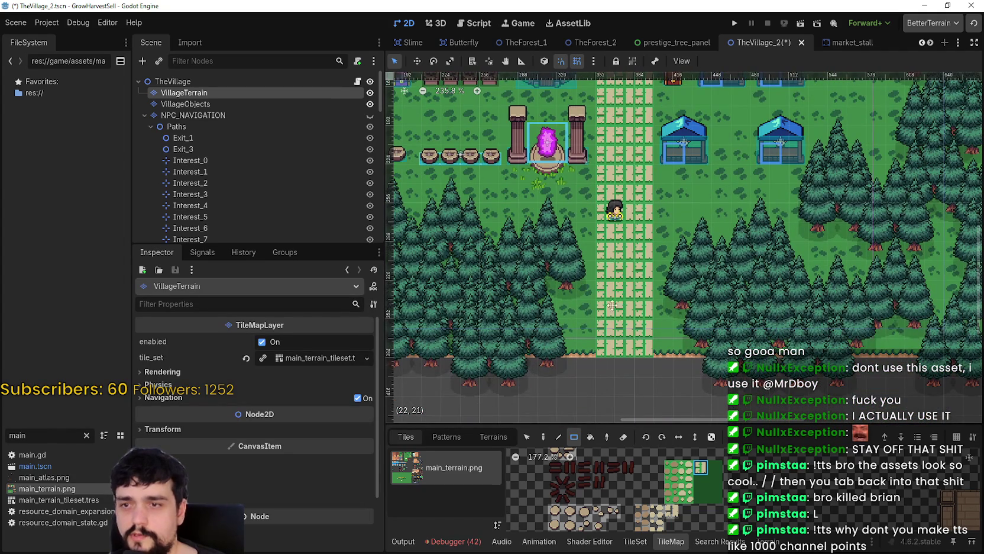
scroll(653, 300, "down", 2)
scroll(653, 299, "up", 4)
scroll(665, 293, "up", 3)
left_click_drag(658, 296, 681, 319)
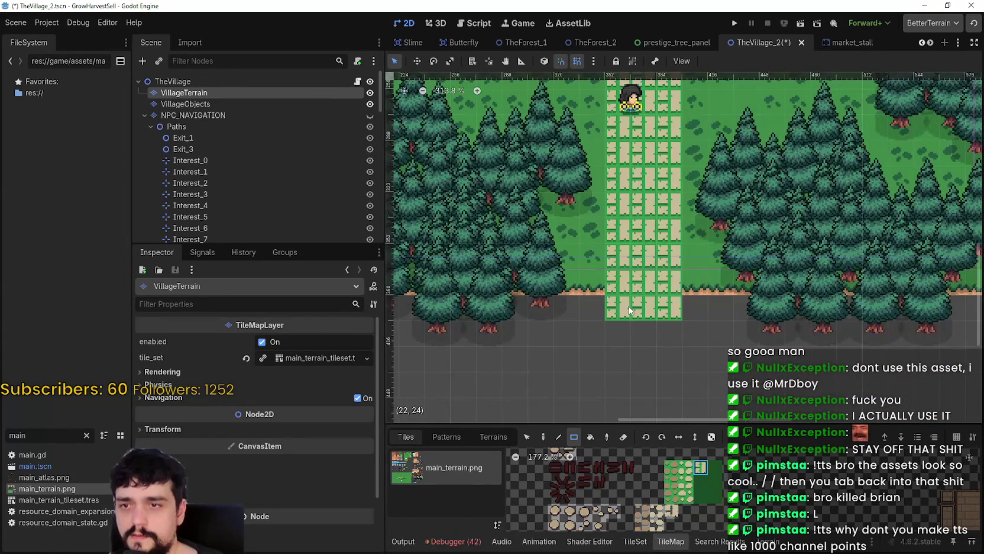
scroll(643, 286, "down", 8)
scroll(642, 286, "up", 5)
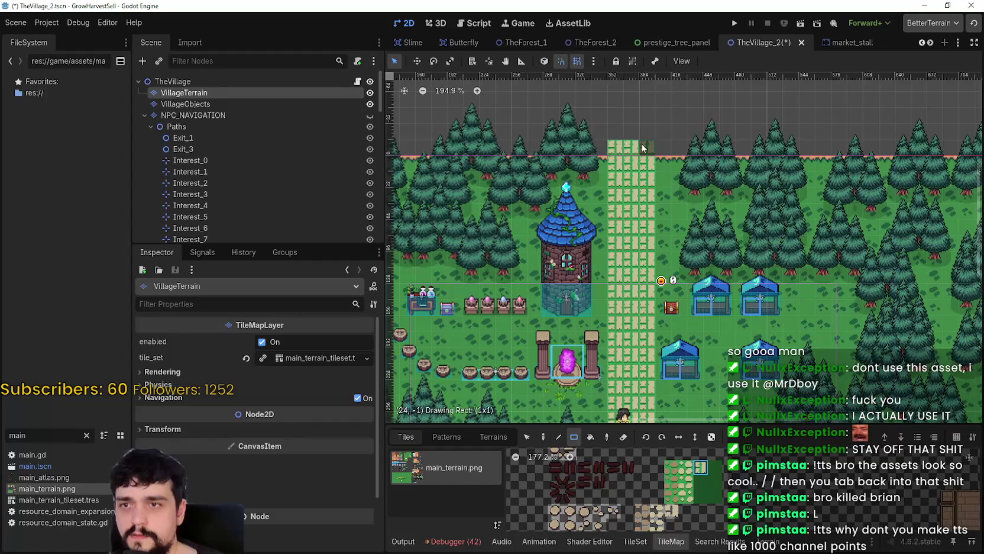
scroll(656, 314, "down", 3)
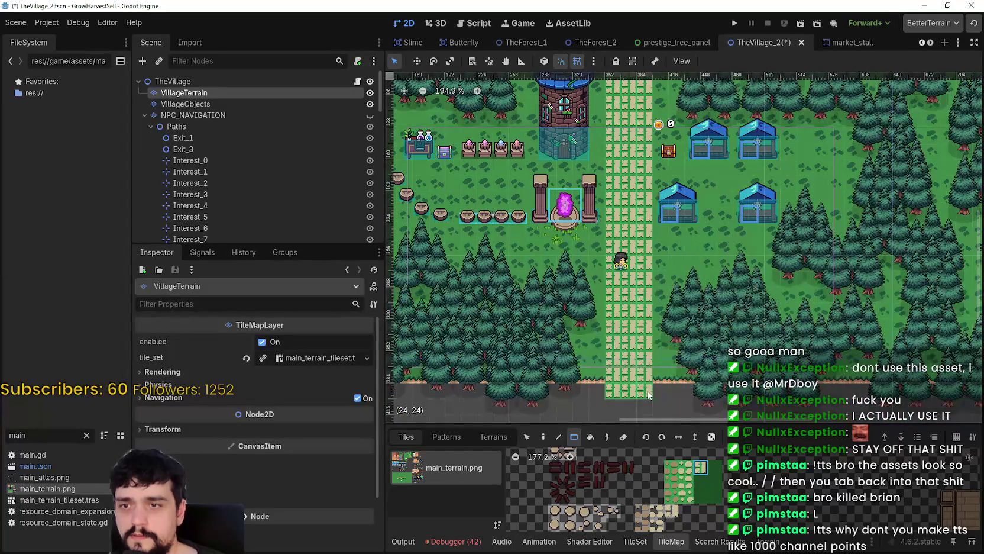
Step: Erase the path tiles past the grass edge and paint two-row sand path strips below the houses
left_click_drag(648, 395, 616, 395)
scroll(664, 263, "up", 4)
left_click_drag(656, 276, 847, 292)
scroll(740, 240, "down", 2)
mouse_move(607, 296)
left_mouse_down()
mouse_move(700, 319)
mouse_move(763, 317)
left_mouse_up()
left_click_drag(600, 313, 611, 310)
Step: Paint a 7x2 path rectangle and a three-tile strip from (13,11) to (15,11)
scroll(611, 310, "left", 5)
scroll(611, 310, "up", 1)
left_click_drag(706, 204, 490, 231)
scroll(663, 260, "left", 3)
scroll(663, 260, "up", 1)
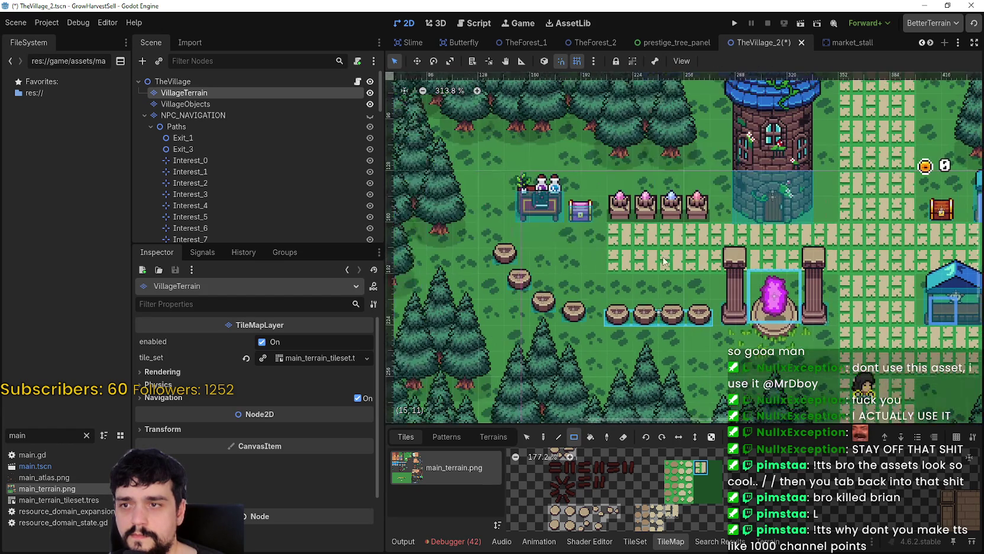
mouse_move(603, 250)
left_mouse_down()
mouse_move(483, 234)
mouse_move(540, 251)
mouse_move(492, 244)
mouse_move(497, 251)
left_mouse_up()
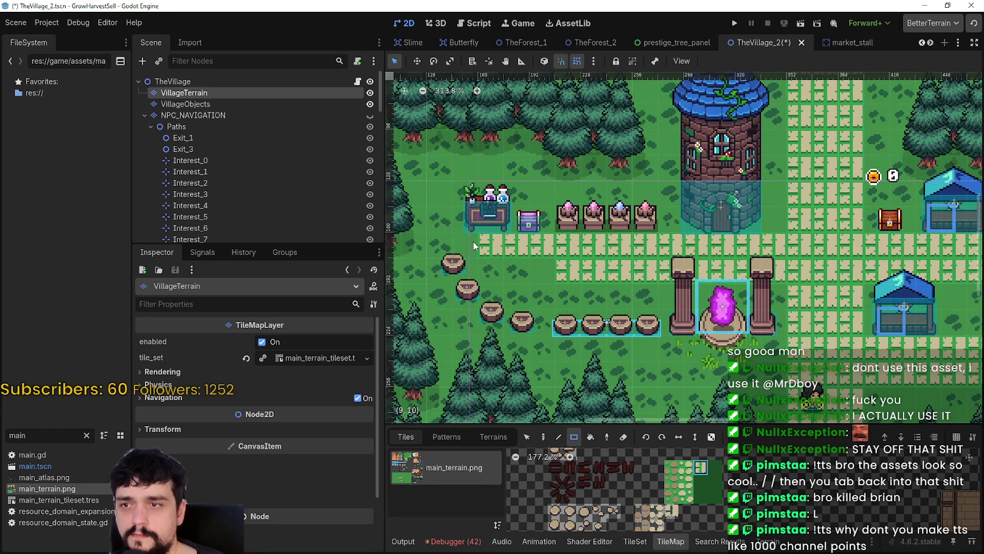
scroll(523, 274, "up", 2)
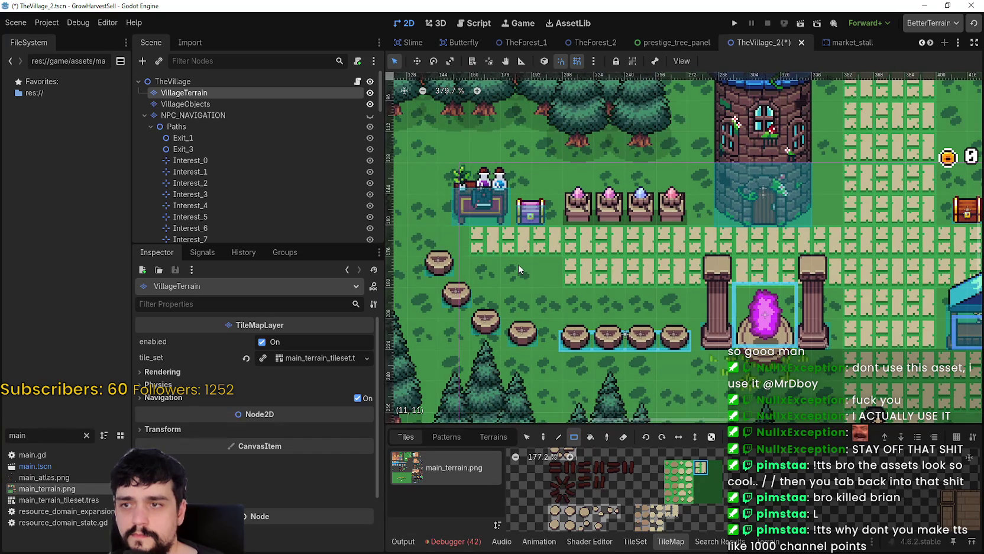
scroll(513, 262, "up", 6)
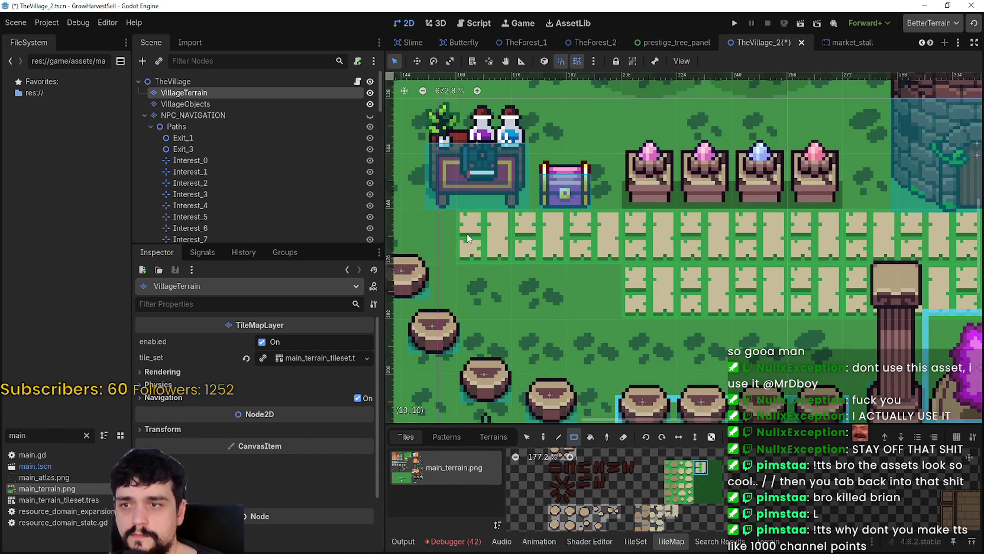
scroll(467, 238, "down", 8)
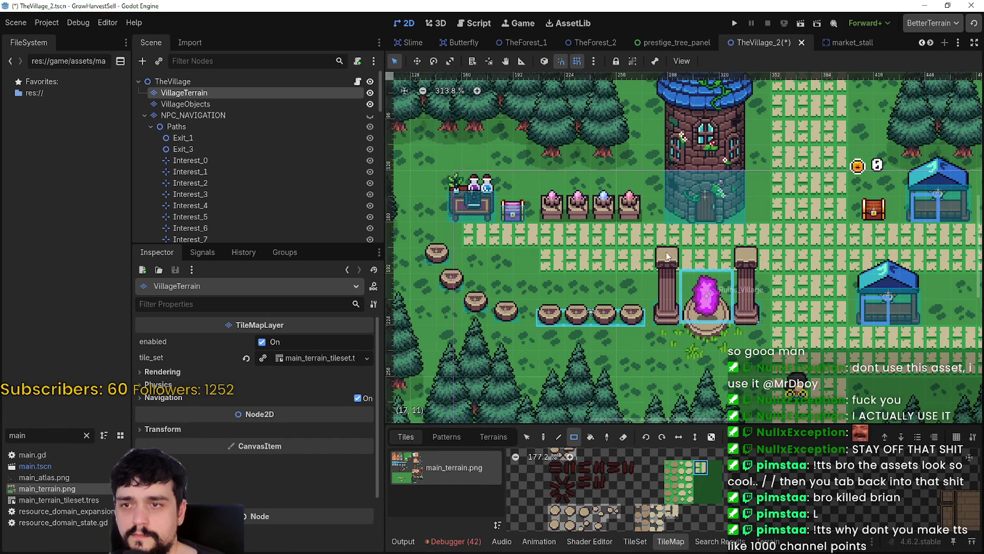
left_click_drag(797, 237, 734, 233)
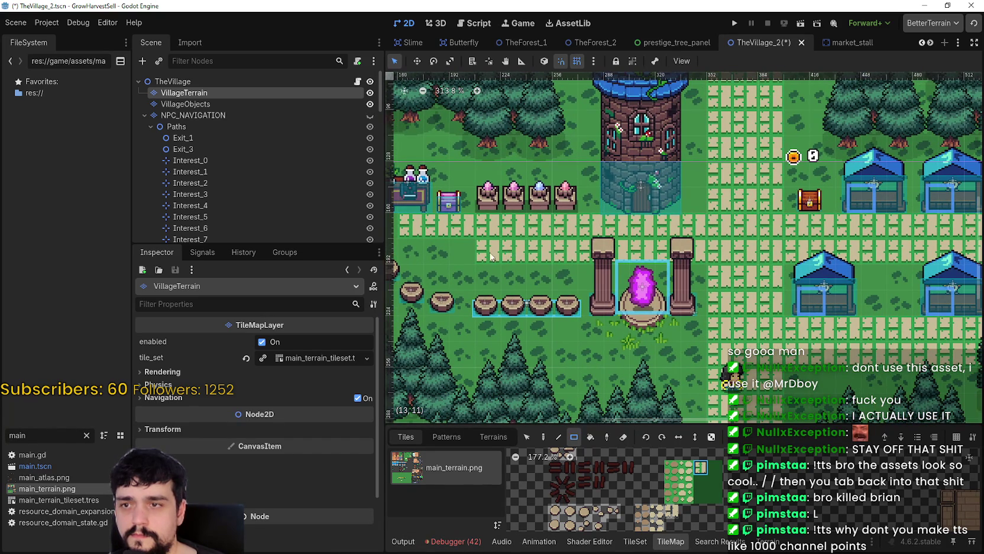
left_click_drag(490, 256, 524, 273)
scroll(561, 309, "right", 4)
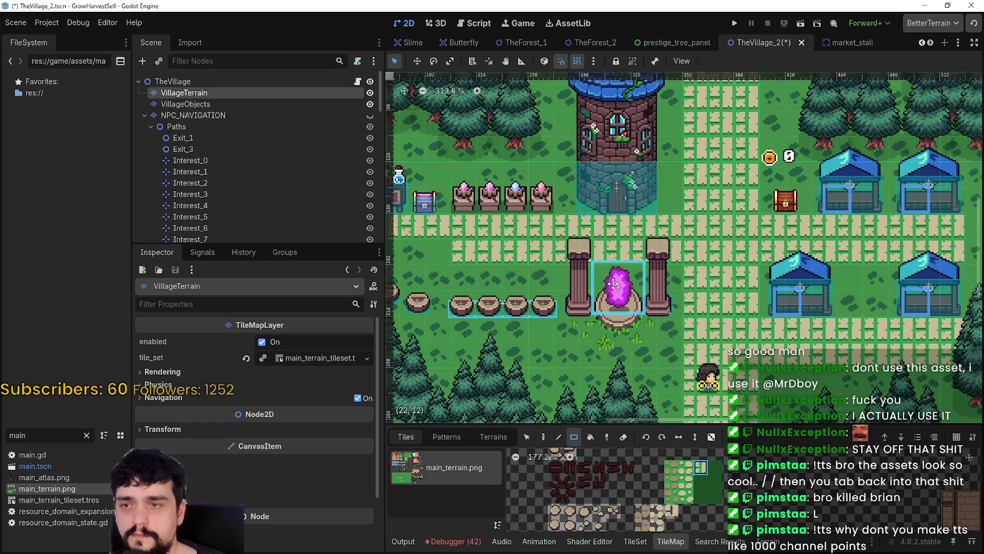
Step: Run the project, start the game from the title screen and maximize its window
left_click(734, 27)
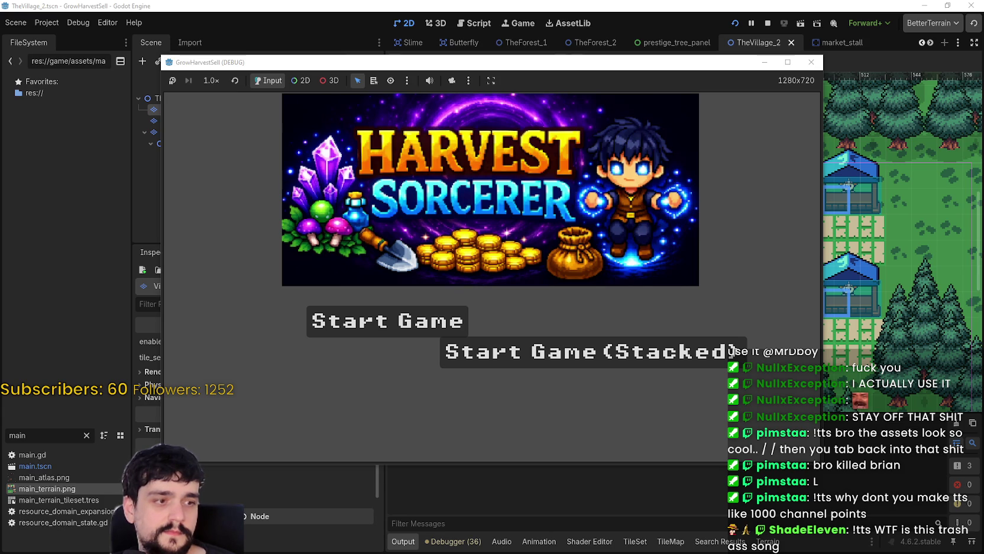
left_click(387, 321)
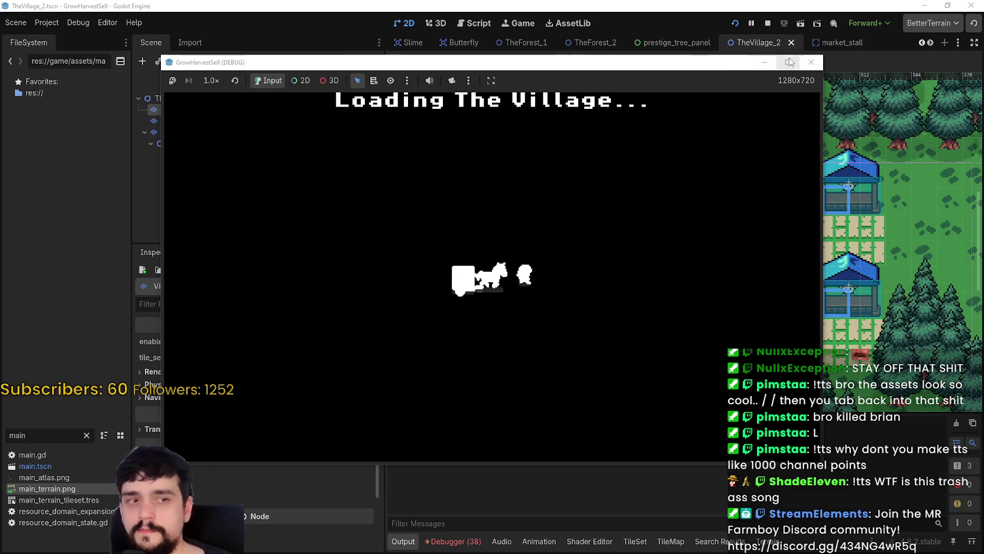
left_click(788, 61)
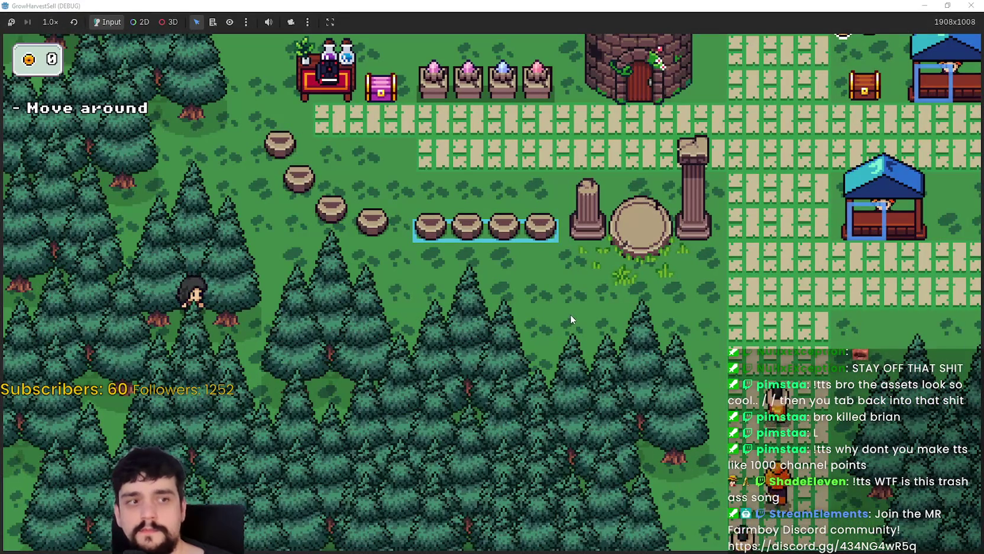
Step: Walk the player over the stump bridge and along the new village sand paths
left_click(515, 289)
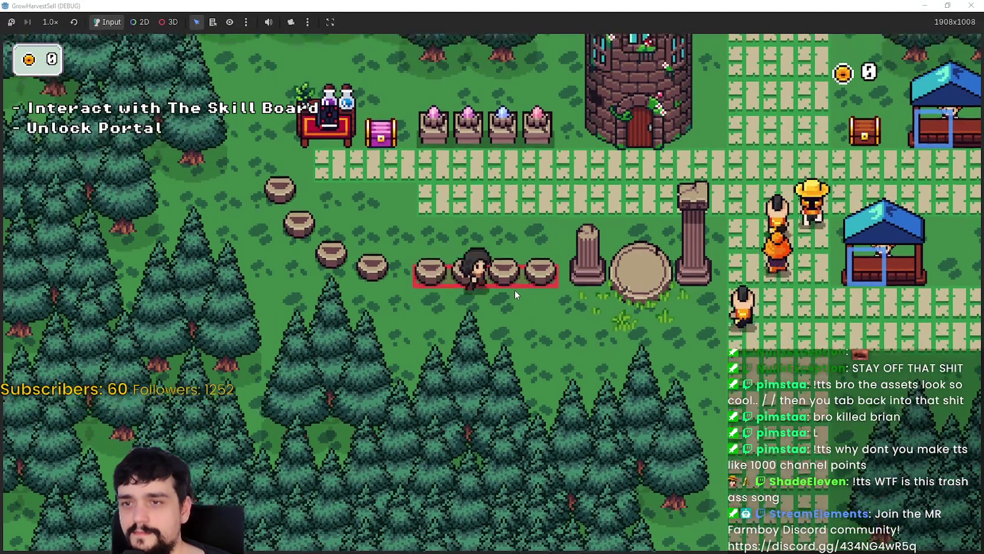
left_click_drag(515, 290, 524, 265)
key("w")
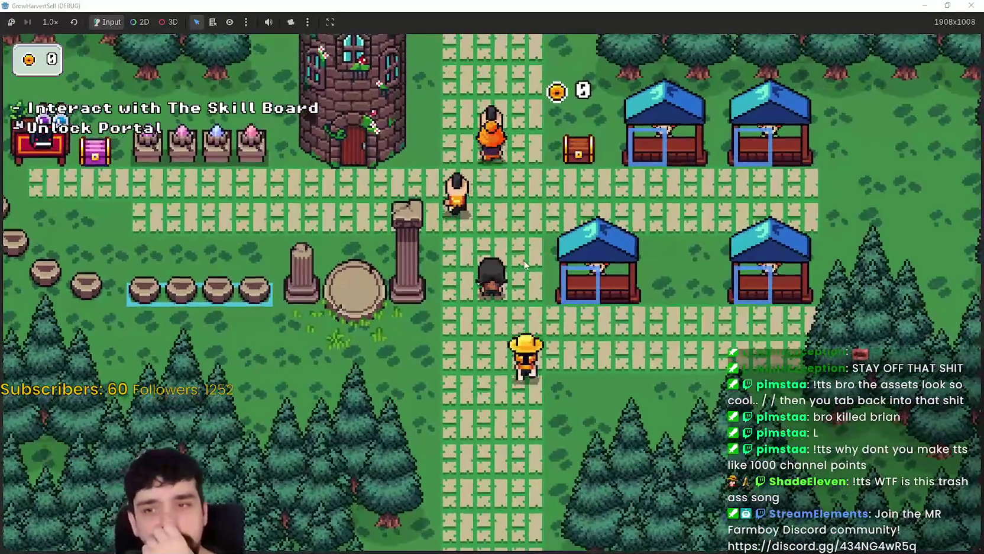
key("d")
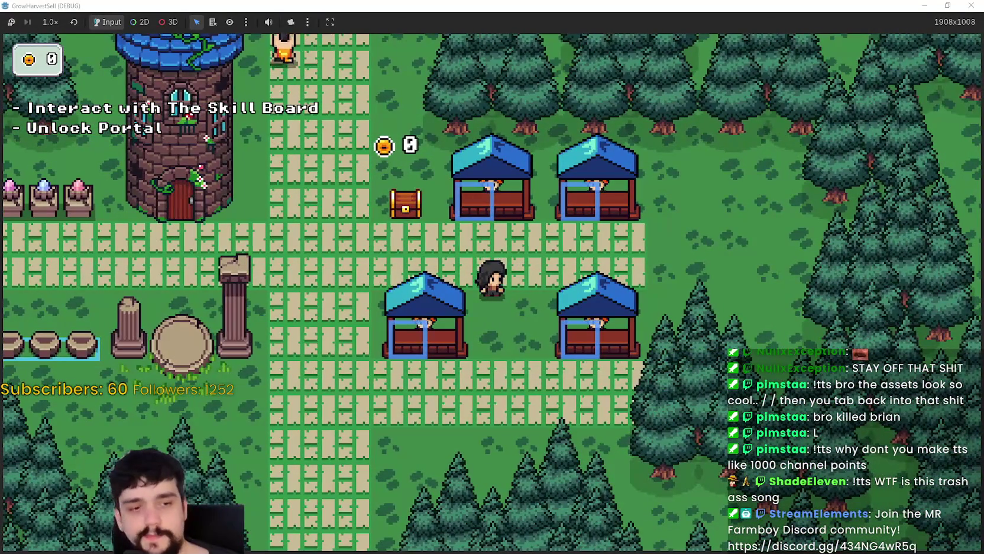
key("d")
key("w")
key("a")
key("a")
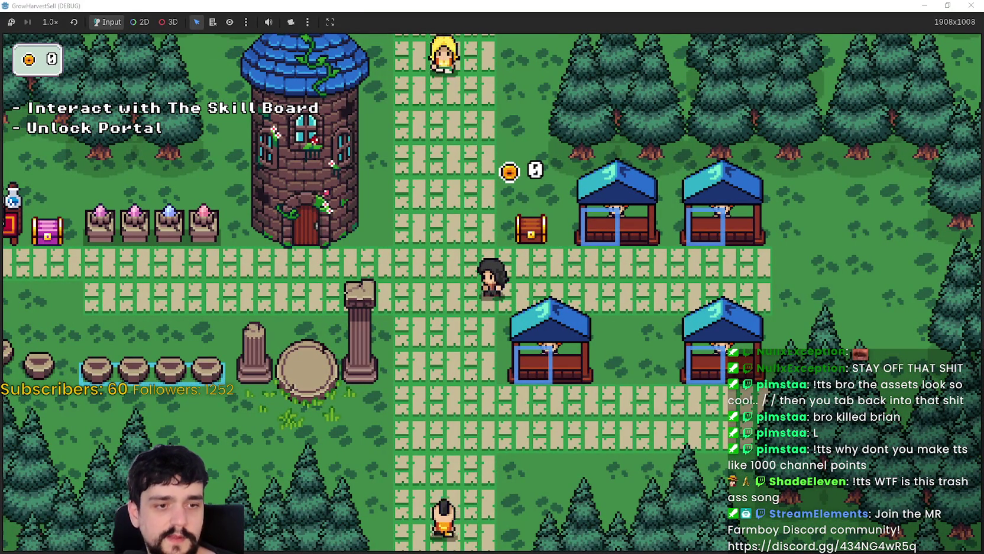
key("alt+Tab")
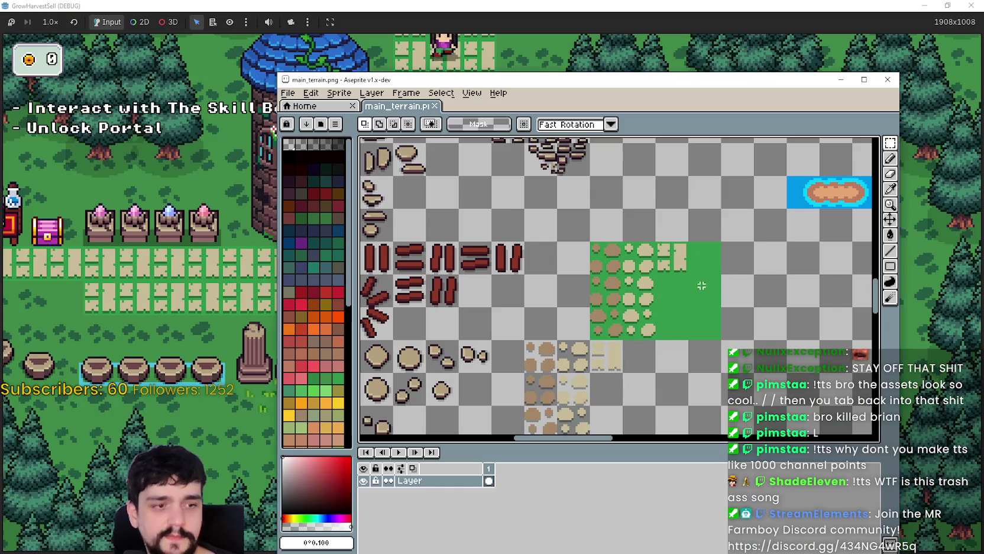
Step: Bring the stone tiles on green into view and darken the empty green patch beside them
scroll(605, 196, "down", 3)
scroll(605, 195, "down", 2)
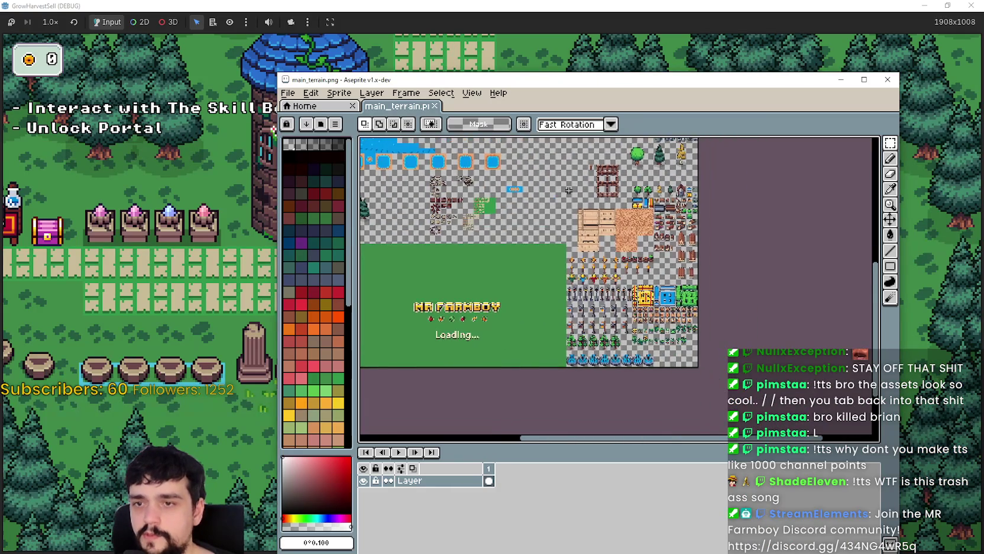
scroll(544, 230, "up", 3)
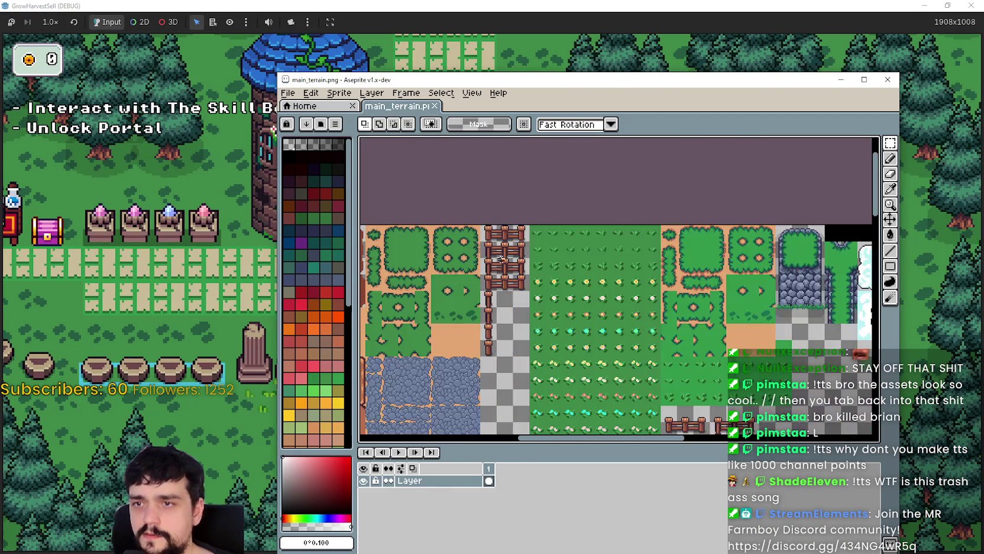
scroll(544, 231, "up", 2)
left_click_drag(449, 257, 667, 257)
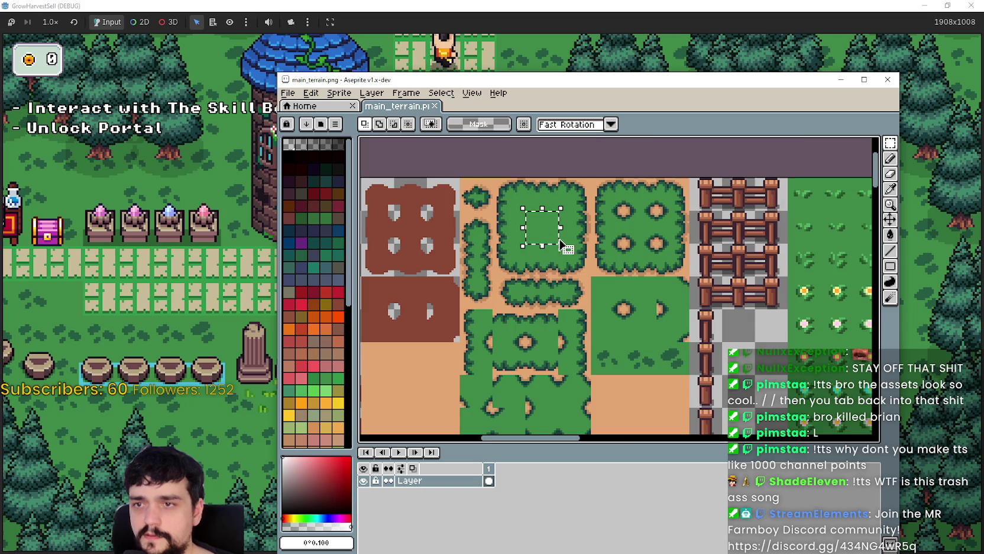
scroll(671, 245, "down", 2)
scroll(671, 246, "up", 4)
mouse_move(840, 355)
left_mouse_down()
mouse_move(769, 319)
mouse_move(648, 289)
left_mouse_up()
left_click_drag(569, 233, 651, 313)
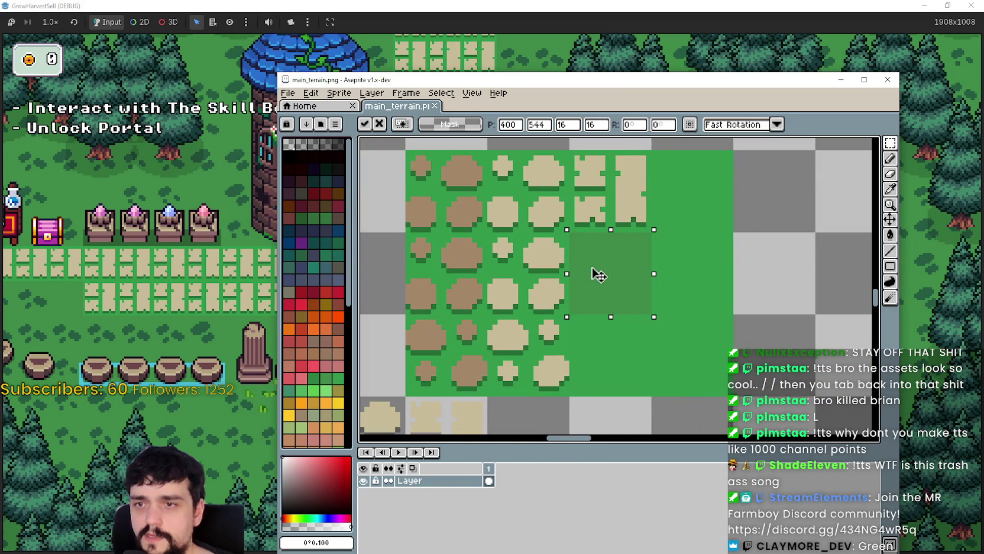
key("f")
Step: Fill the whole green stone-tile area with darker green #3c8948 and save main_terrain.png
mouse_move(407, 151)
left_mouse_down()
mouse_move(482, 225)
mouse_move(710, 360)
mouse_move(698, 356)
left_mouse_up()
left_click(891, 189)
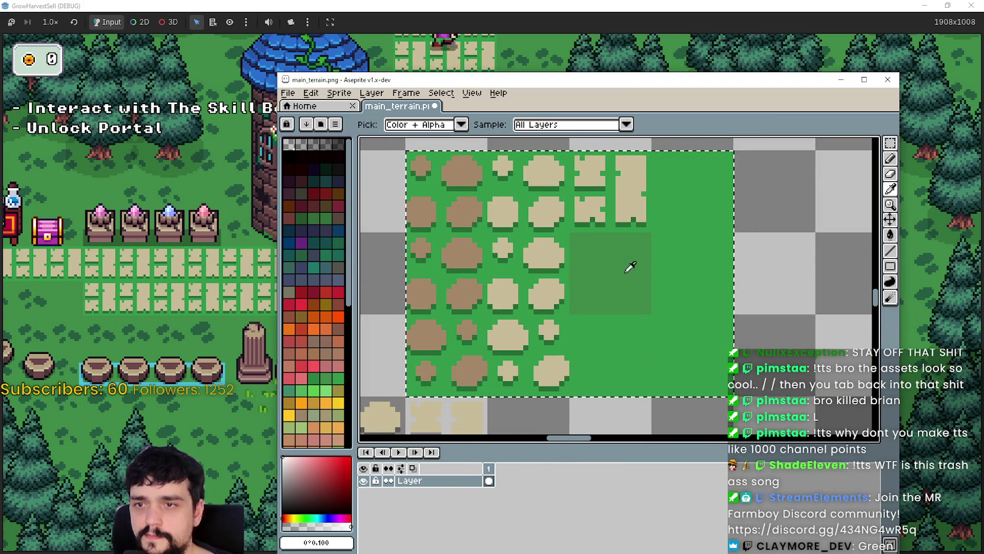
left_click(630, 266)
left_click(890, 234)
left_click(722, 259)
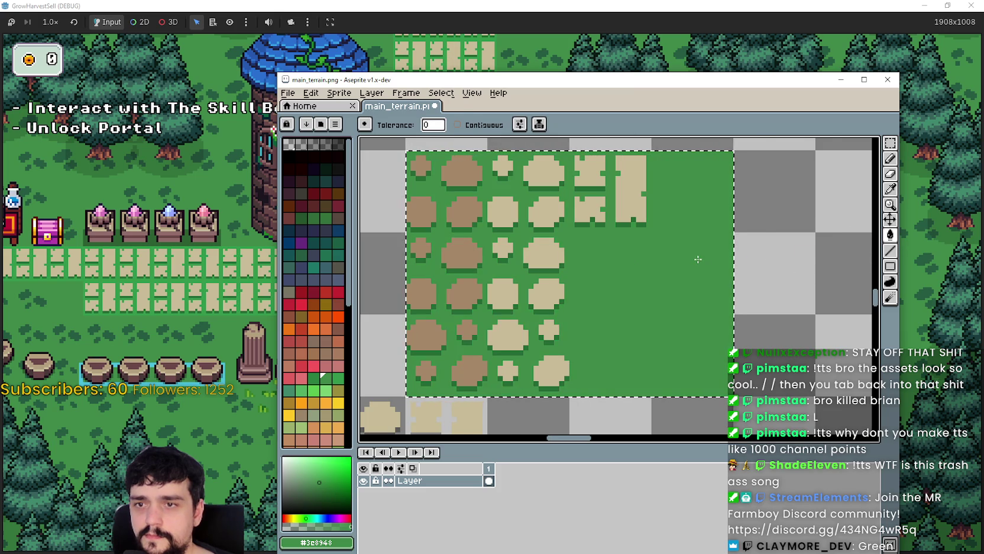
scroll(675, 320, "down", 2)
key("ctrl+s")
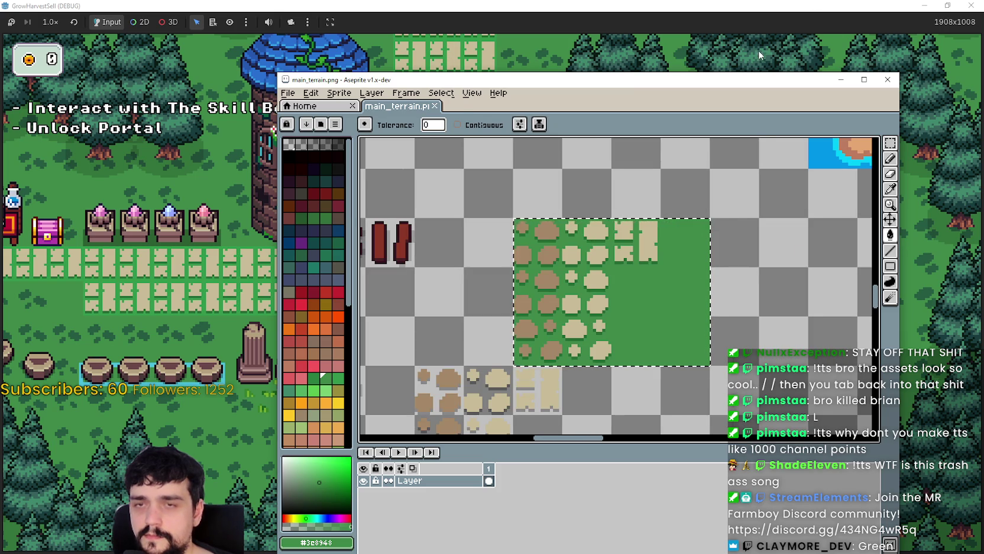
left_click(924, 5)
left_click(702, 16)
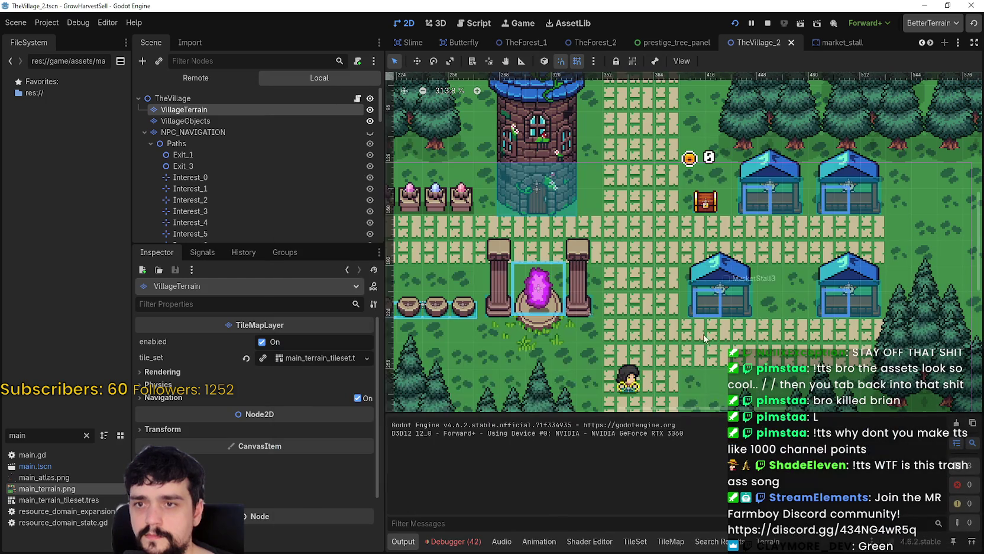
Step: Switch to the running game and walk the character around the village's sand paths
scroll(732, 280, "up", 6)
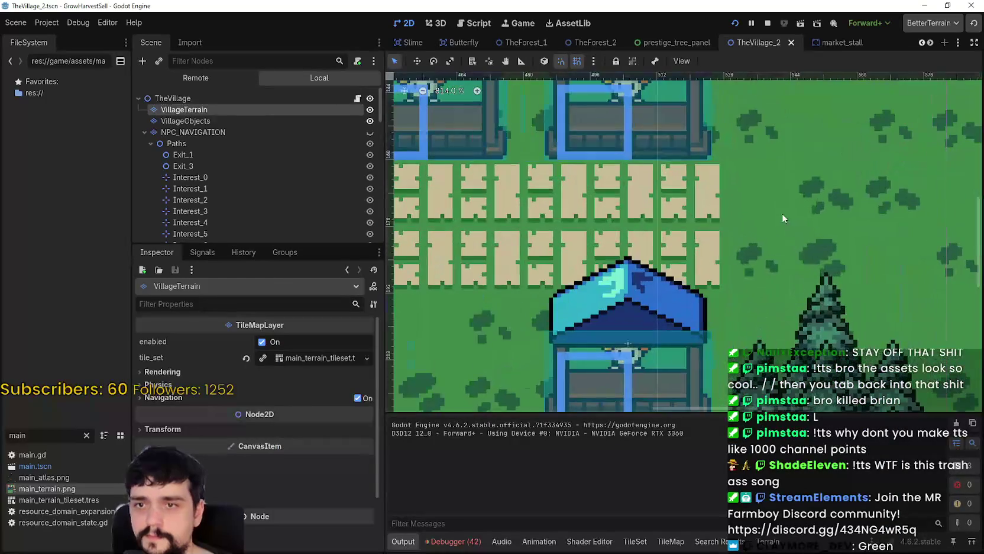
key("alt+Tab")
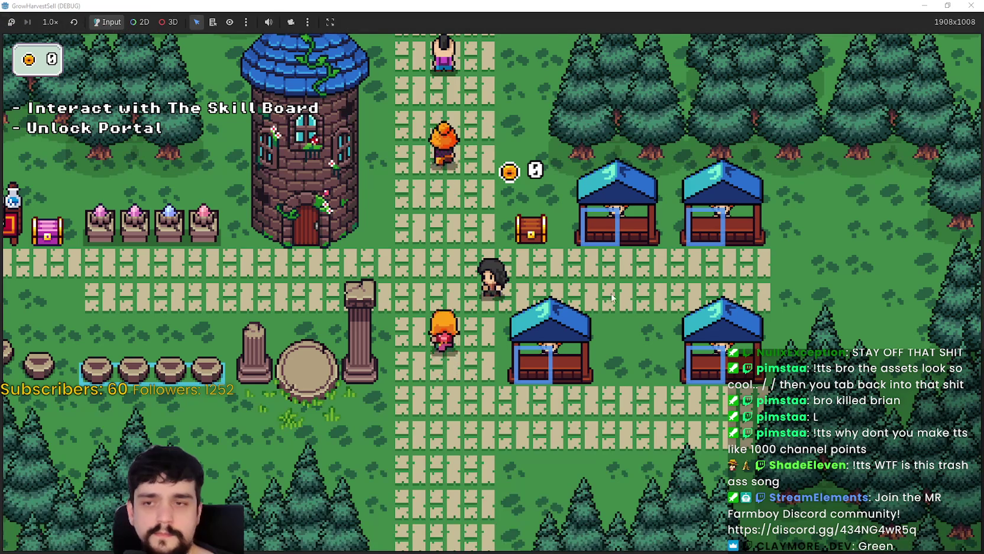
key("Left")
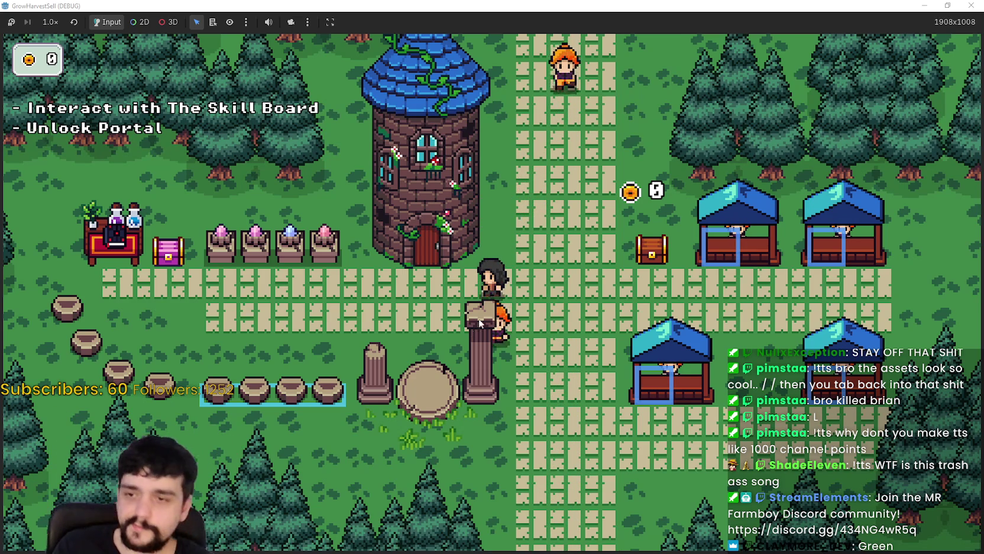
key("alt+Tab")
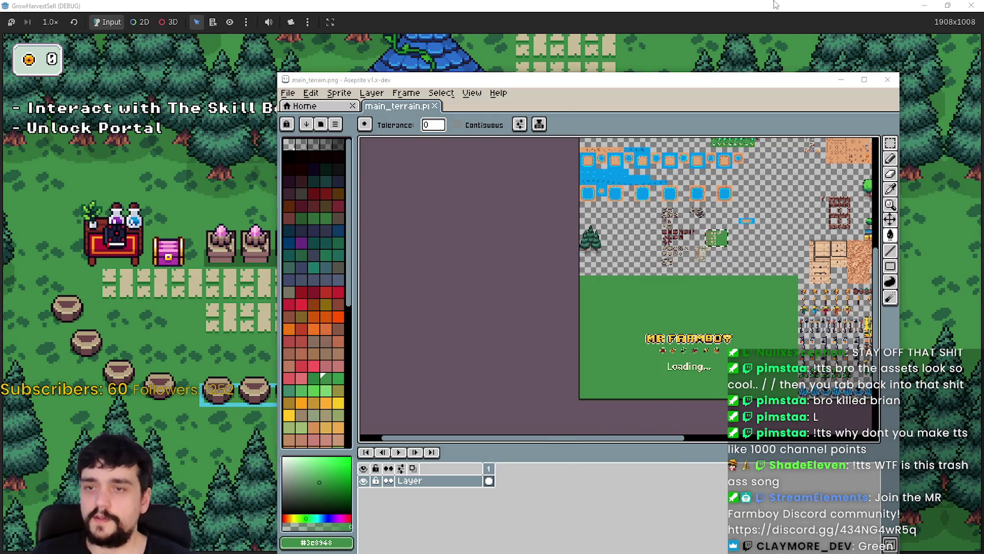
Step: Pick the cobblestone tile from the main_terrain atlas and paint a row along the village path
key("alt+Tab")
key("alt+Tab")
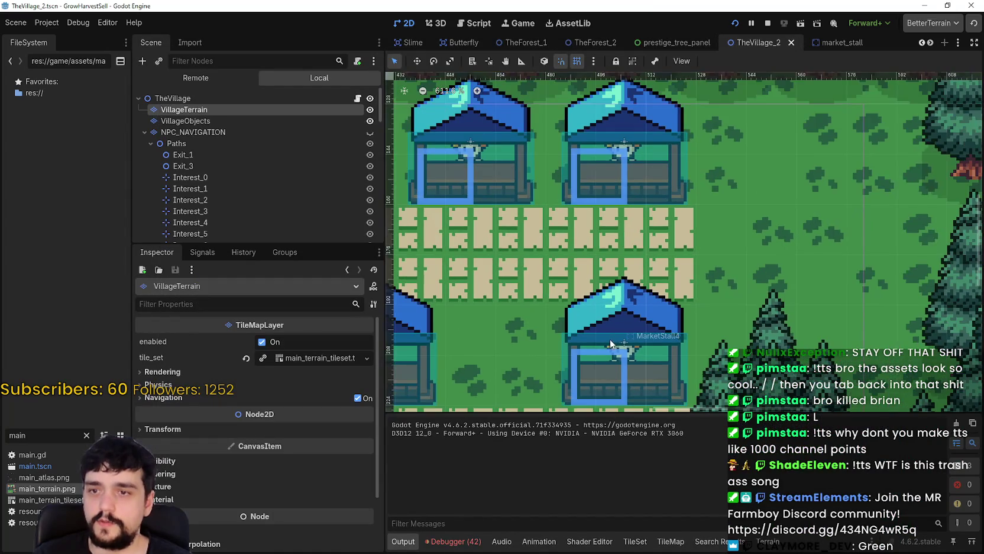
scroll(586, 324, "down", 5)
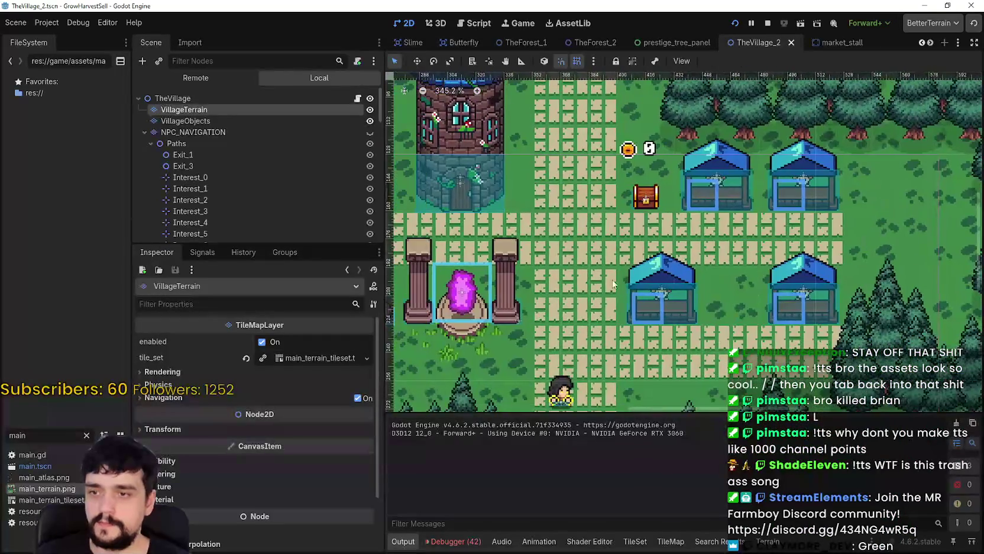
scroll(616, 281, "down", 2)
scroll(550, 201, "up", 2)
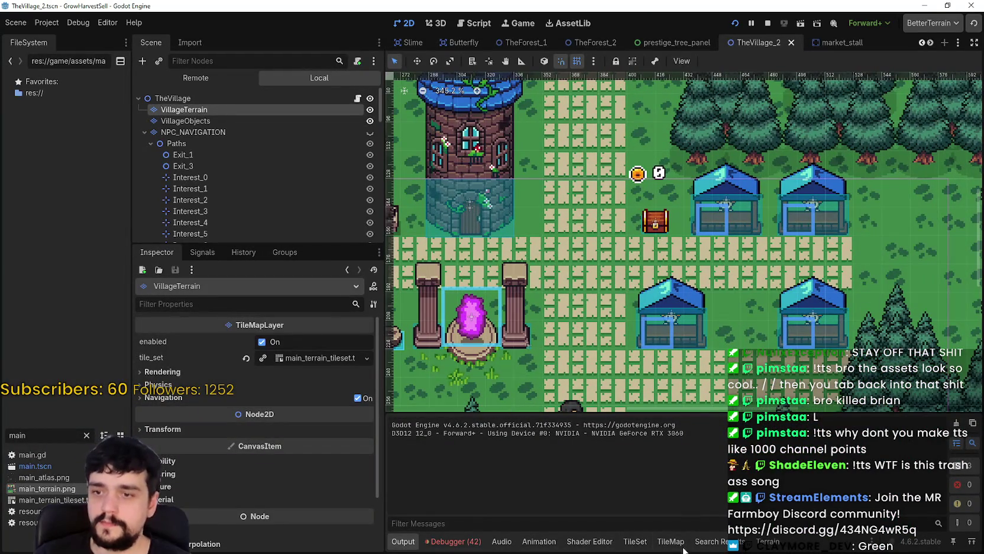
left_click(681, 541)
scroll(676, 478, "up", 1)
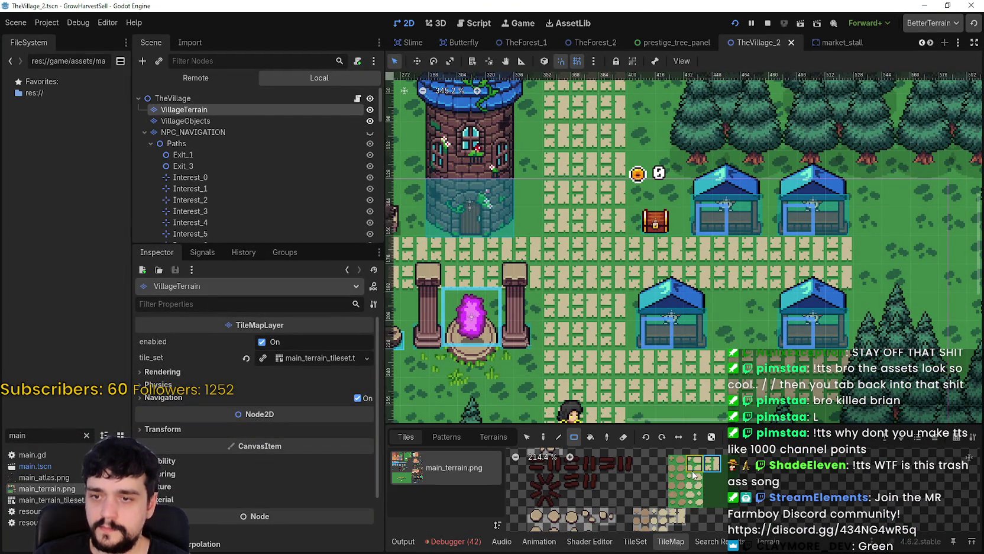
left_click(693, 470)
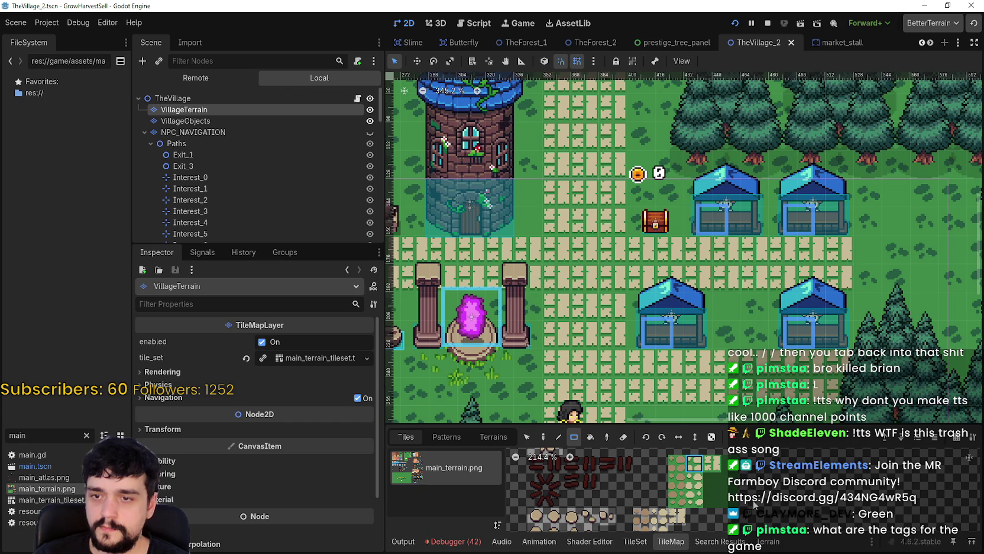
mouse_move(840, 253)
left_mouse_down()
mouse_move(775, 253)
mouse_move(672, 277)
left_mouse_up()
Step: Extend the cobblestones down the south road and along the road left of the pillars
scroll(843, 274, "down", 2)
scroll(671, 277, "down", 1)
left_click_drag(658, 350, 628, 225)
scroll(633, 240, "down", 3)
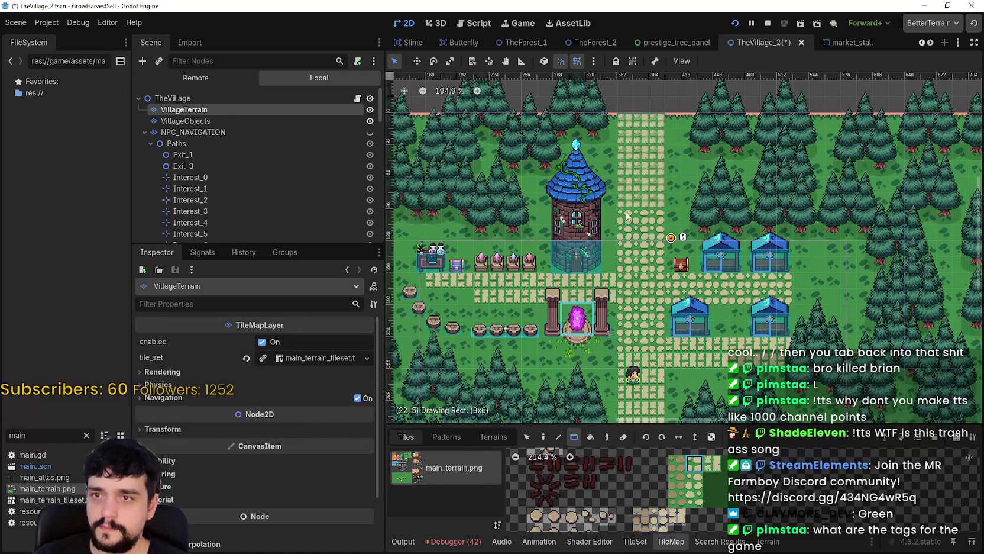
scroll(639, 201, "up", 3)
mouse_move(636, 232)
left_mouse_down()
mouse_move(456, 254)
mouse_move(415, 231)
left_mouse_up()
scroll(543, 240, "left", 3)
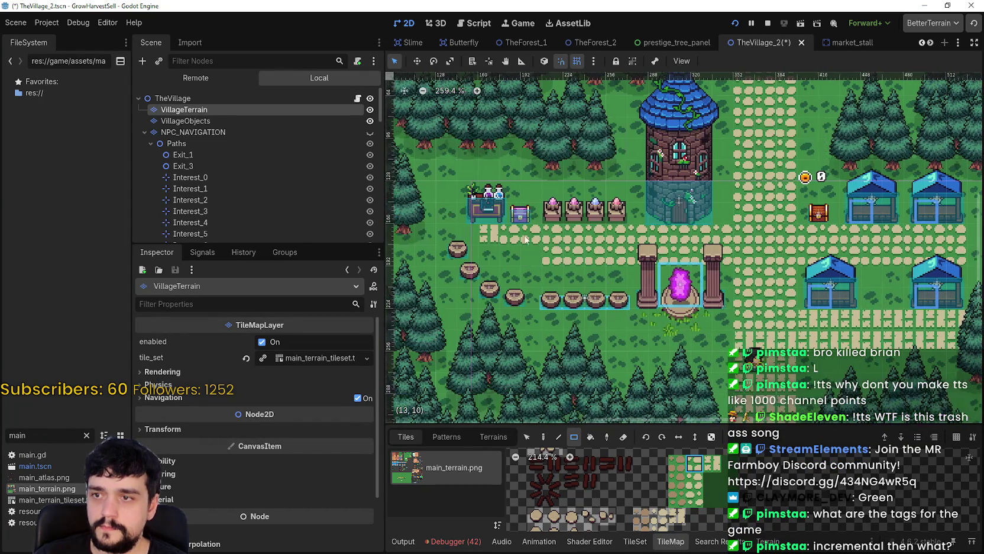
scroll(562, 245, "down", 3)
scroll(562, 245, "right", 4)
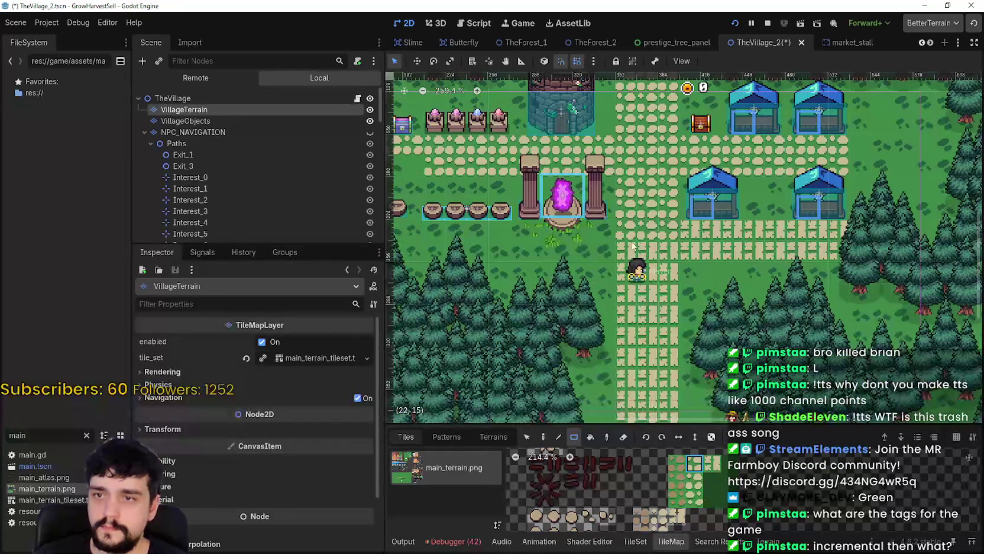
left_click_drag(772, 244, 843, 254)
scroll(676, 218, "down", 3)
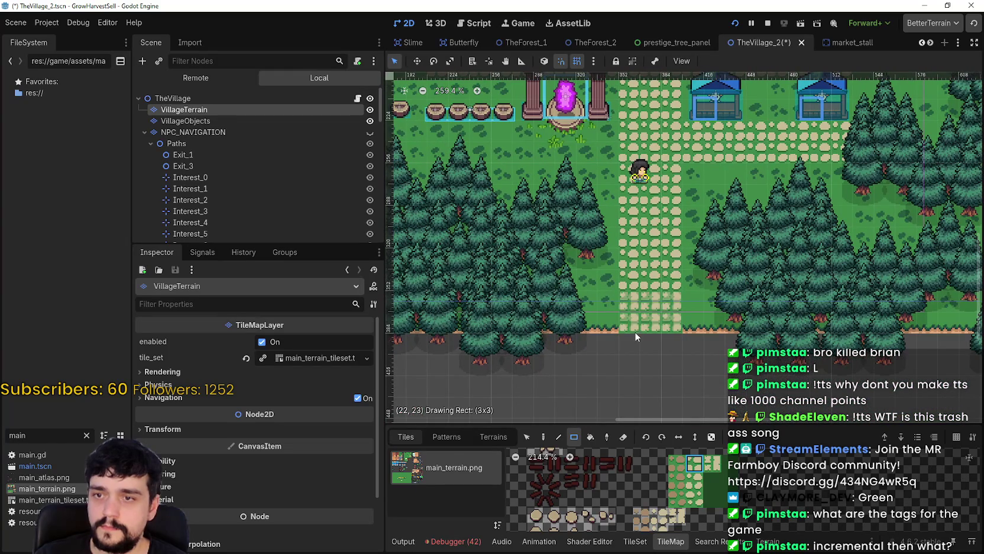
left_click(694, 494)
scroll(797, 519, "up", 3)
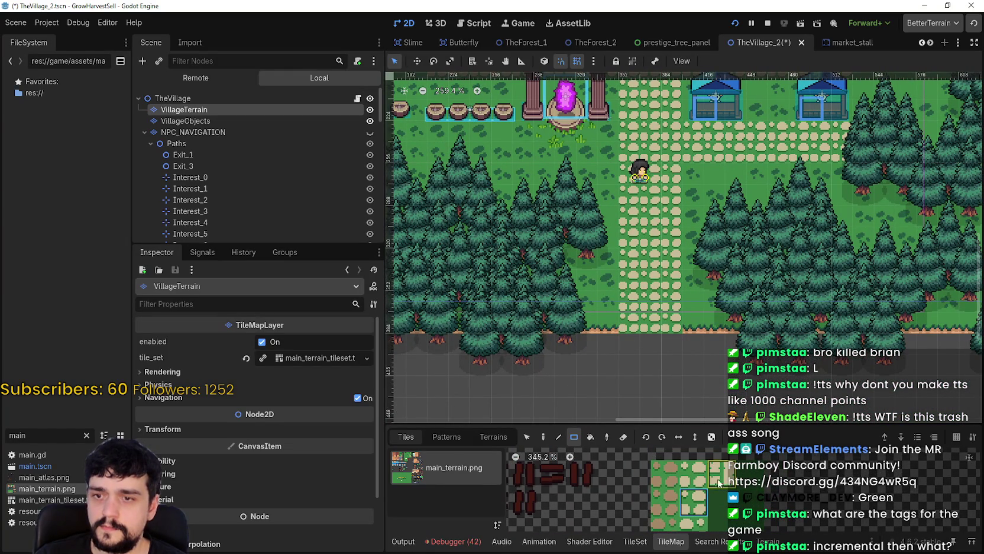
scroll(717, 509, "up", 2)
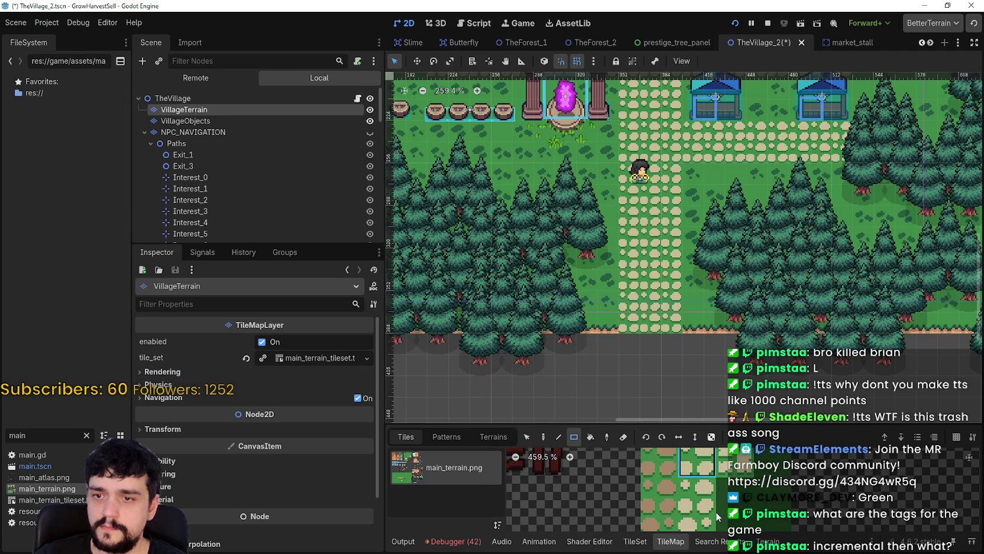
mouse_move(737, 456)
left_mouse_down()
mouse_move(738, 517)
mouse_move(730, 503)
left_mouse_up()
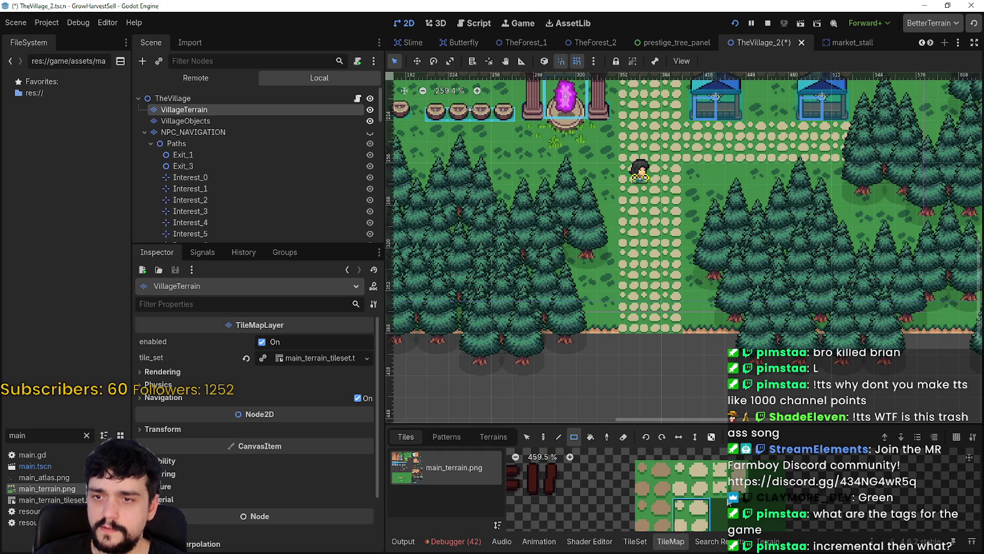
scroll(730, 499, "down", 3)
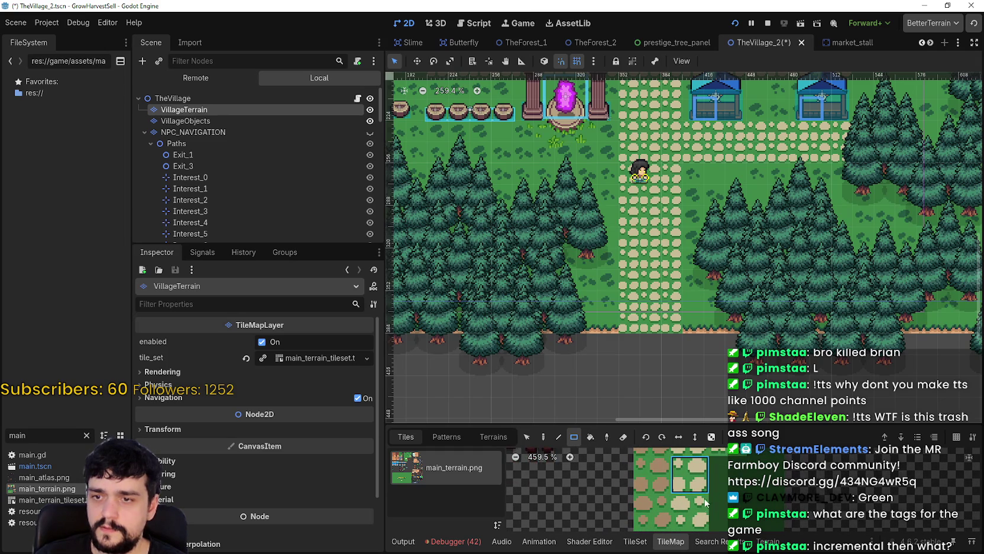
scroll(672, 227, "up", 3)
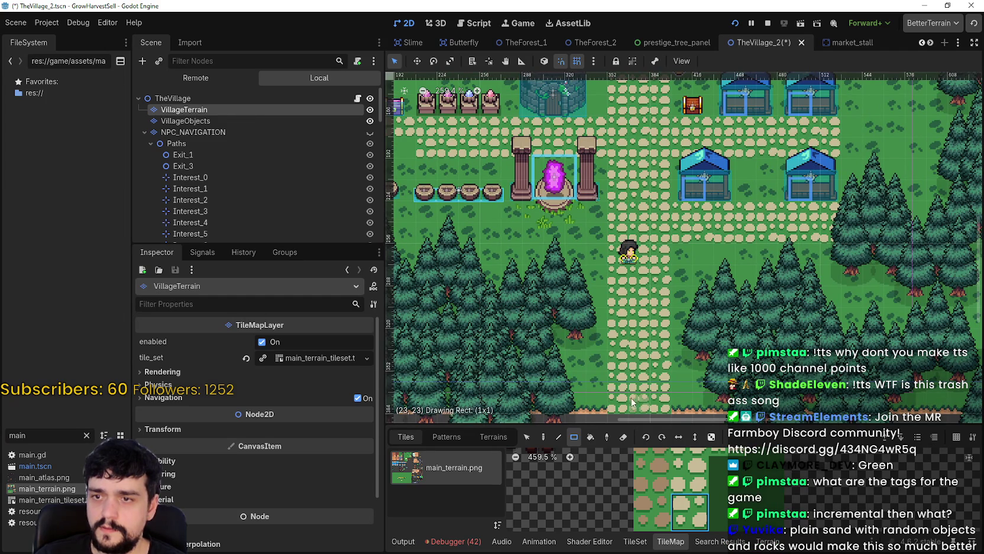
scroll(666, 367, "up", 4)
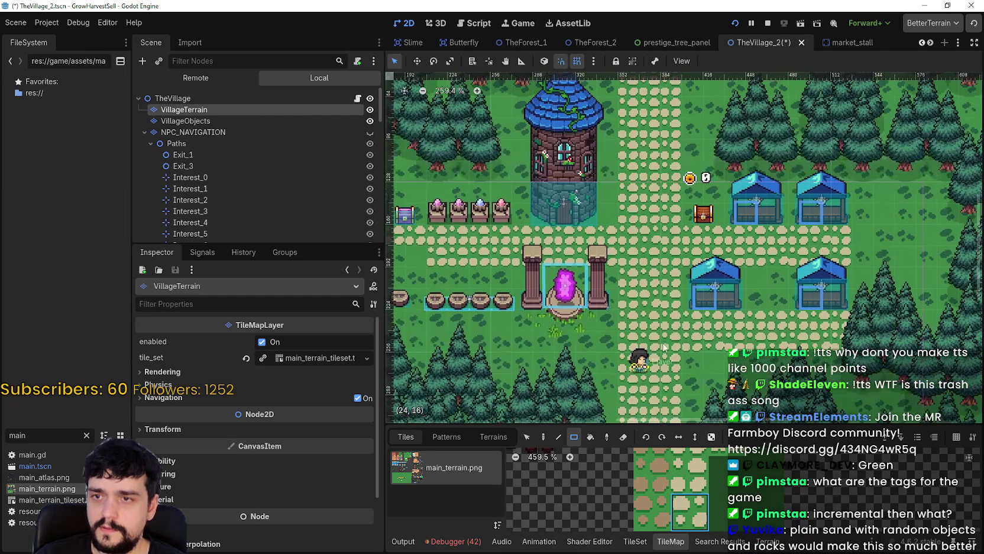
scroll(650, 302, "up", 2)
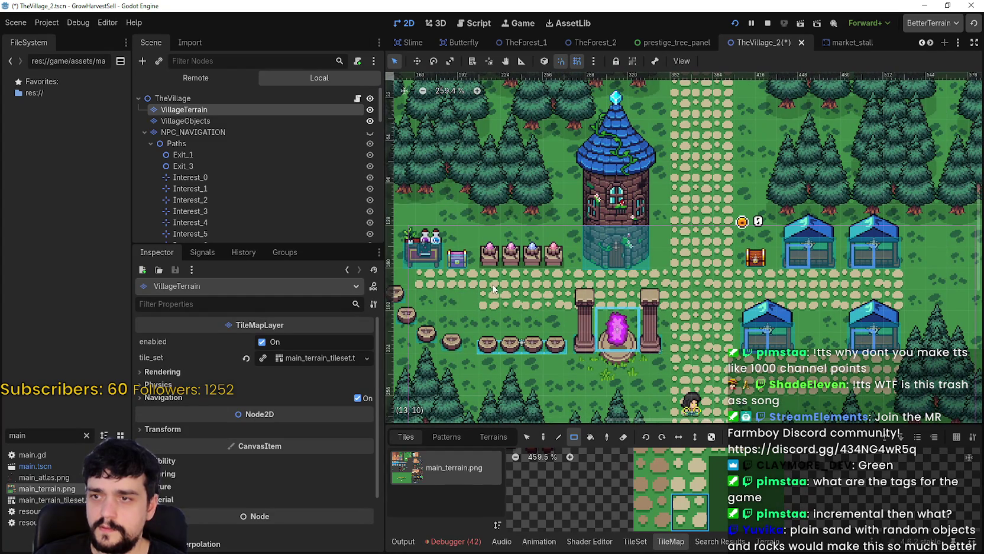
scroll(664, 301, "up", 3)
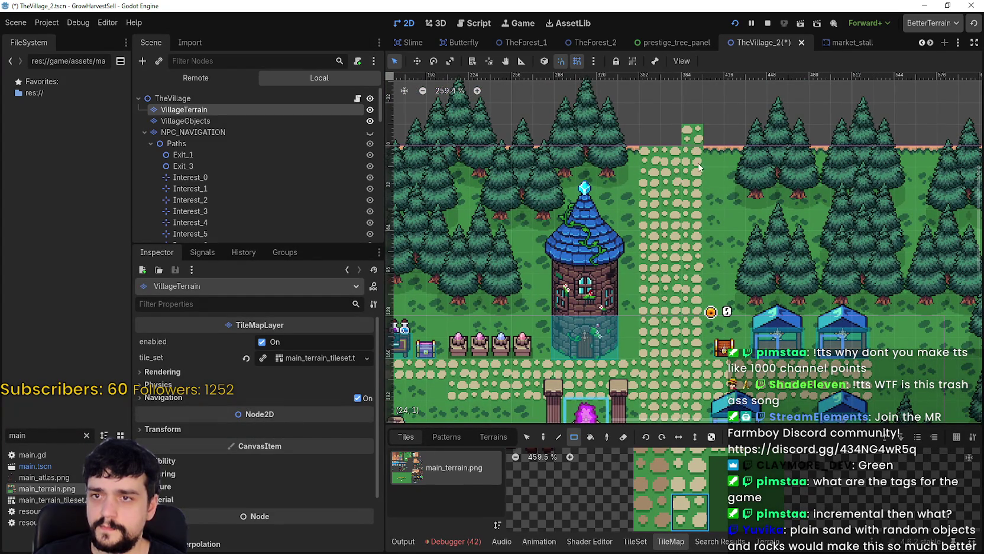
scroll(707, 237, "down", 3)
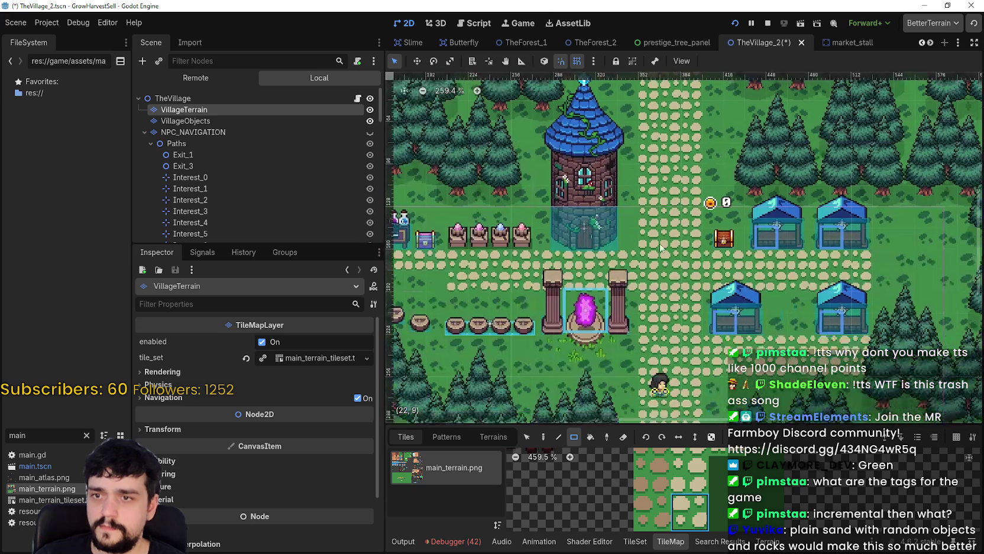
scroll(765, 365, "down", 2)
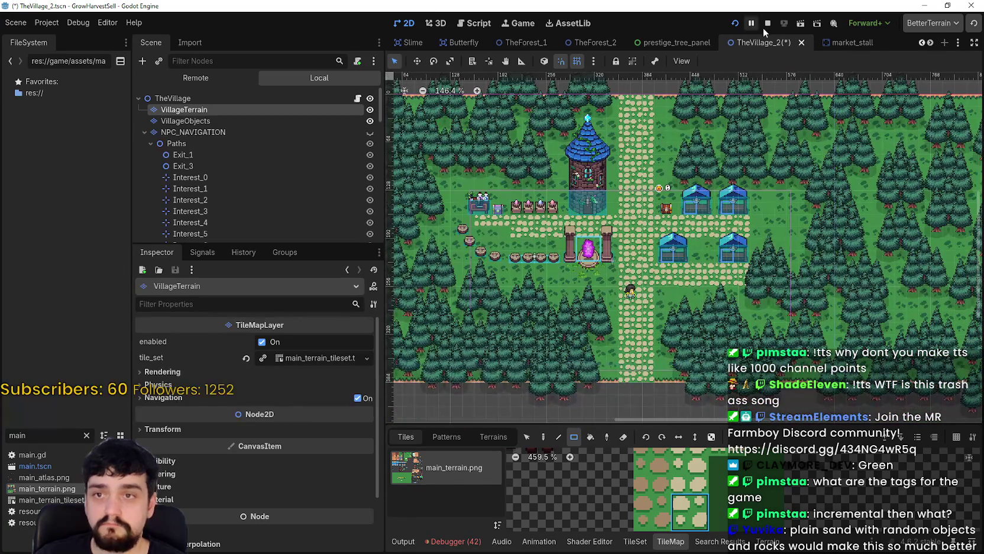
Step: Save the scene, run the game, start it and maximize the game window
left_click(740, 26)
left_click(738, 26)
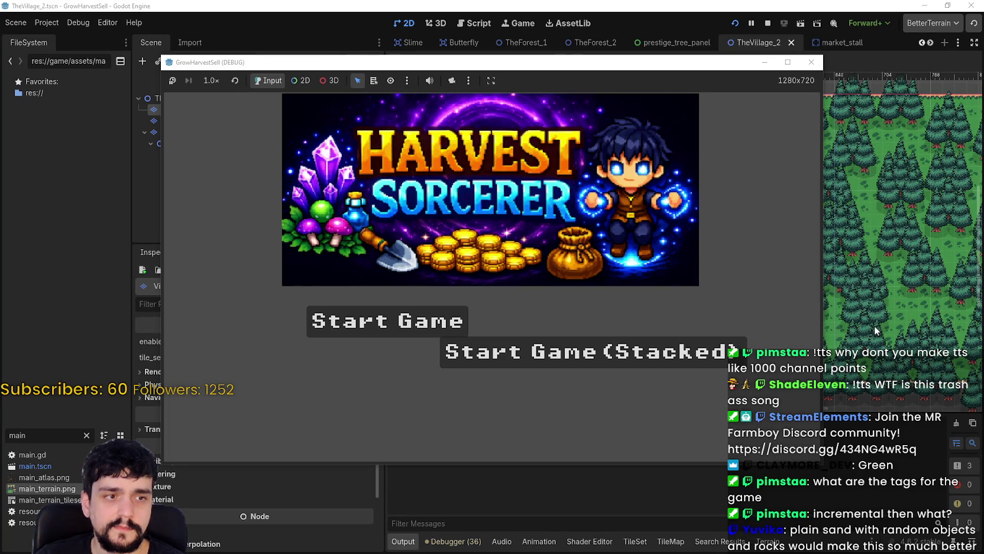
left_click(447, 327)
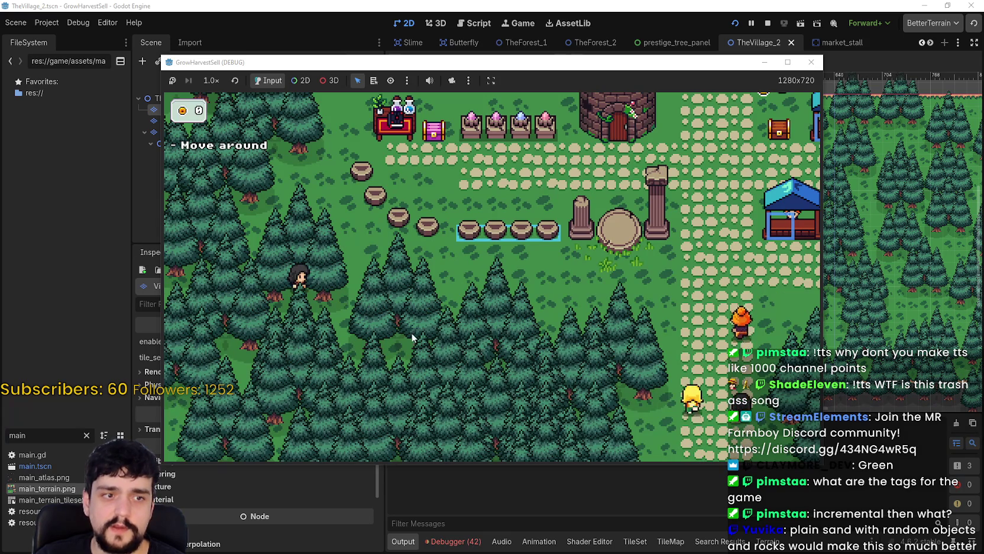
left_click(788, 62)
Step: Walk the character along the cobblestone roads up toward the tower, then stop the game with F8
key("w")
key("d")
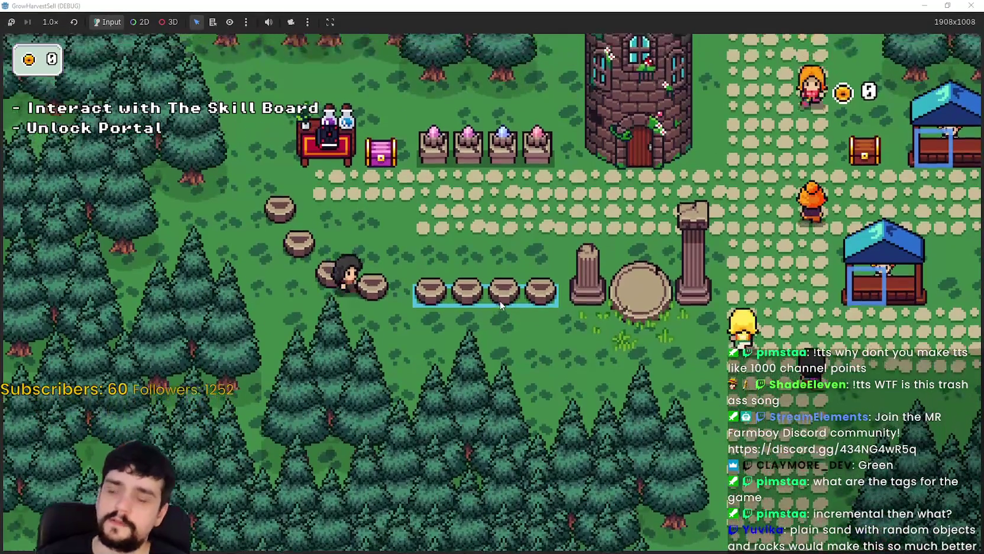
key("d")
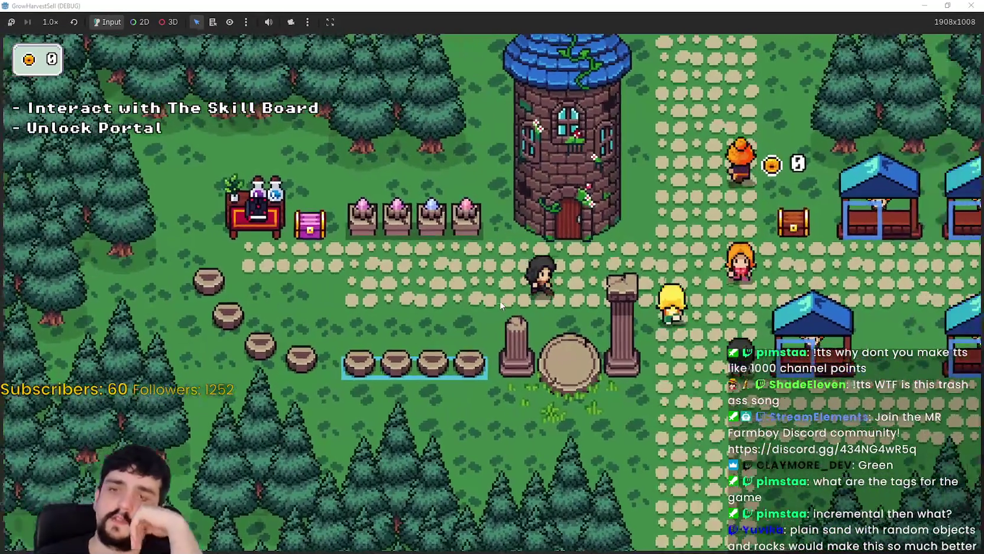
key("d")
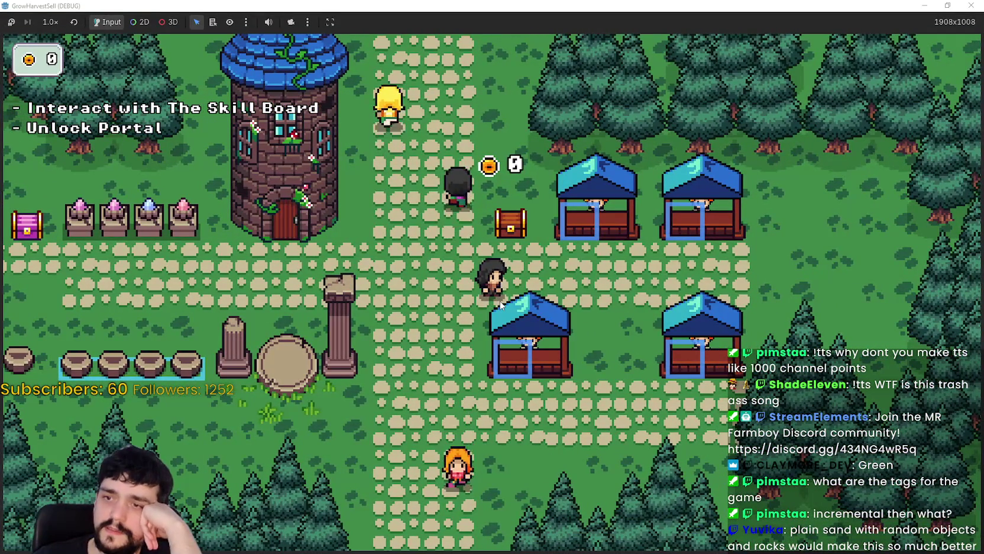
key("a")
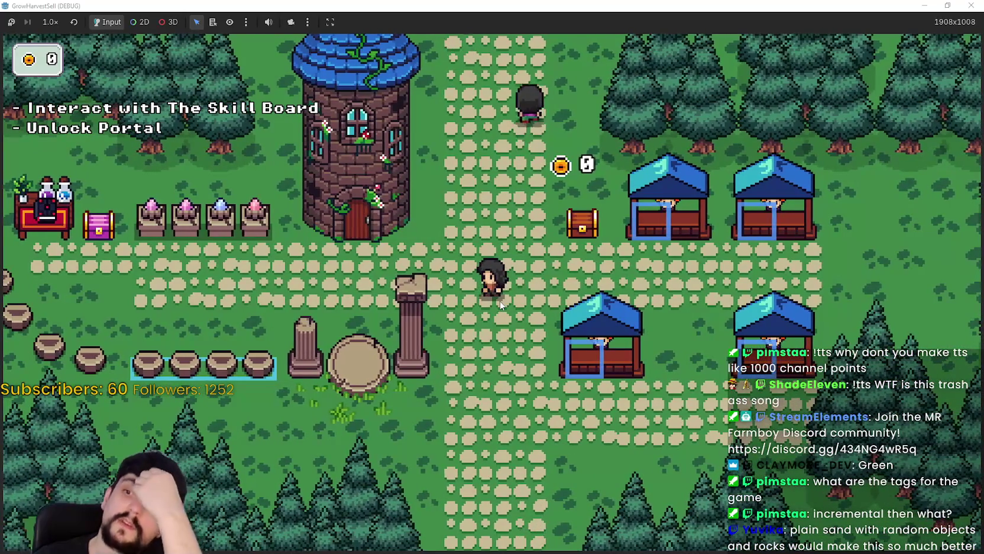
key("d")
key("d")
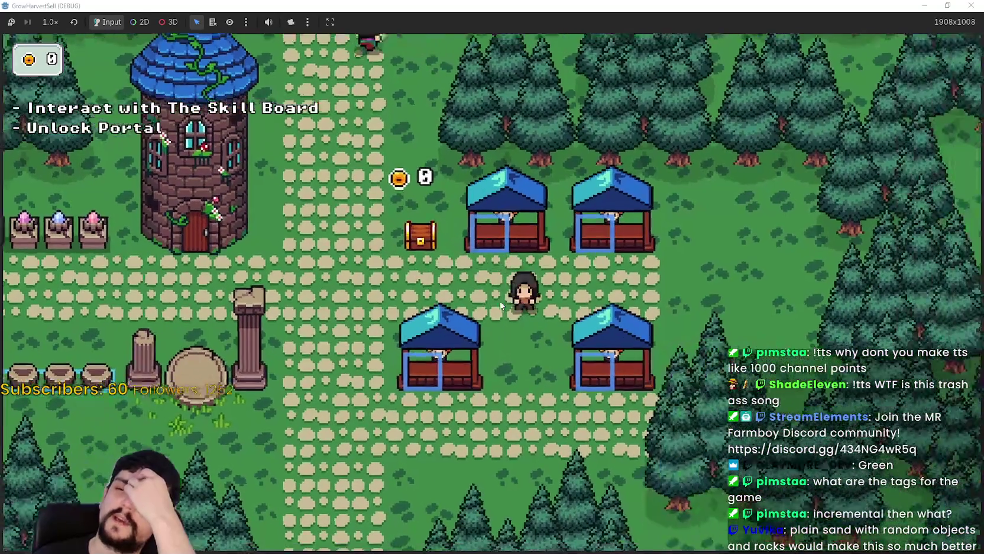
key("a")
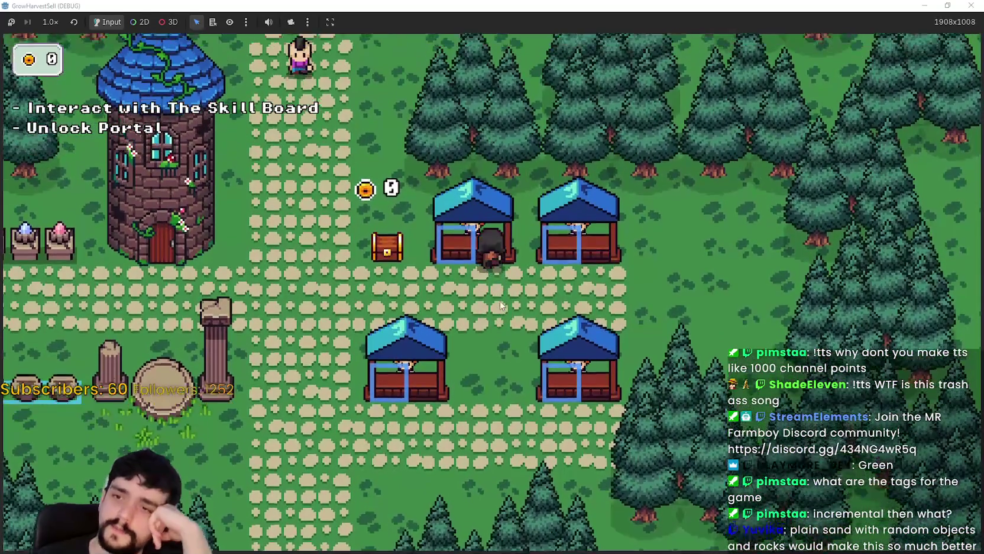
key("s")
key("d")
key("s")
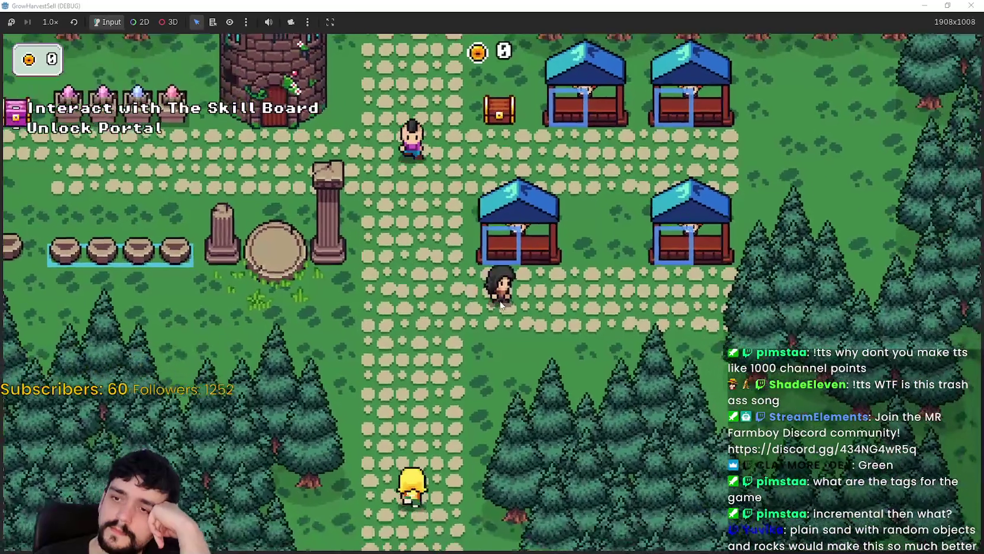
key("w")
key("a")
key("d")
key("w")
key("s")
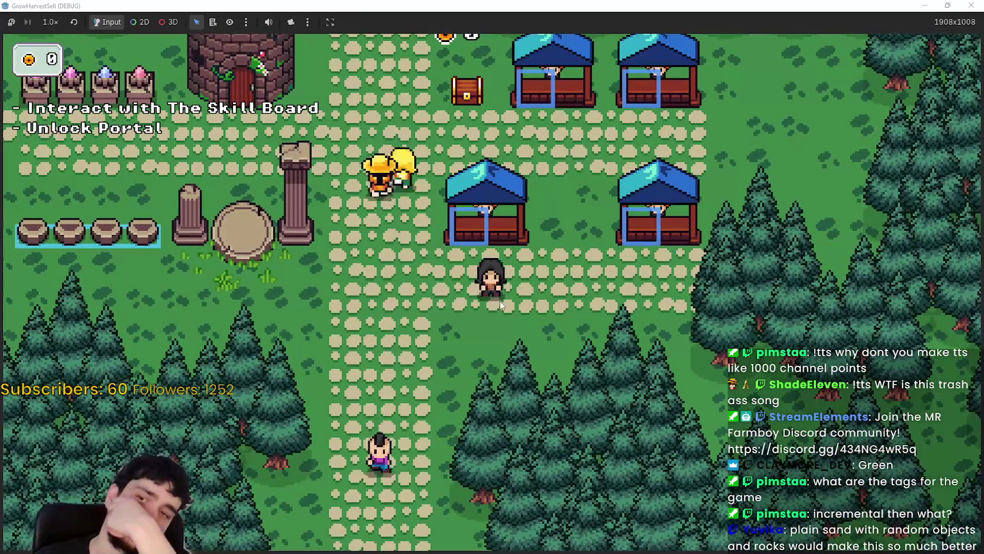
key("w")
key("a")
key("w")
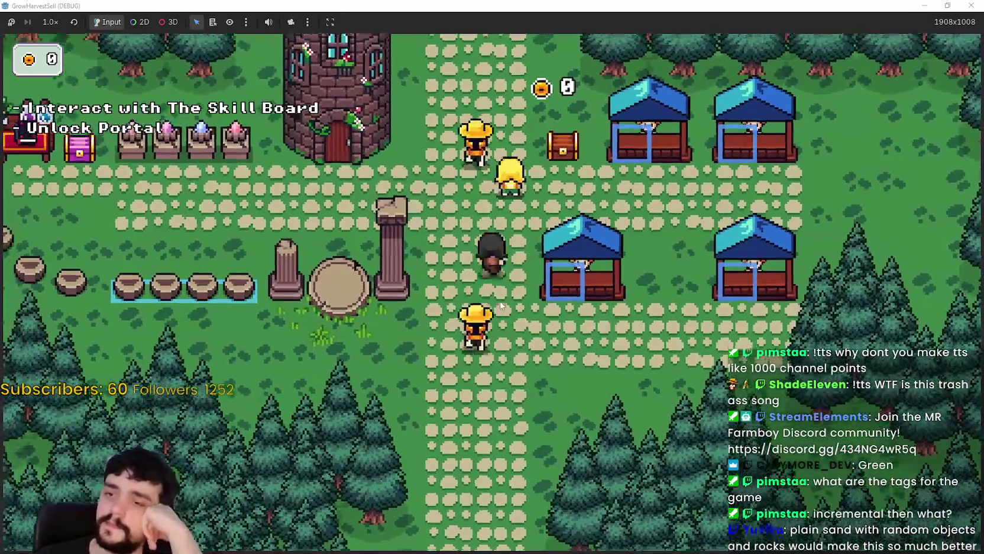
key("w")
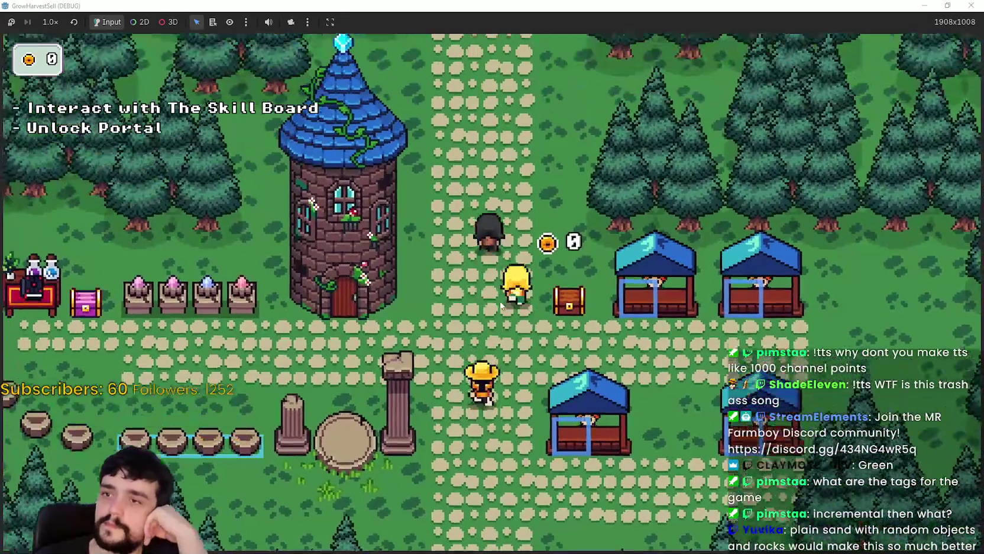
key("s")
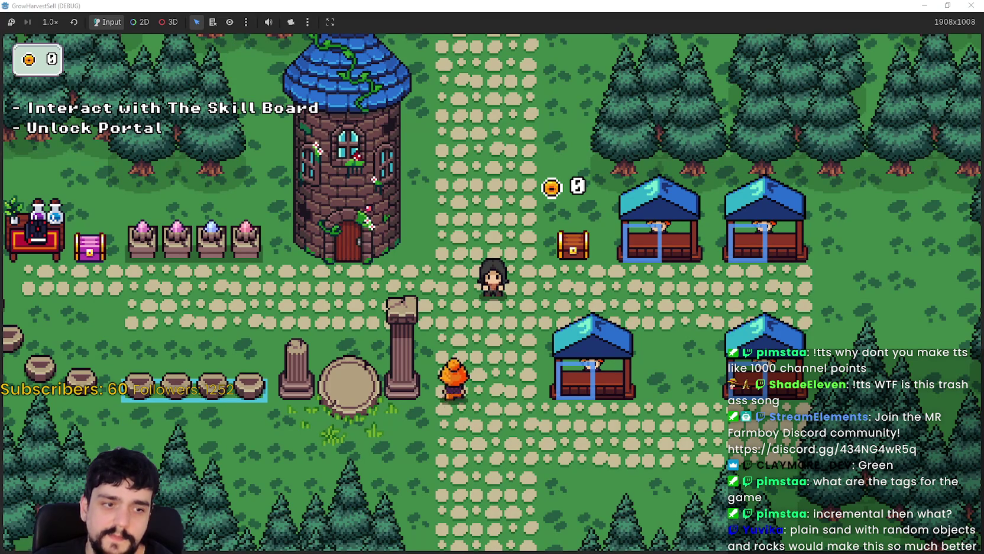
key("F8")
scroll(547, 186, "up", 2)
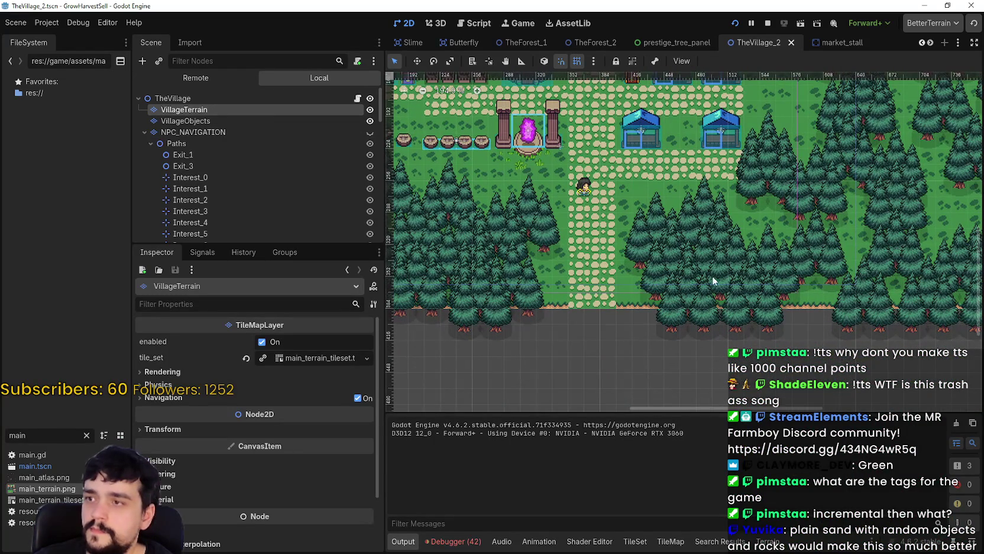
Step: Select the sand terrain and try several sand rectangles on the southern path, undoing them
left_click(769, 541)
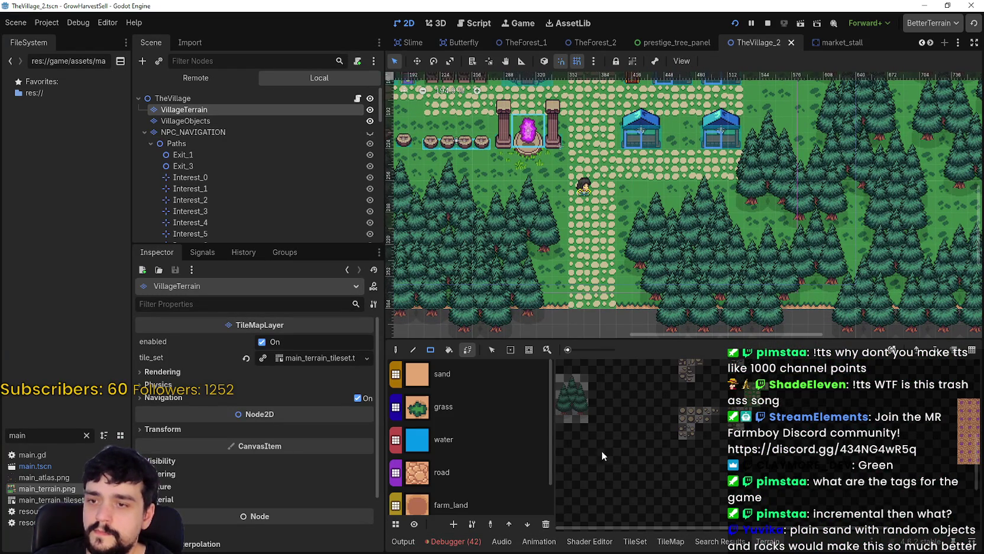
left_click(476, 374)
mouse_move(609, 294)
left_mouse_down()
mouse_move(575, 281)
mouse_move(572, 249)
left_mouse_up()
scroll(604, 302, "down", 1)
key("ctrl+z")
mouse_move(613, 296)
left_mouse_down()
mouse_move(588, 249)
mouse_move(573, 248)
mouse_move(584, 187)
left_mouse_up()
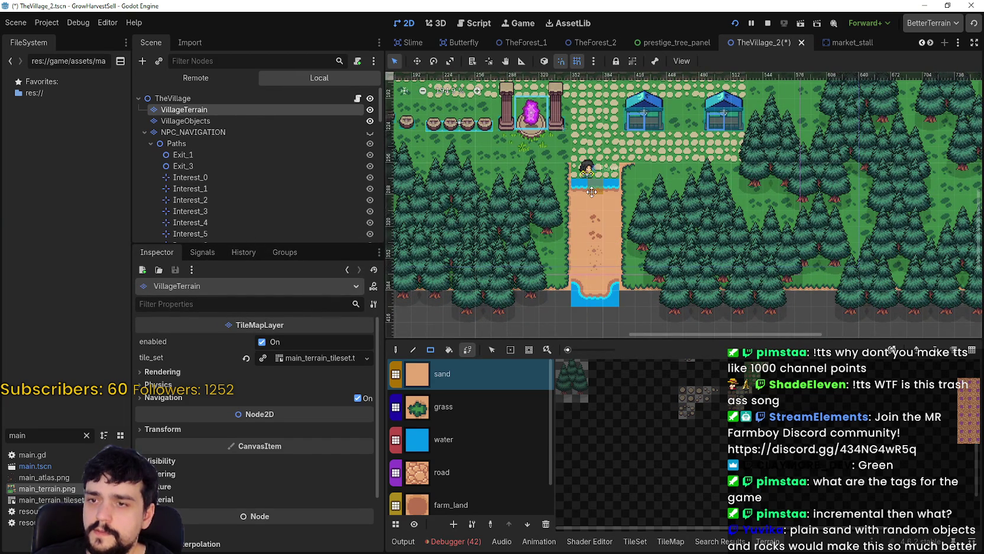
scroll(591, 192, "down", 1)
key("ctrl+z")
key("ctrl+z")
mouse_move(624, 304)
left_mouse_down()
mouse_move(609, 280)
mouse_move(589, 282)
mouse_move(613, 309)
mouse_move(591, 283)
left_mouse_up()
key("ctrl+z")
left_click_drag(591, 212, 591, 205)
key("ctrl+z")
scroll(632, 291, "down", 2)
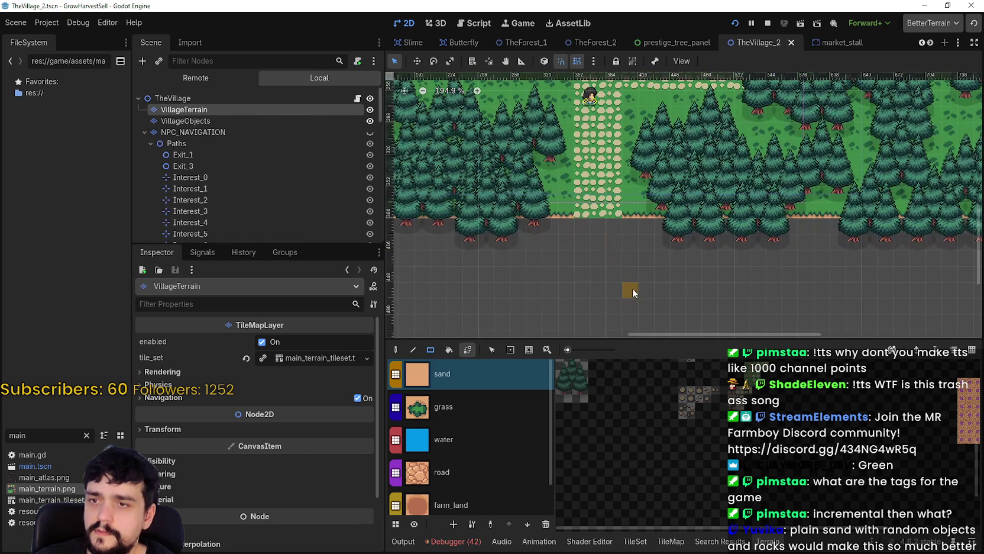
Step: Paint sand over the path up to the plaza, between the houses and left to the fence
left_click_drag(613, 306, 595, 208)
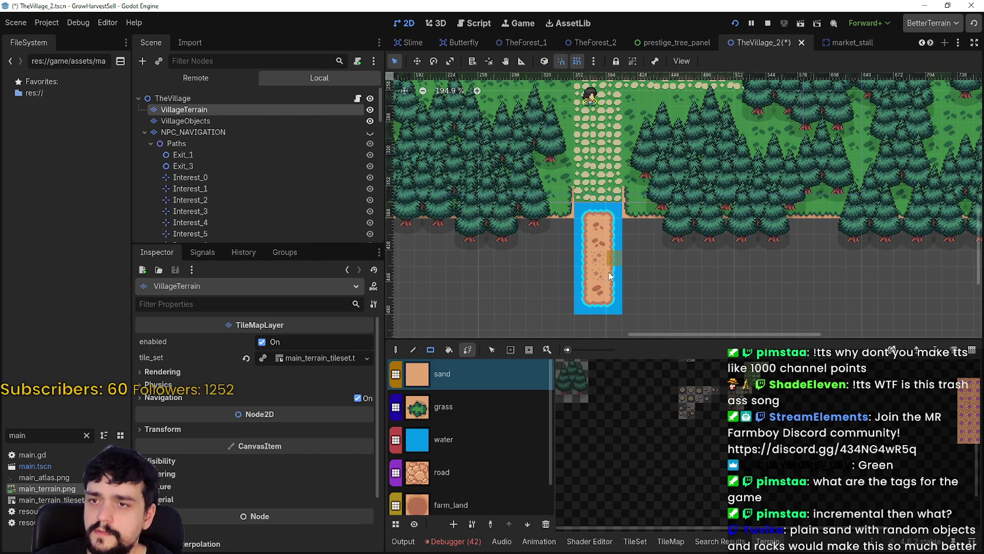
left_click_drag(582, 169, 582, 168)
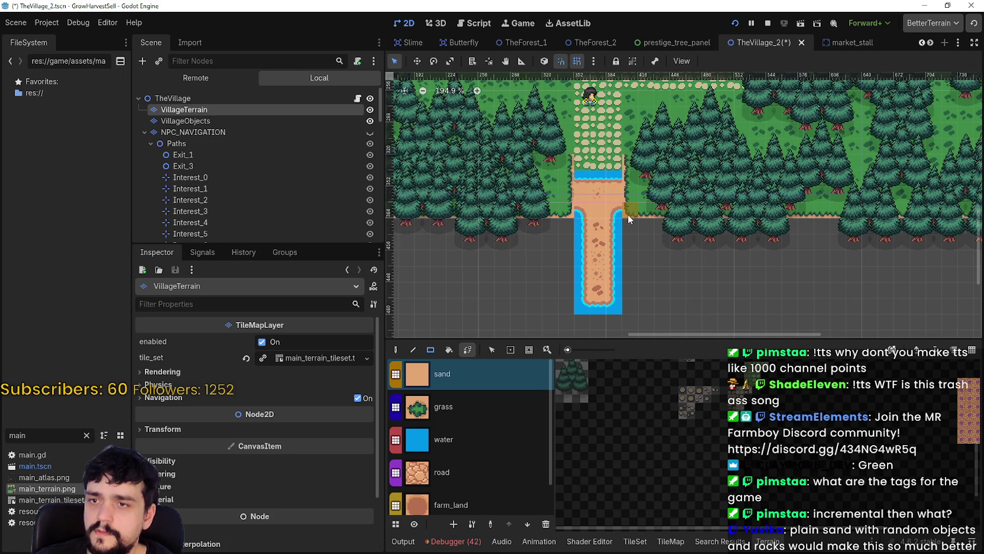
scroll(628, 212, "up", 5)
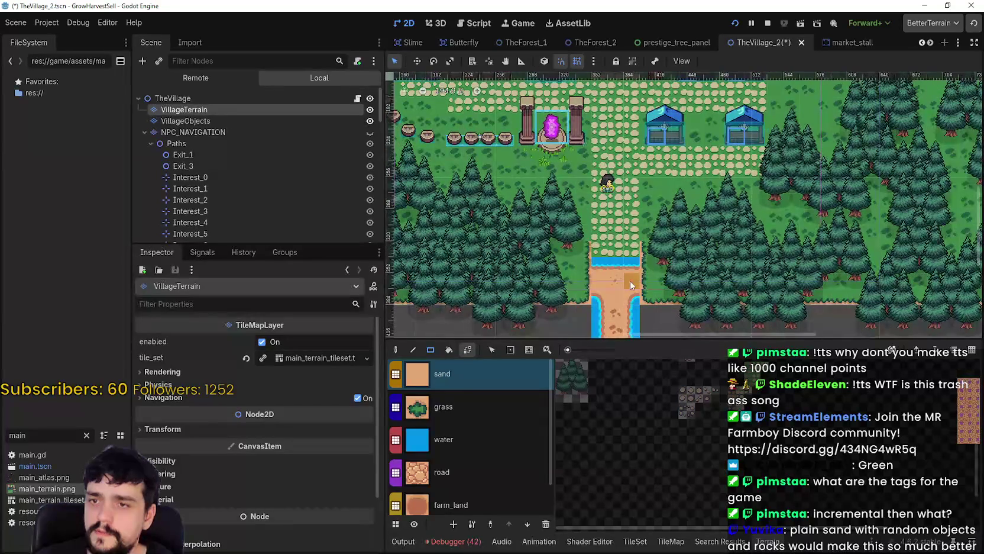
left_click_drag(631, 284, 598, 147)
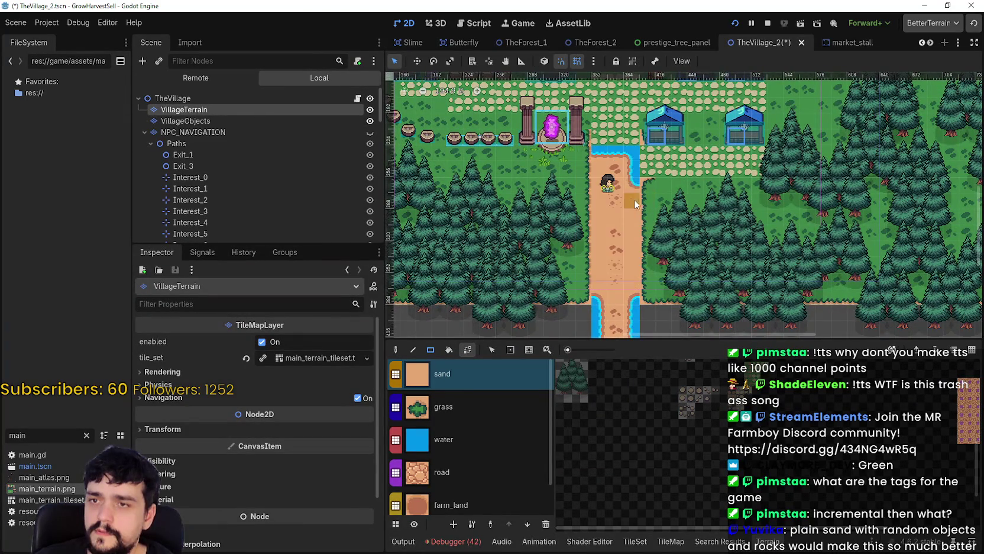
scroll(613, 279, "up", 5)
scroll(613, 279, "up", 1)
left_click_drag(644, 267, 760, 249)
left_click_drag(629, 244, 601, 147)
left_click_drag(638, 187, 757, 199)
left_click_drag(597, 191, 649, 259)
left_click_drag(573, 263, 463, 255)
Step: Repaint the northern cobblestone path from the crossroads to the map's top edge as sand
scroll(597, 254, "right", 3)
scroll(596, 253, "up", 2)
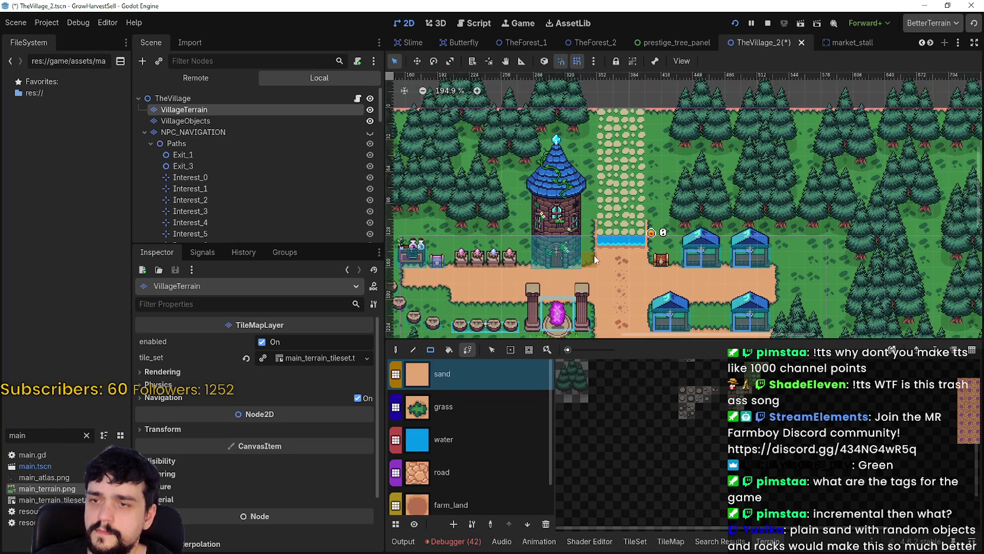
left_click_drag(602, 255, 634, 118)
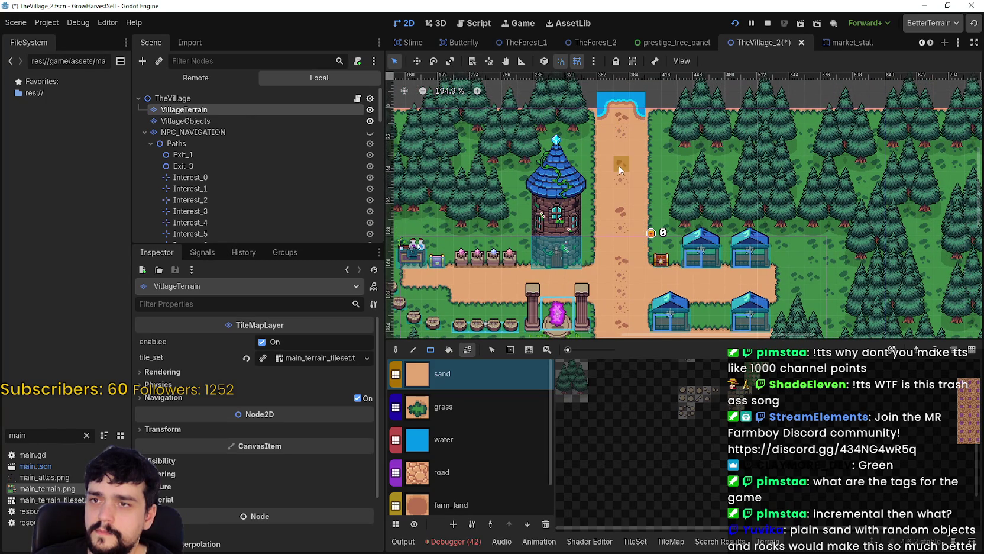
scroll(618, 166, "up", 3)
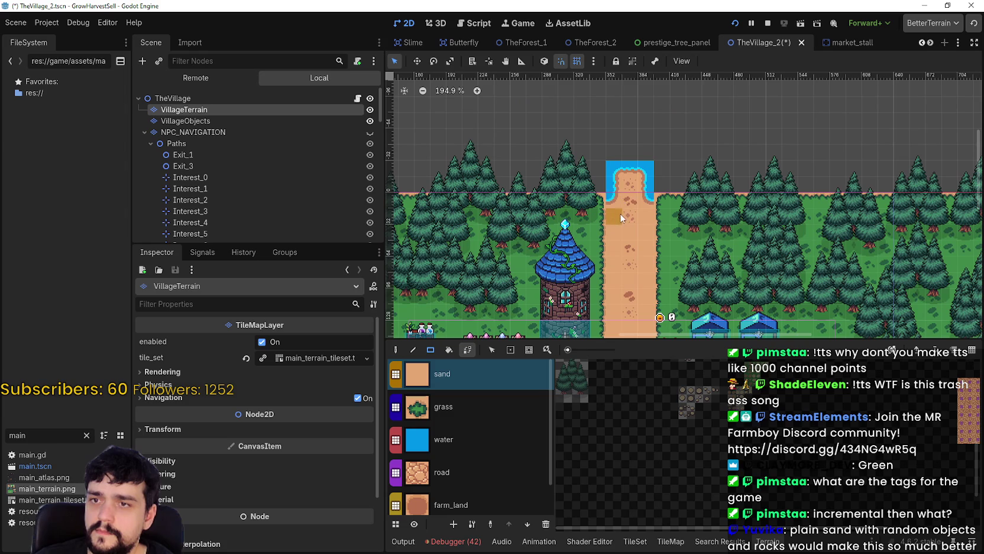
scroll(621, 218, "down", 6)
scroll(640, 124, "up", 3)
scroll(646, 278, "up", 2)
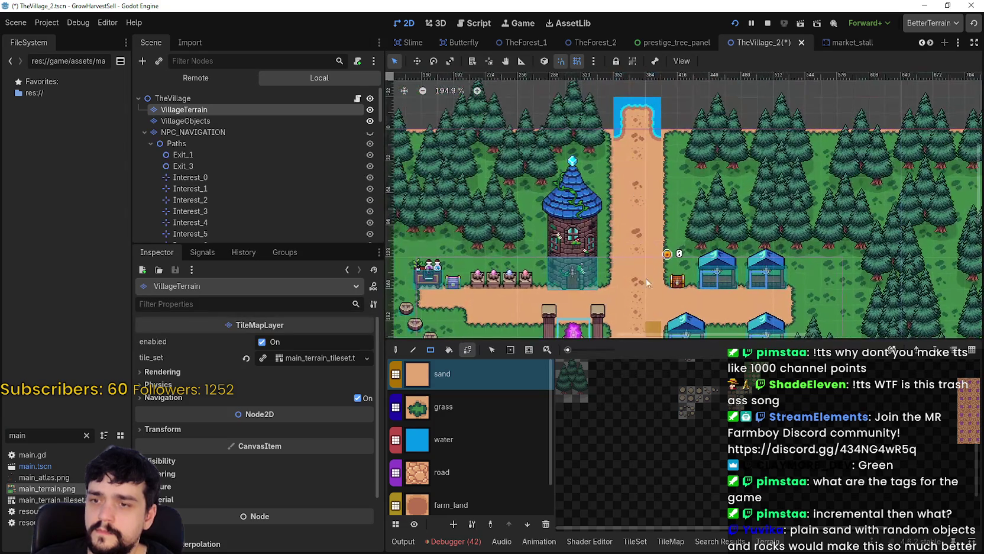
left_click(679, 545)
Step: Replace the water-edged tiles at the road's north end with plain sand tiles
scroll(672, 484, "down", 8)
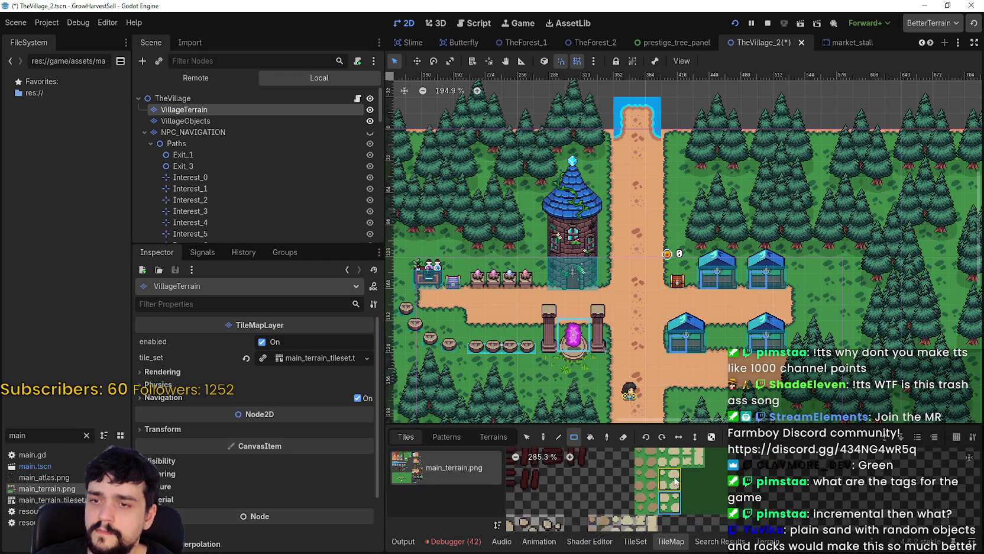
scroll(644, 494, "up", 2)
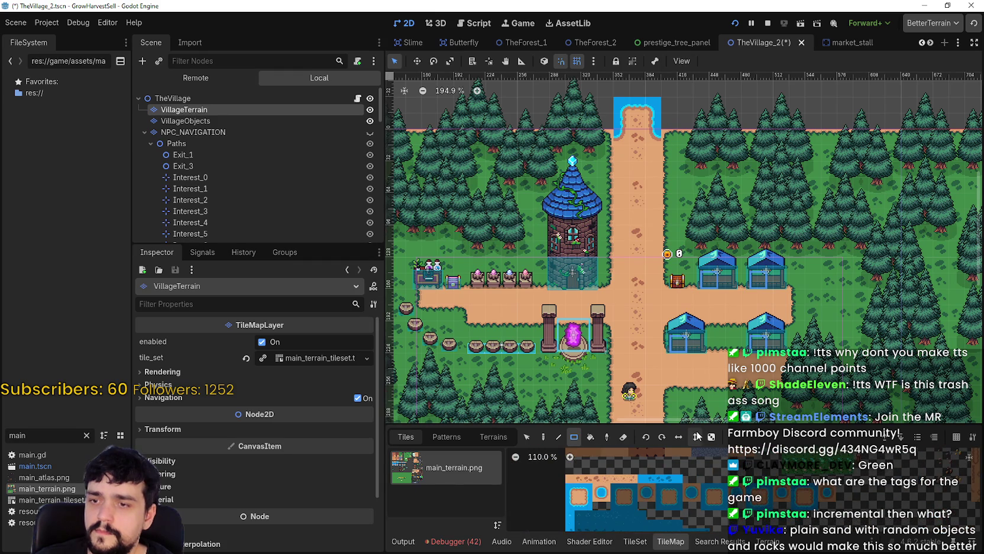
scroll(600, 499, "left", 3)
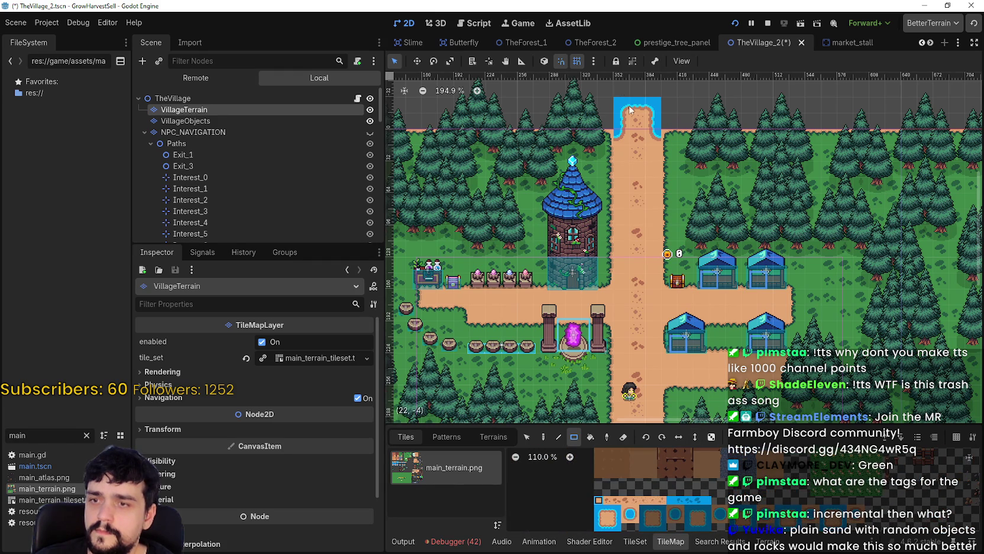
scroll(621, 211, "up", 3)
left_click_drag(625, 184, 658, 183)
Step: Zoom and scroll the tile atlas to locate the small stone tiles
scroll(657, 186, "down", 4)
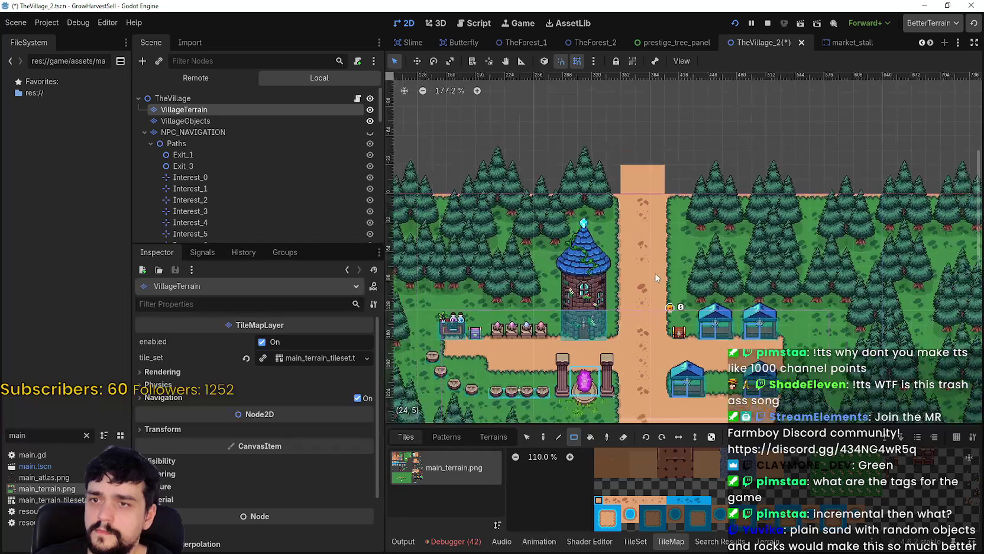
scroll(644, 332, "up", 3)
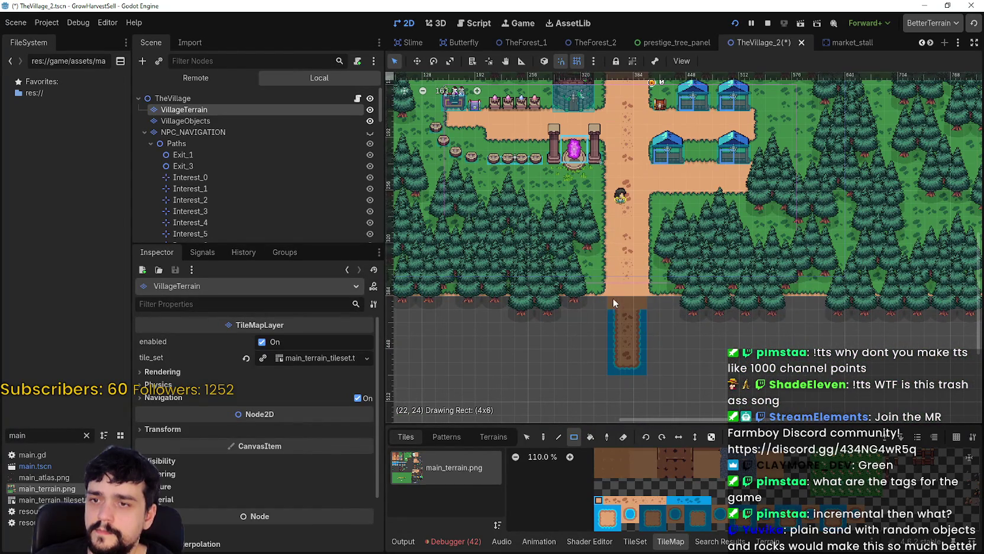
scroll(625, 311, "down", 2)
scroll(647, 157, "up", 5)
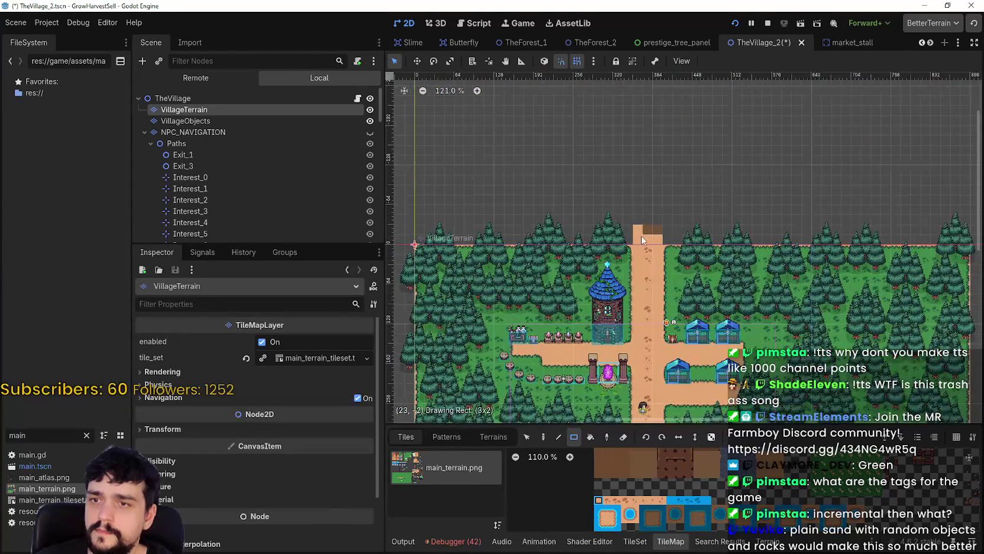
scroll(675, 253, "up", 2)
scroll(675, 308, "down", 1)
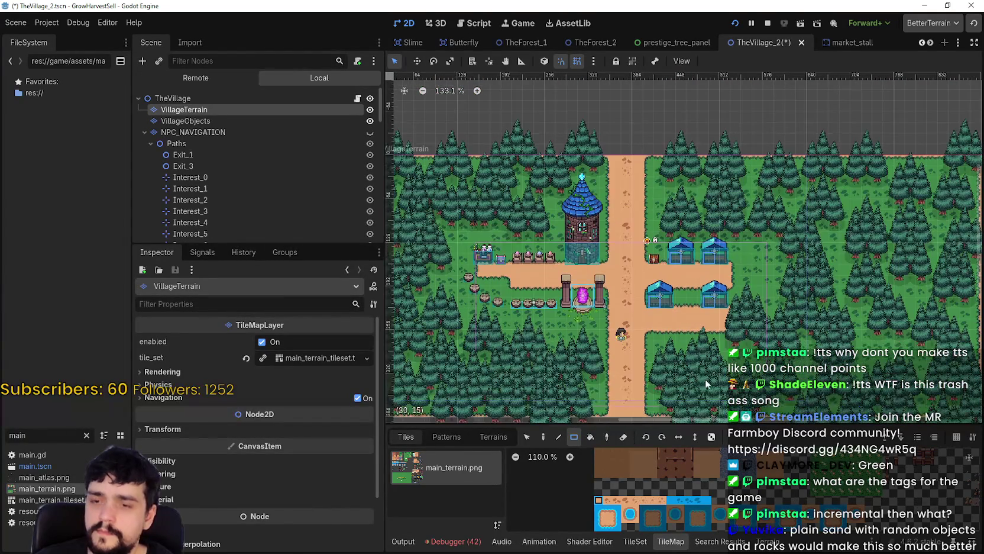
scroll(702, 525, "down", 2)
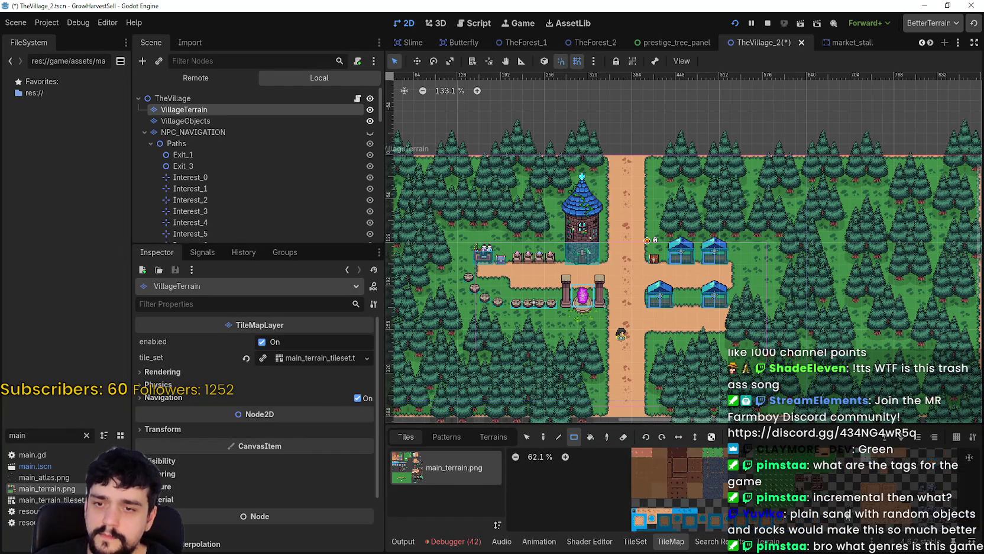
scroll(791, 508, "down", 2)
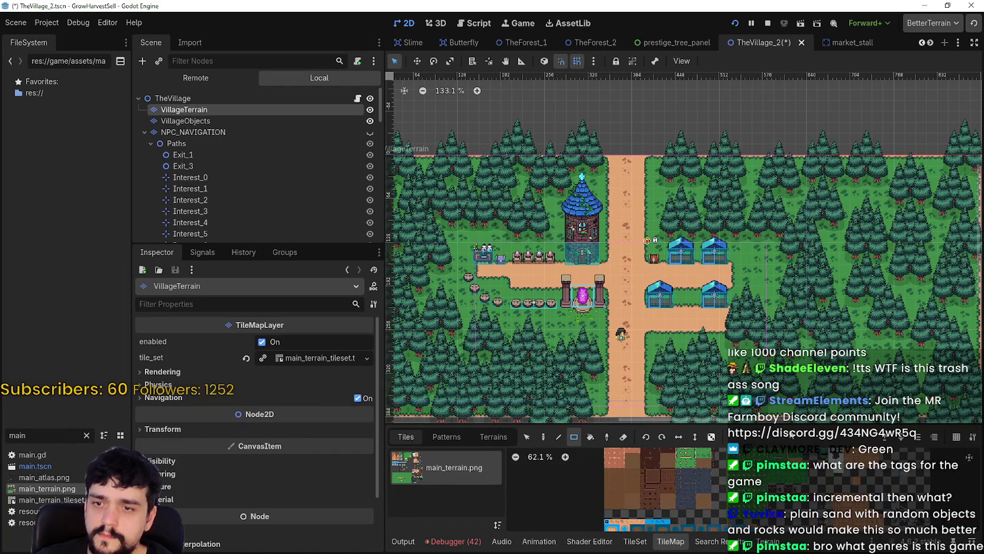
scroll(739, 482, "up", 2)
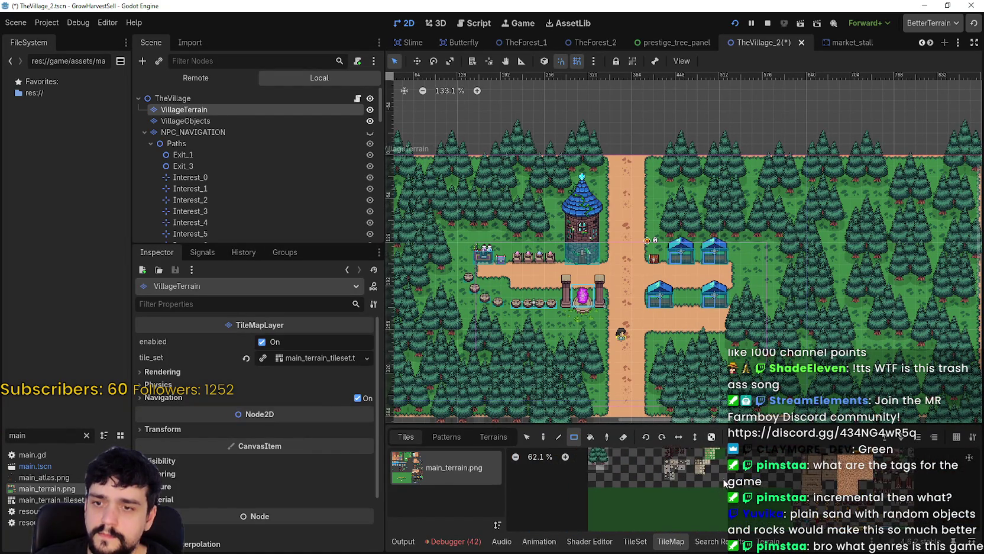
scroll(721, 494, "up", 5)
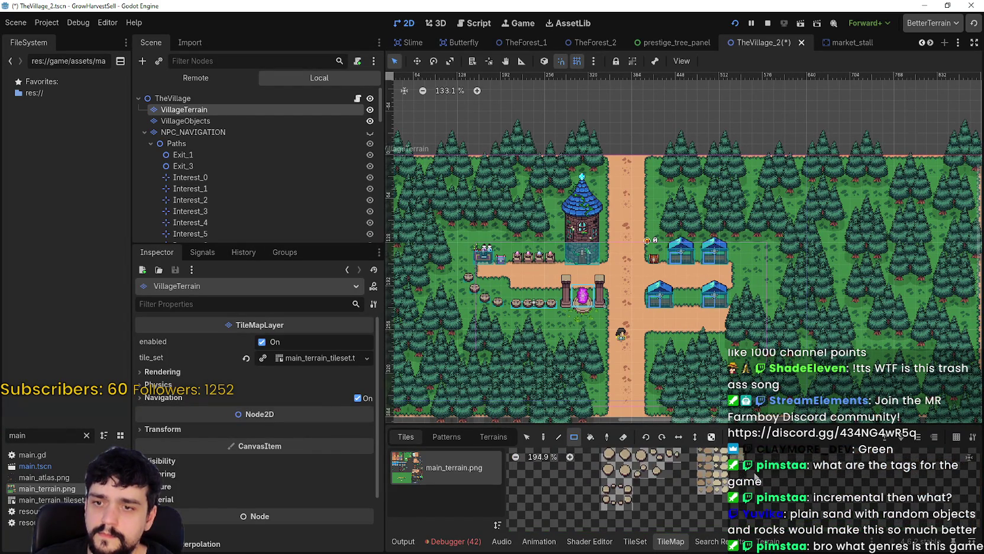
scroll(694, 491, "up", 3)
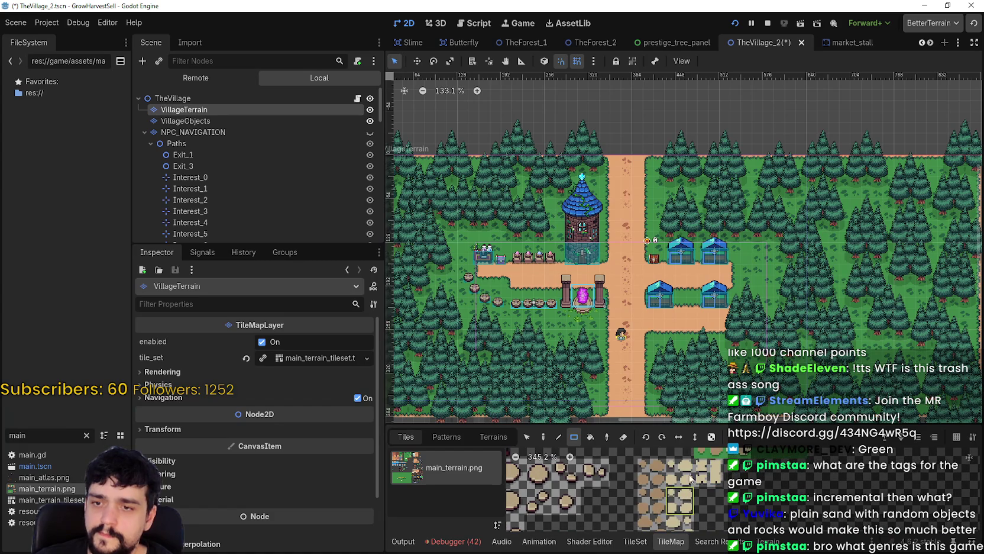
scroll(630, 276, "up", 2)
Step: Duplicate the VillageTerrain layer with Ctrl+D and toggle the copy's visibility to check it
left_click(543, 439)
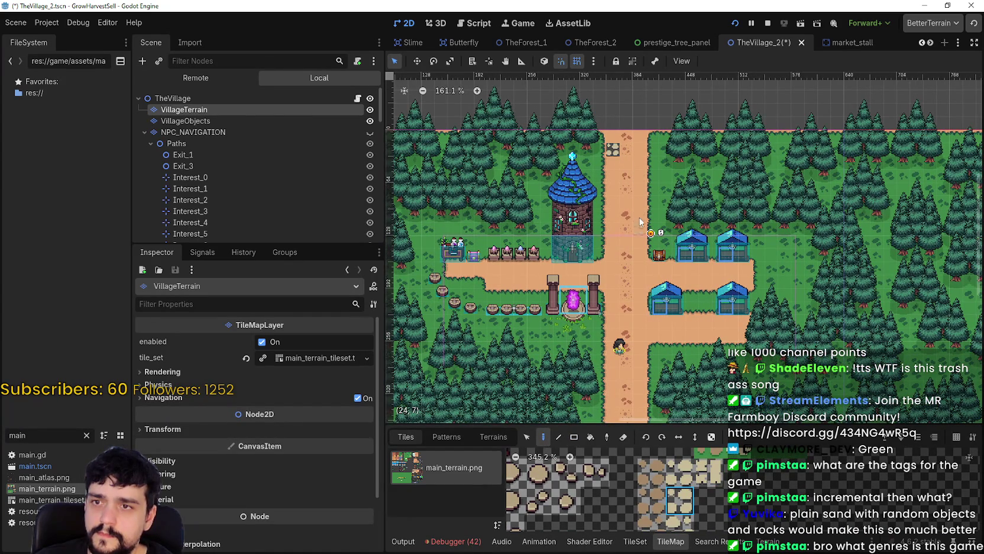
scroll(622, 170, "up", 1)
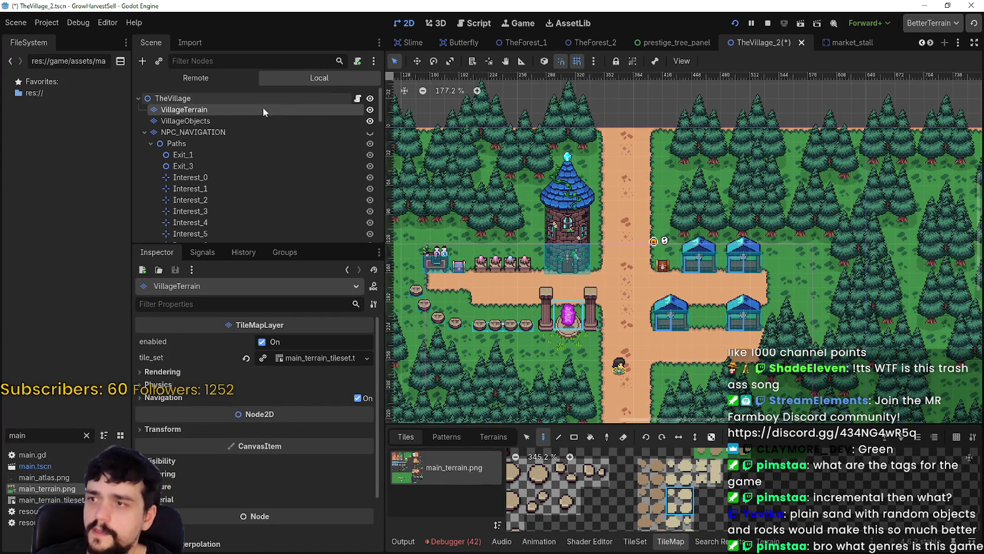
key("ctrl+d")
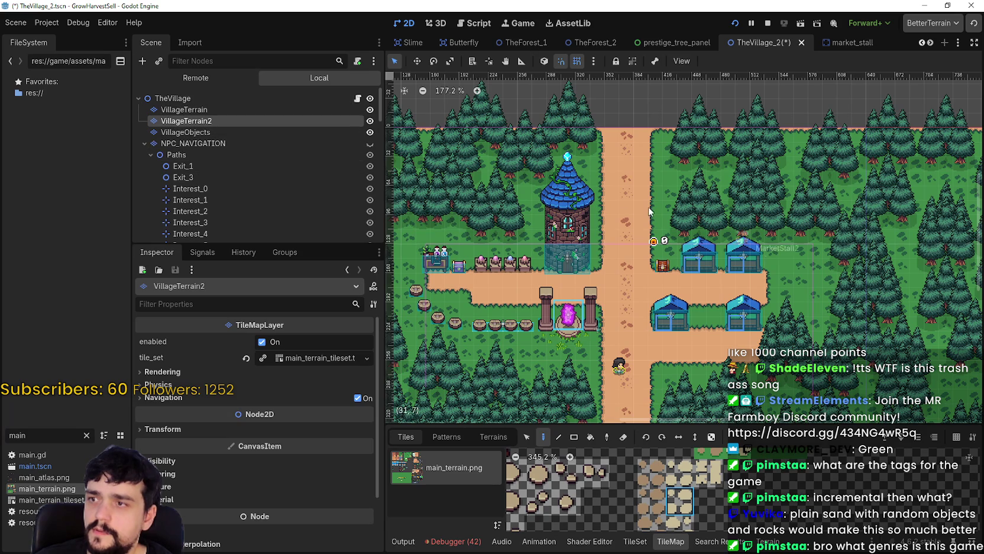
scroll(619, 167, "down", 1)
scroll(619, 168, "down", 2)
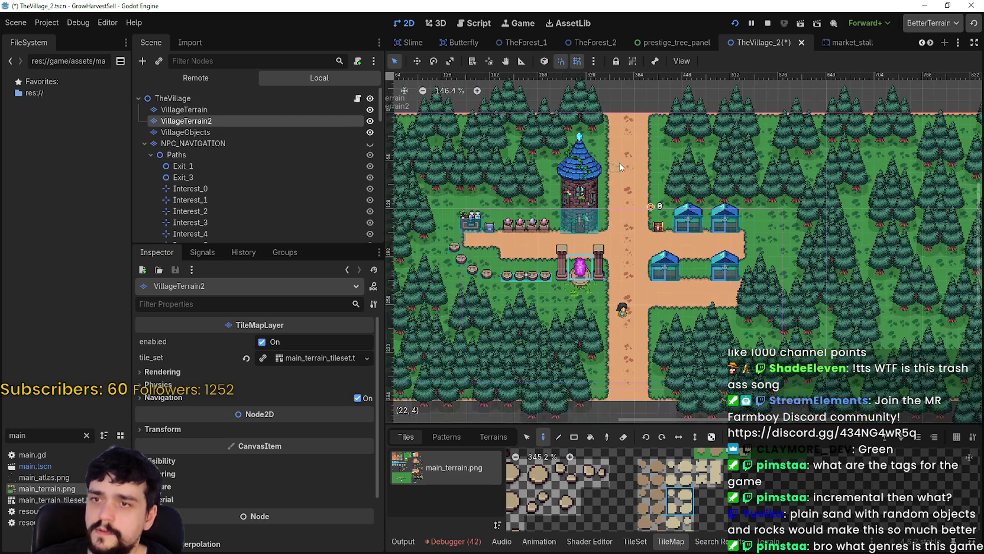
left_click(370, 121)
left_click(371, 121)
scroll(657, 182, "down", 2)
scroll(657, 182, "down", 1)
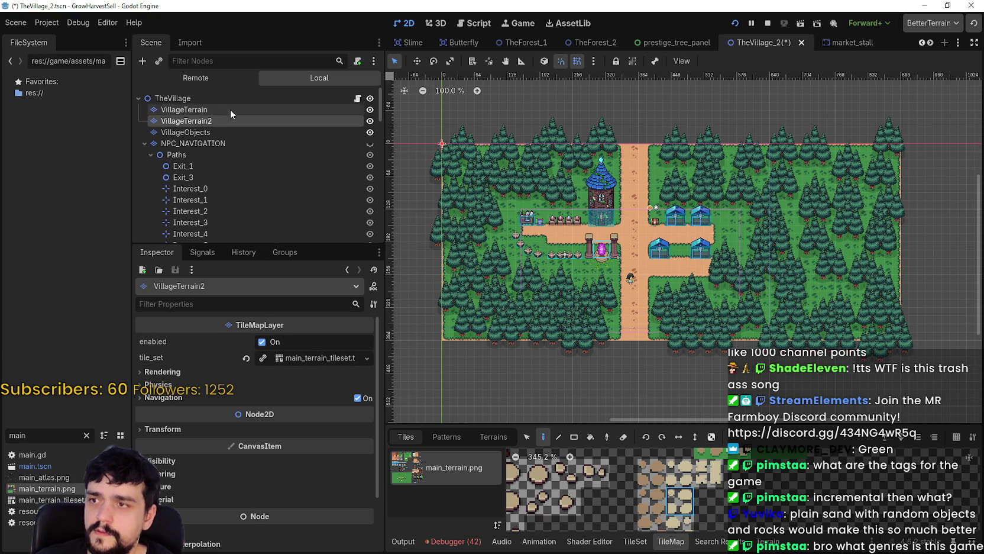
scroll(761, 264, "down", 2)
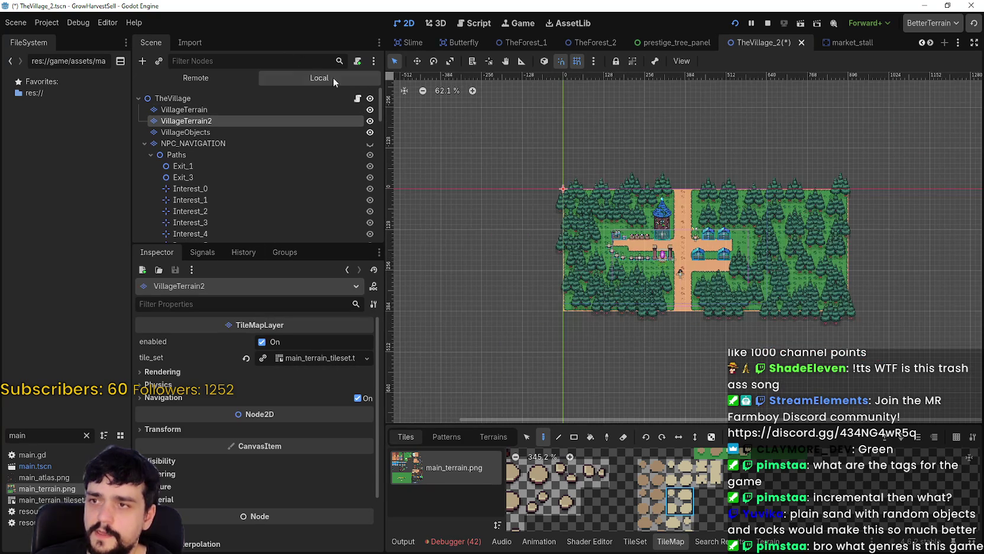
Step: Switch to rectangle painting and toggle VillageTerrain's visibility to compare the layers
left_click(574, 437)
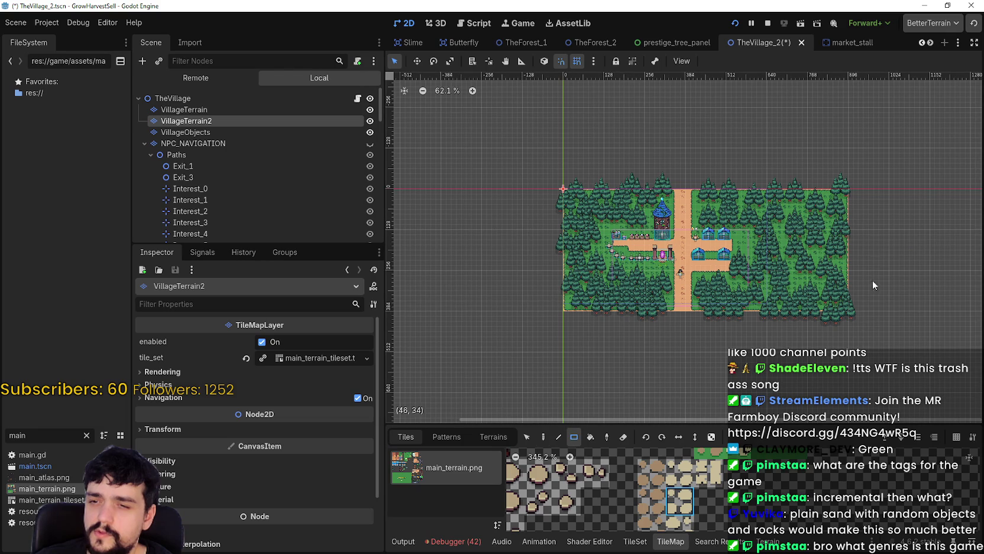
left_click_drag(869, 185, 550, 331)
right_click(550, 331)
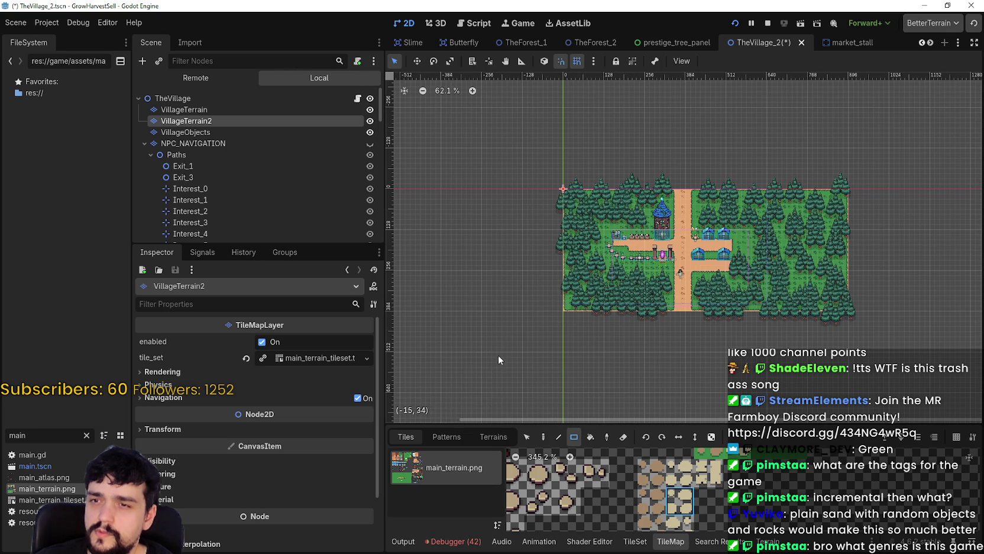
scroll(743, 198, "up", 2)
left_click(370, 110)
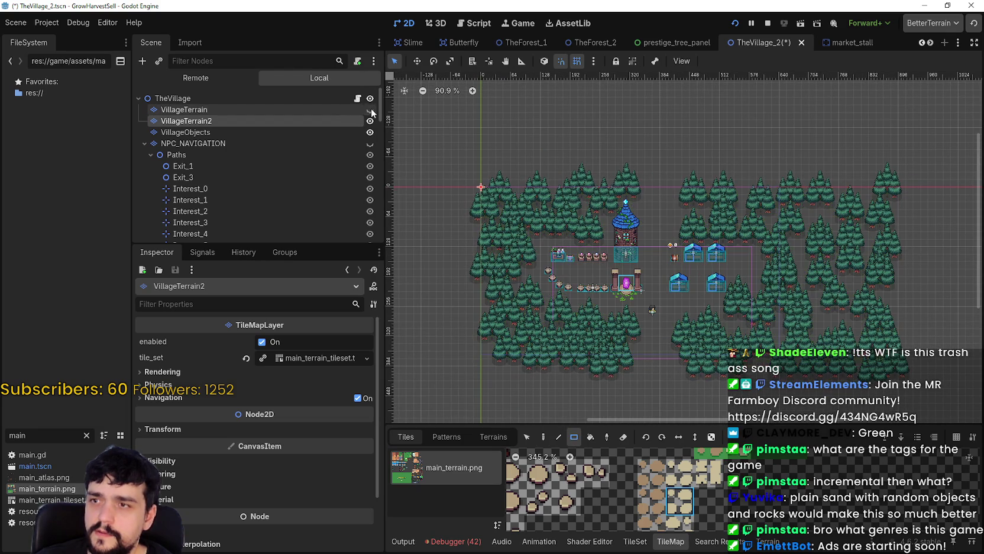
left_click(371, 110)
Step: Select a sand-and-stone tile in the tile atlas
scroll(739, 249, "up", 3)
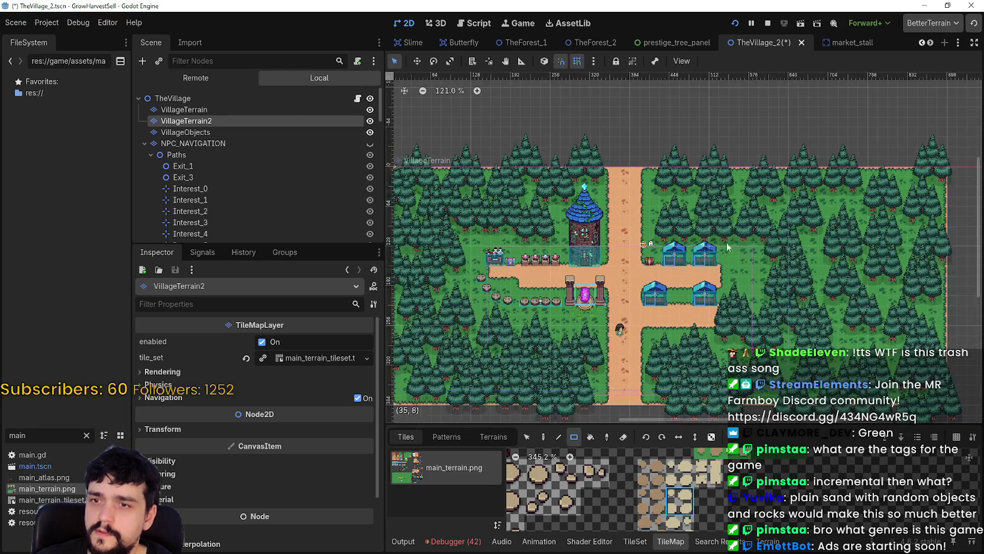
scroll(645, 261, "up", 1)
left_click(680, 500)
scroll(601, 175, "up", 8)
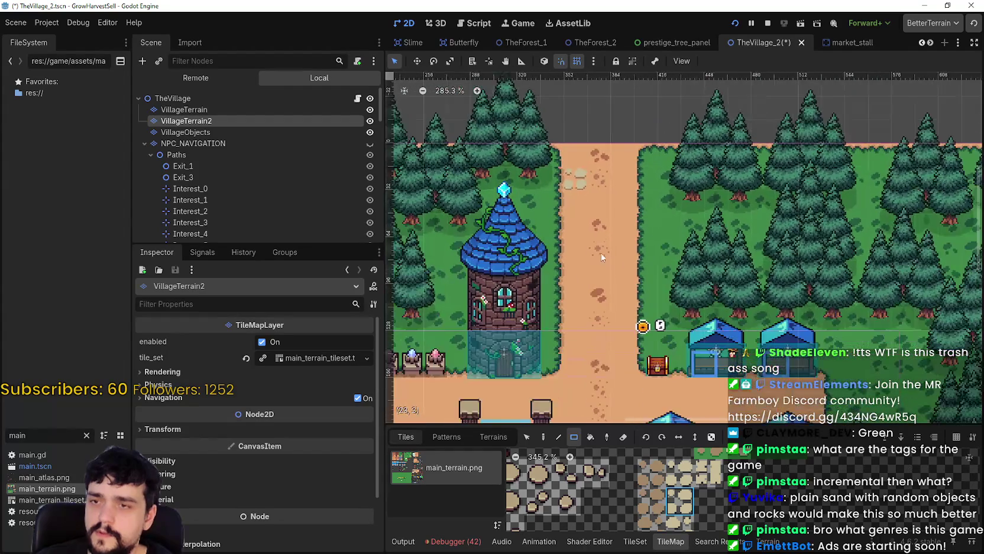
Step: Paint a sand-and-stone tile onto the road north of the tower
left_click_drag(599, 243, 610, 181)
scroll(687, 479, "down", 2)
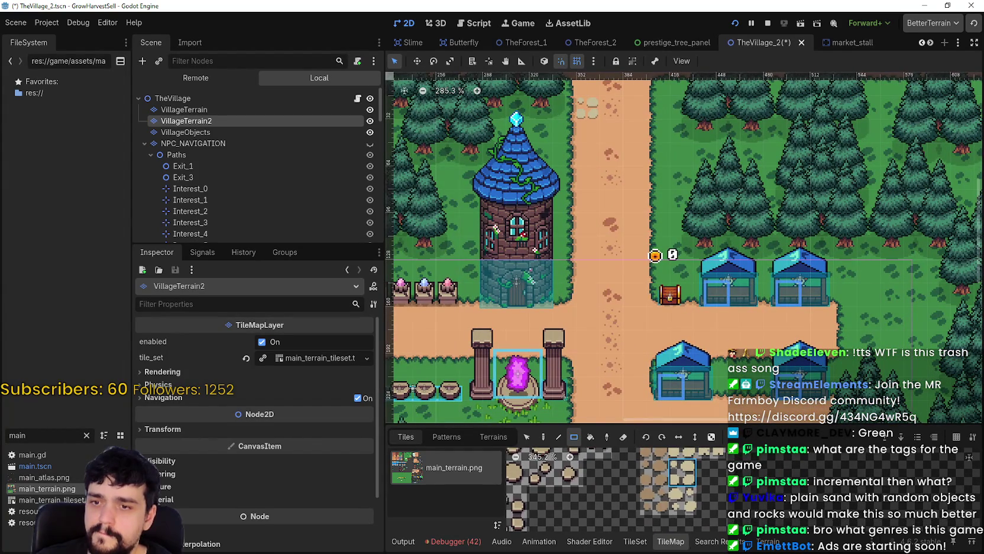
left_click(683, 473)
left_click(600, 254)
scroll(686, 478, "down", 2)
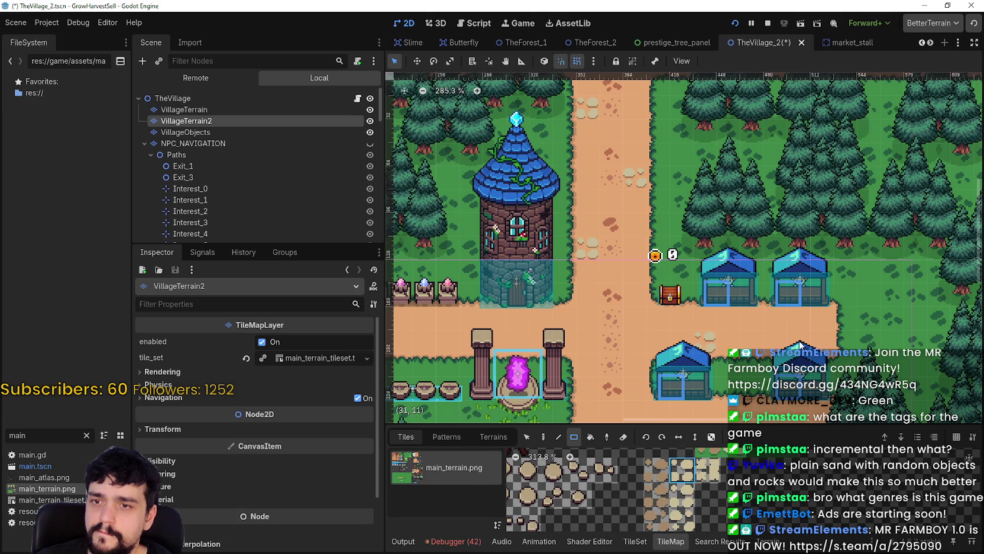
left_click(686, 506)
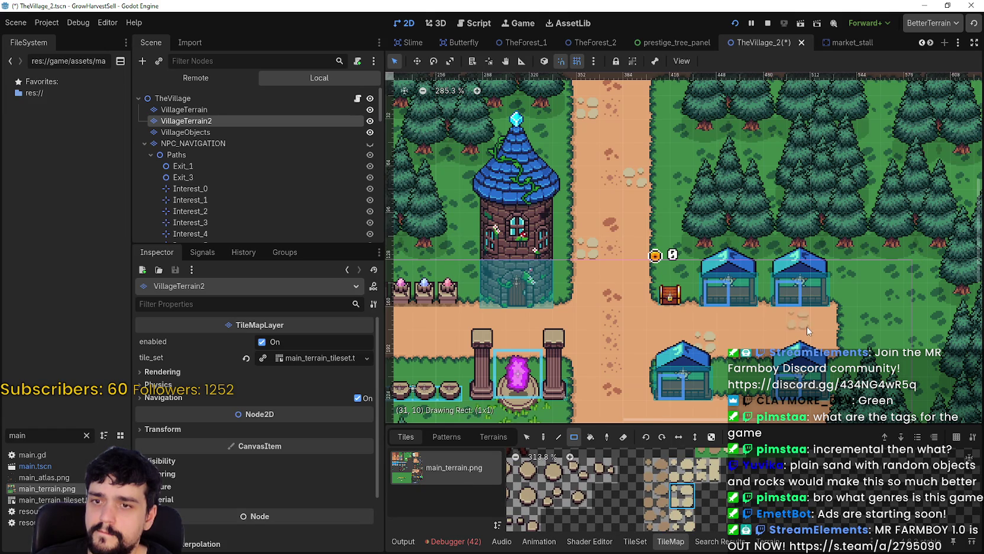
left_click(682, 471)
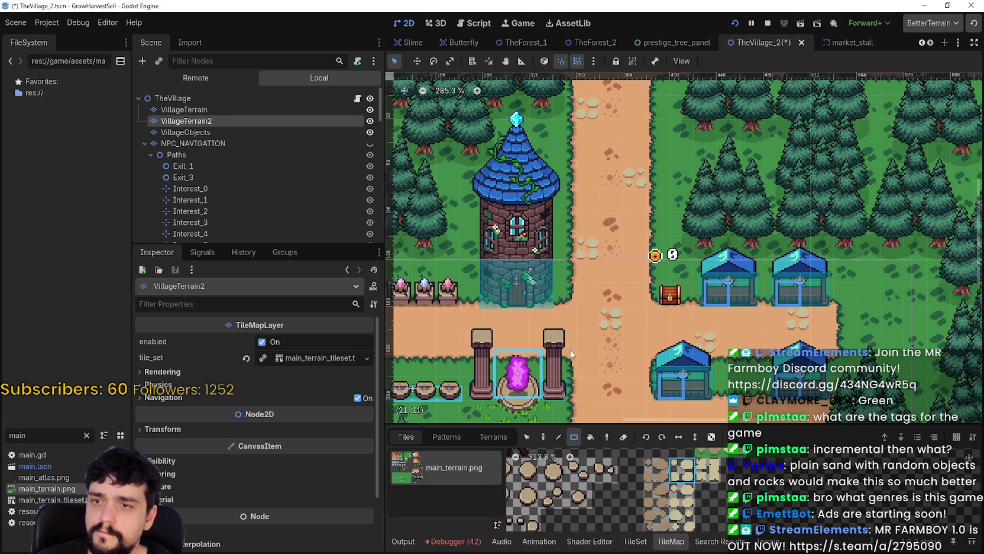
Step: Scatter small stones on the lower part of the sand path
left_click_drag(611, 362, 613, 302)
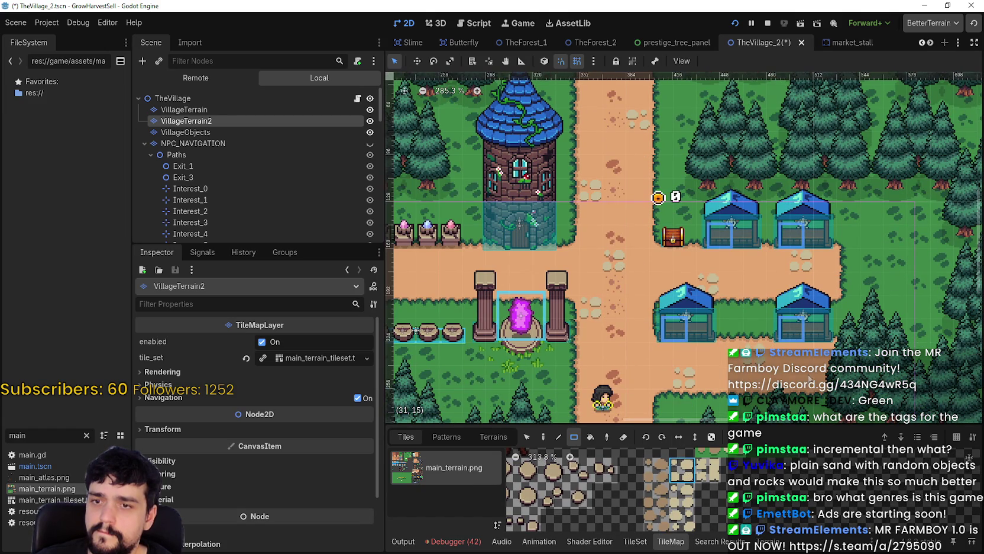
scroll(787, 378, "left", 3)
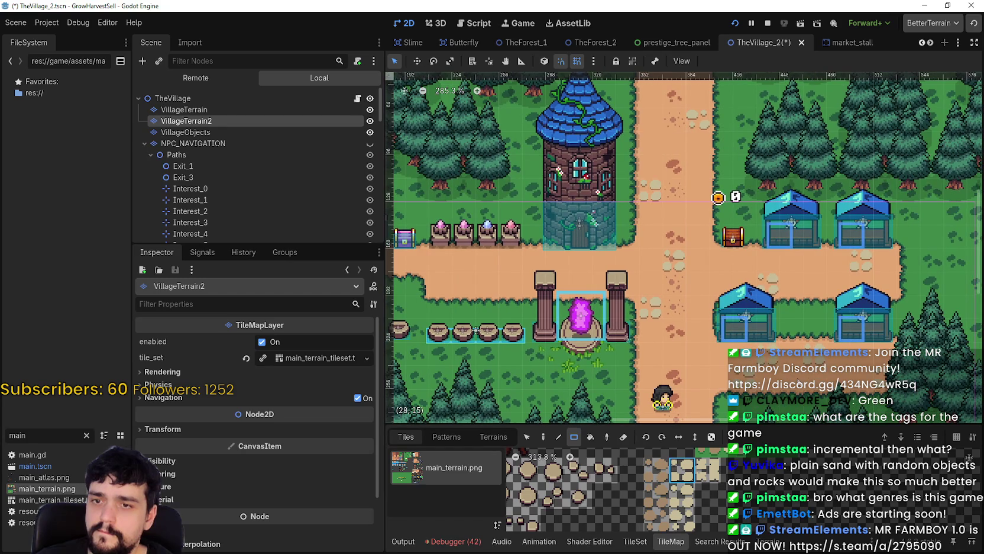
scroll(681, 349, "left", 3)
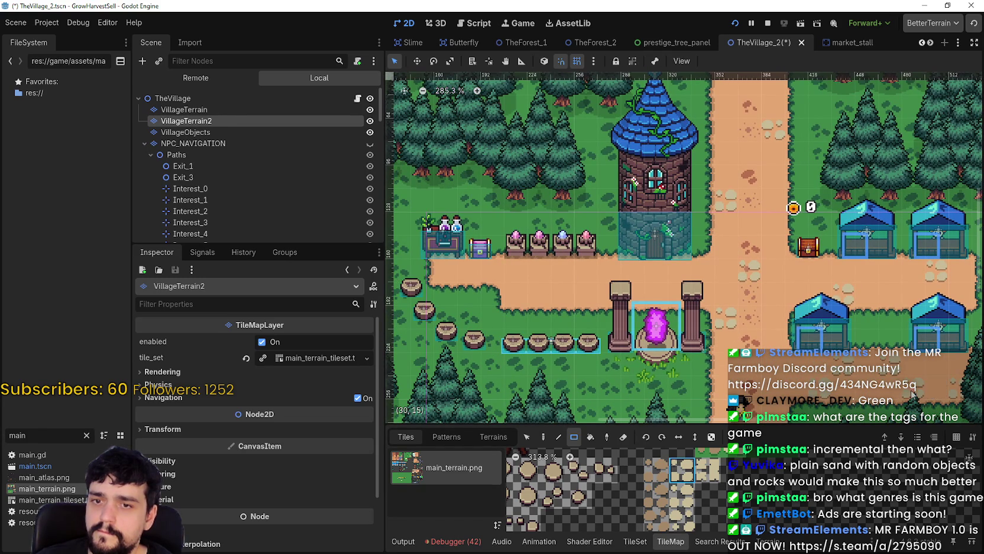
left_click(572, 287)
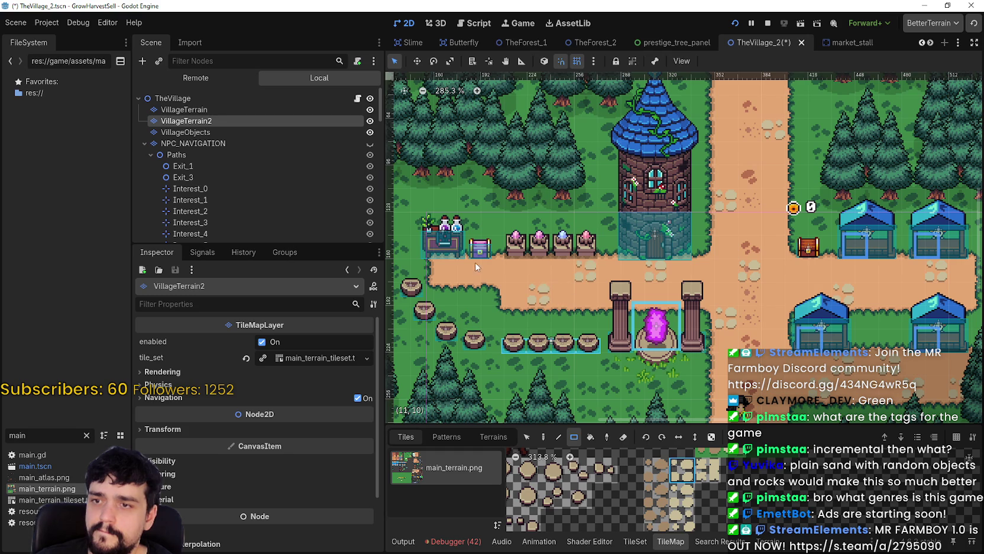
scroll(471, 275, "down", 1)
scroll(685, 346, "up", 3)
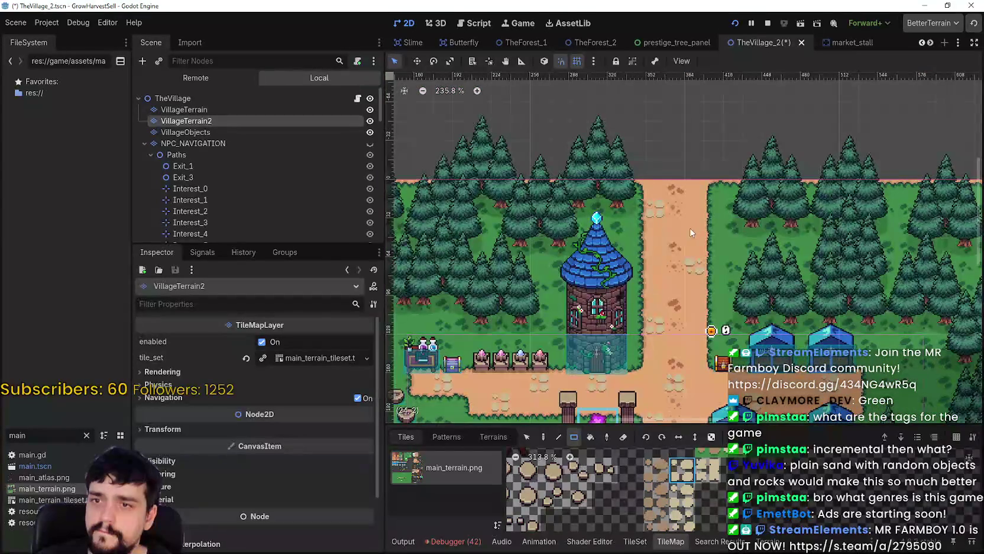
scroll(661, 216, "down", 3)
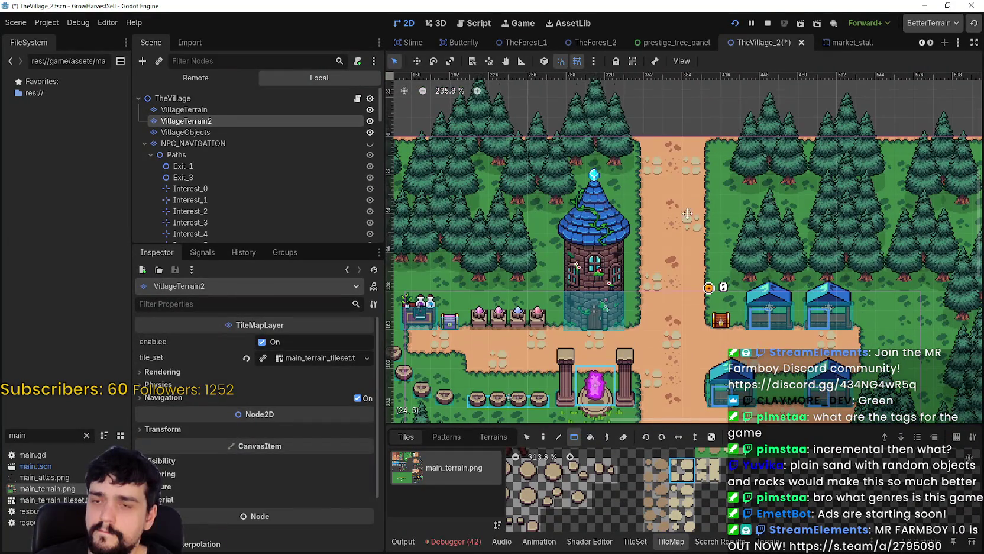
scroll(687, 230, "down", 4)
scroll(662, 165, "down", 4)
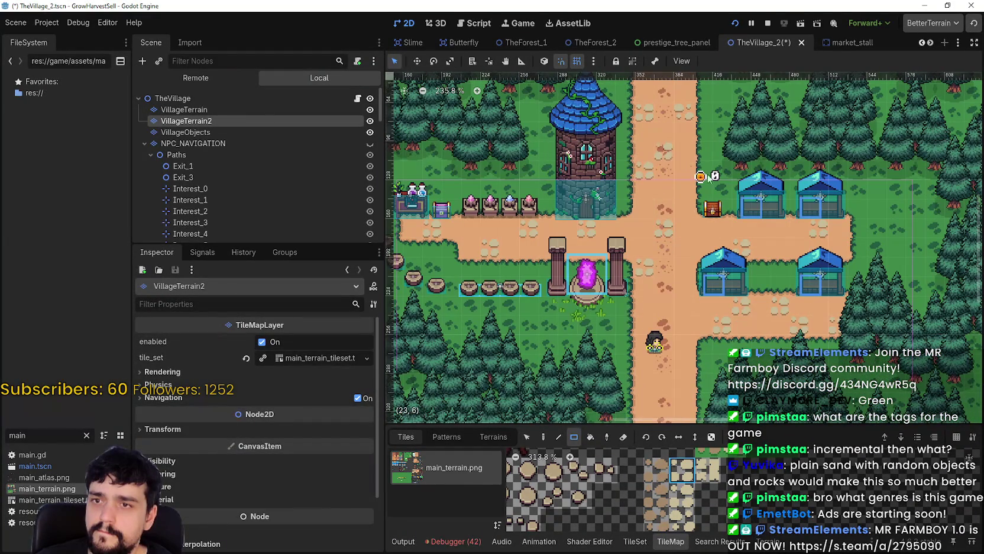
scroll(695, 245, "down", 2)
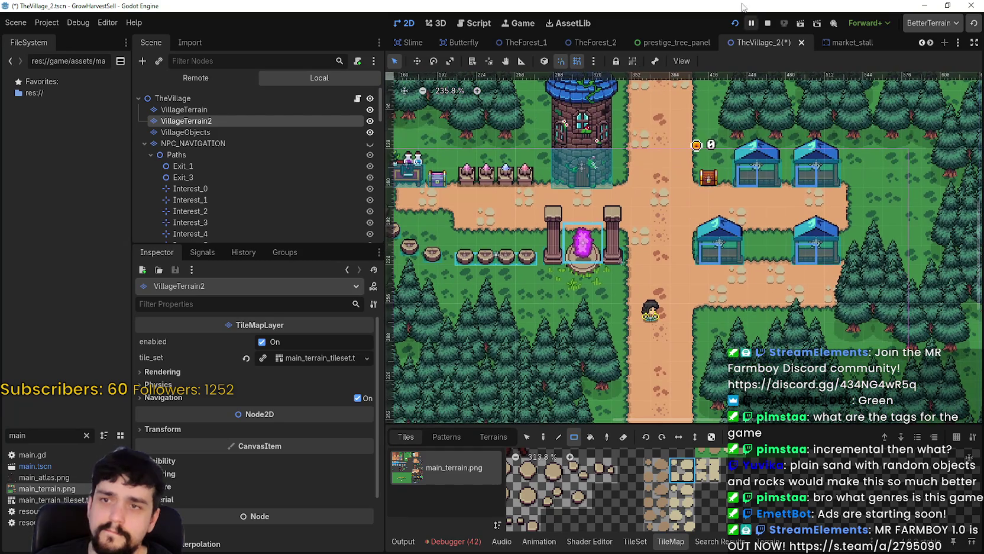
Step: Save and launch the game, start it, and walk the player up-right toward the road
left_click(734, 23)
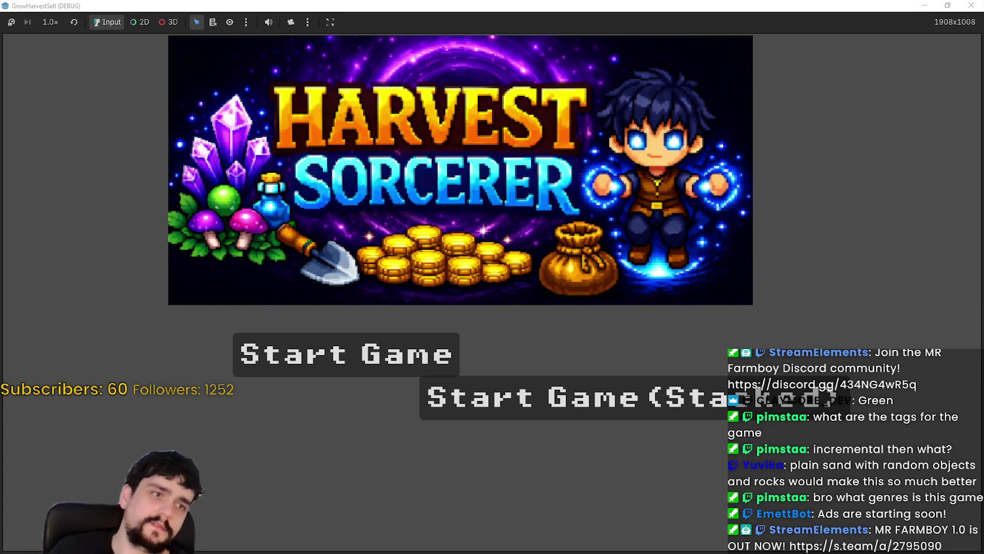
left_click(401, 345)
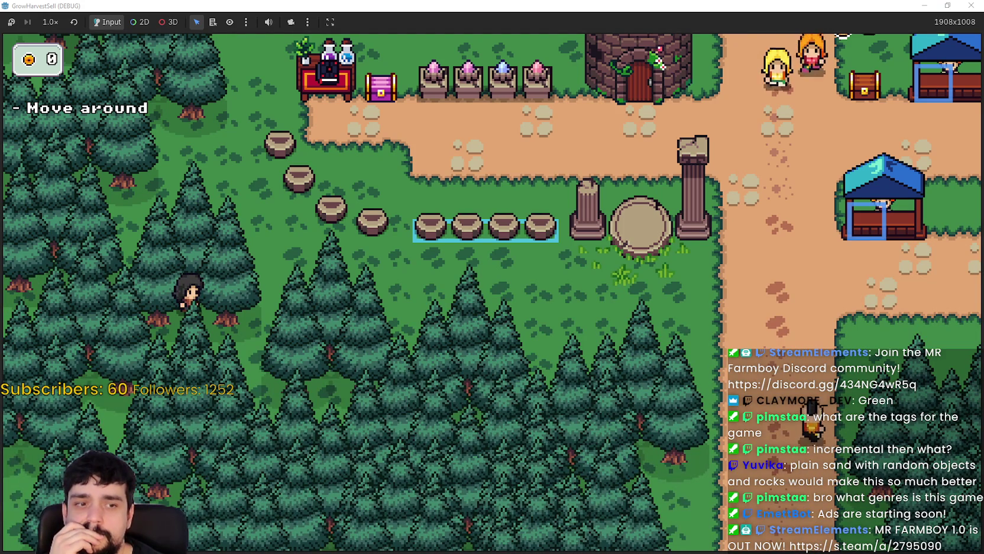
key("d")
key("w+d")
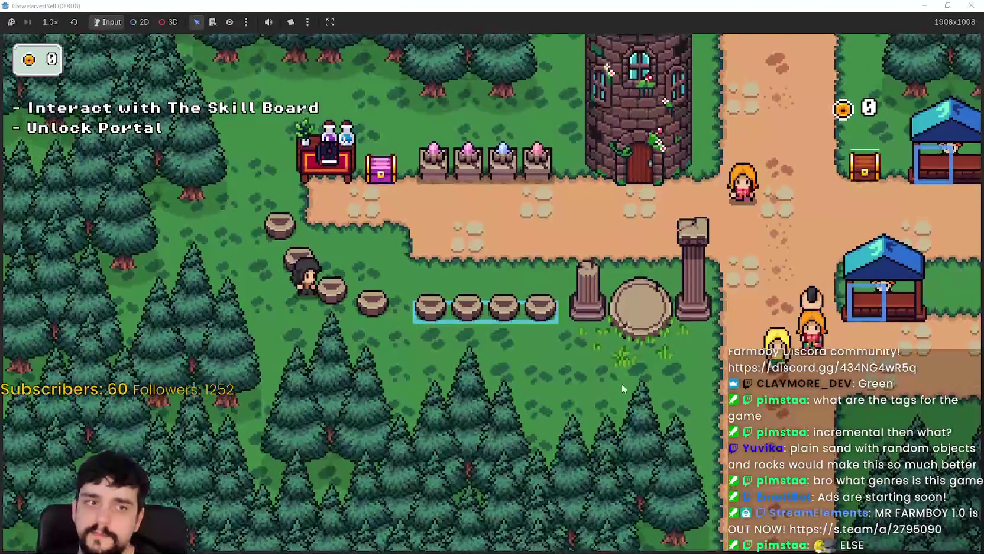
Step: Walk the player up and down the road by the shops, then return to the editor
key("d")
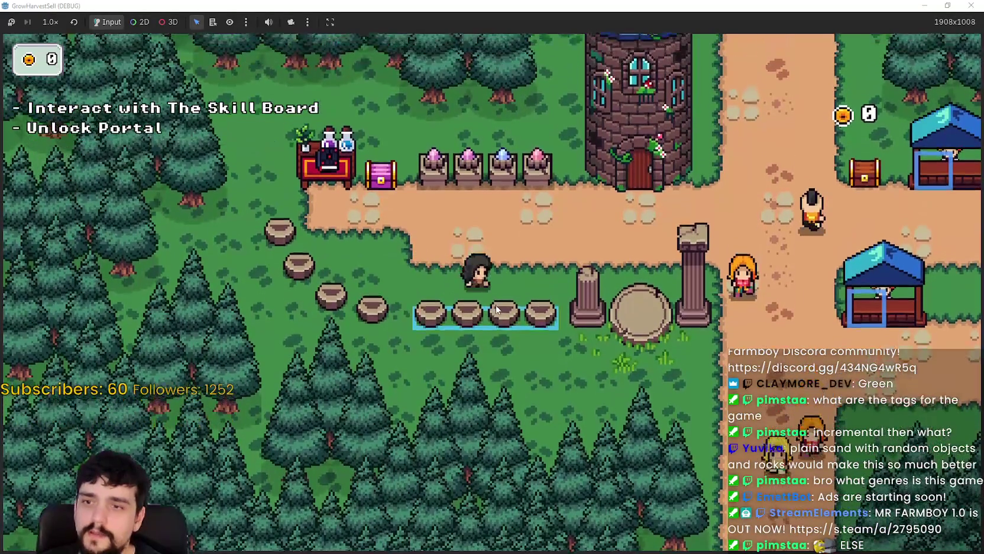
key("w")
key("w")
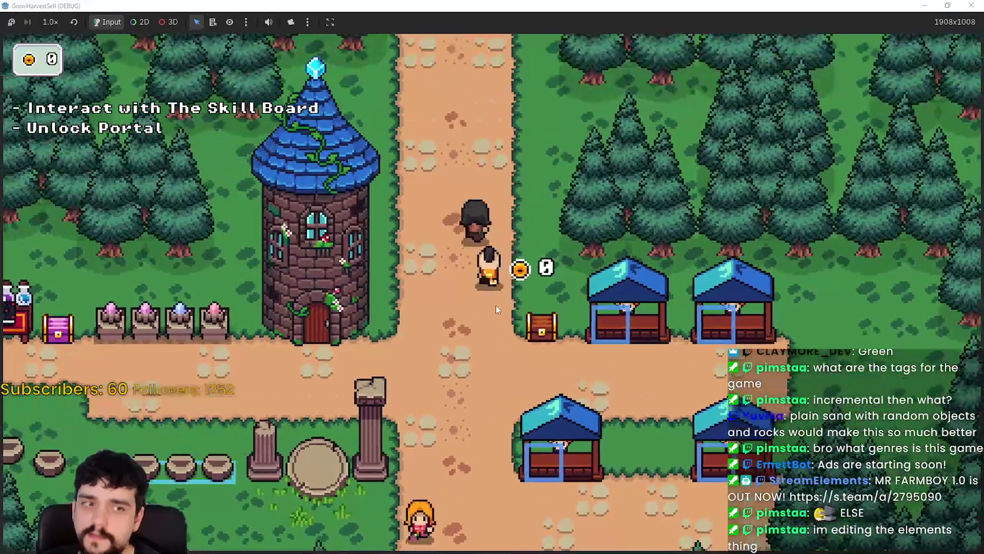
key("s")
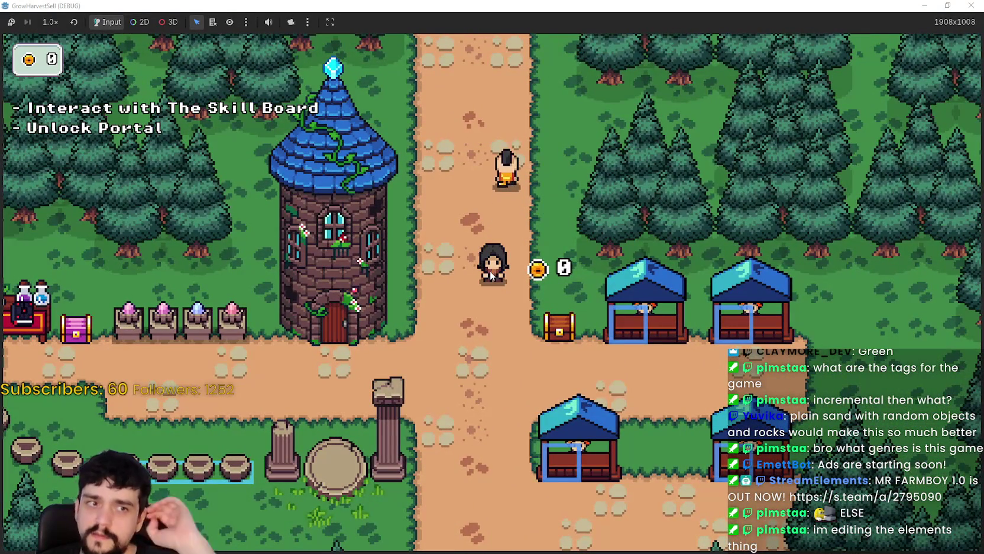
key("w")
key("s")
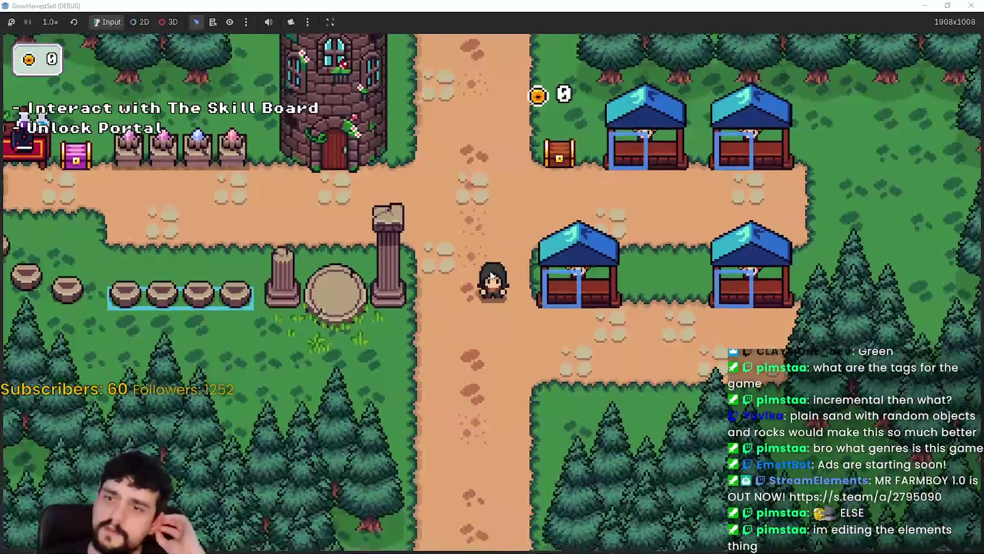
key("w")
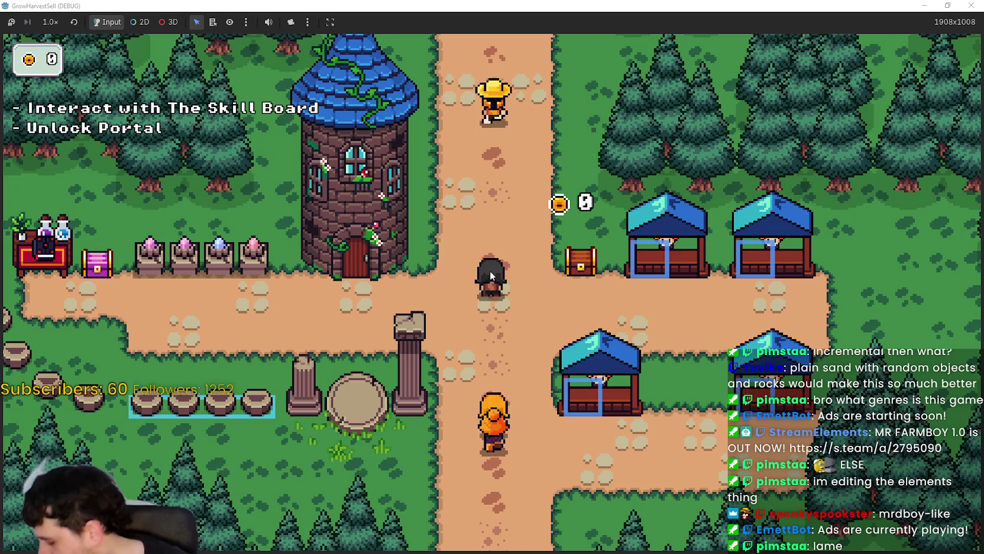
key("alt+Tab")
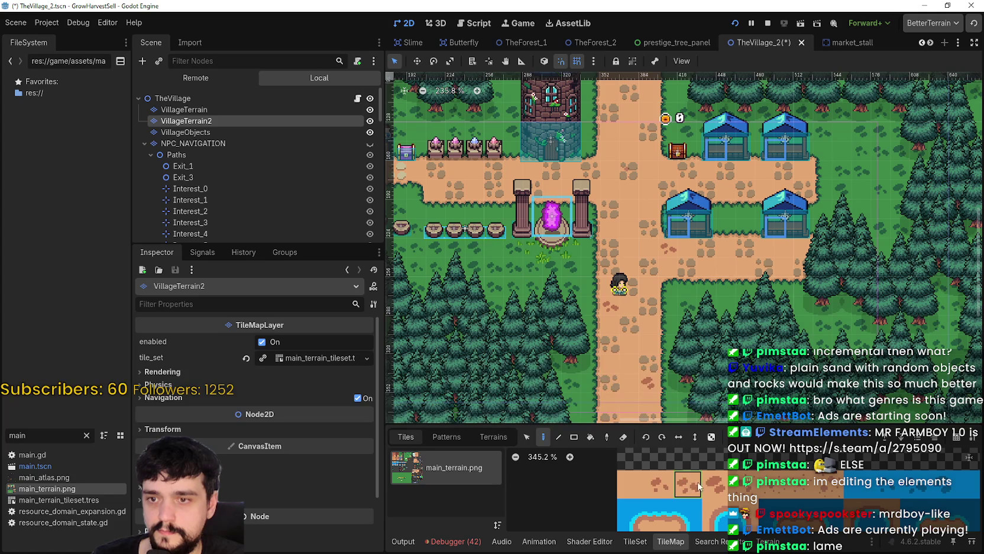
Step: Pick the neighbouring atlas tile and survey the map around the village crossroads
left_click(688, 484)
scroll(764, 319, "up", 3)
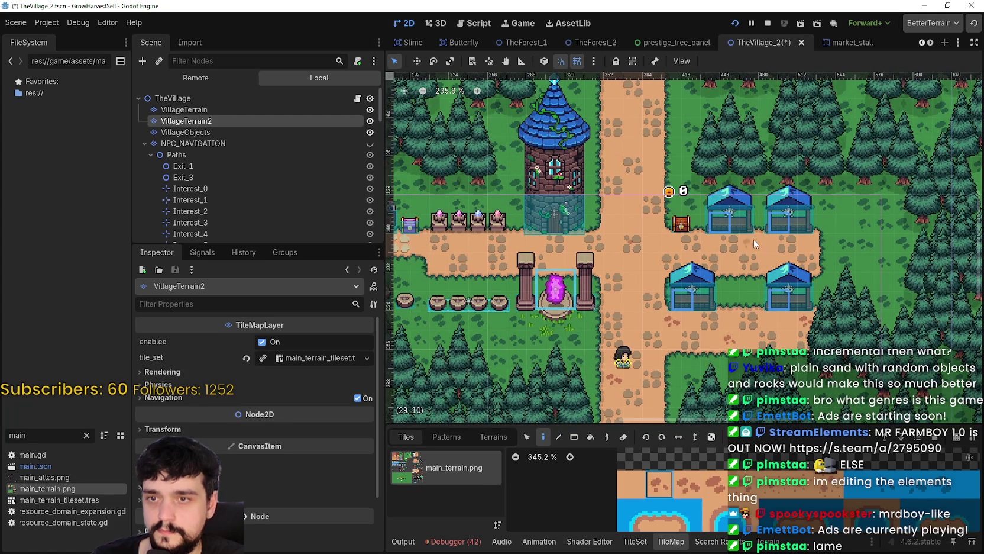
scroll(733, 355, "up", 1)
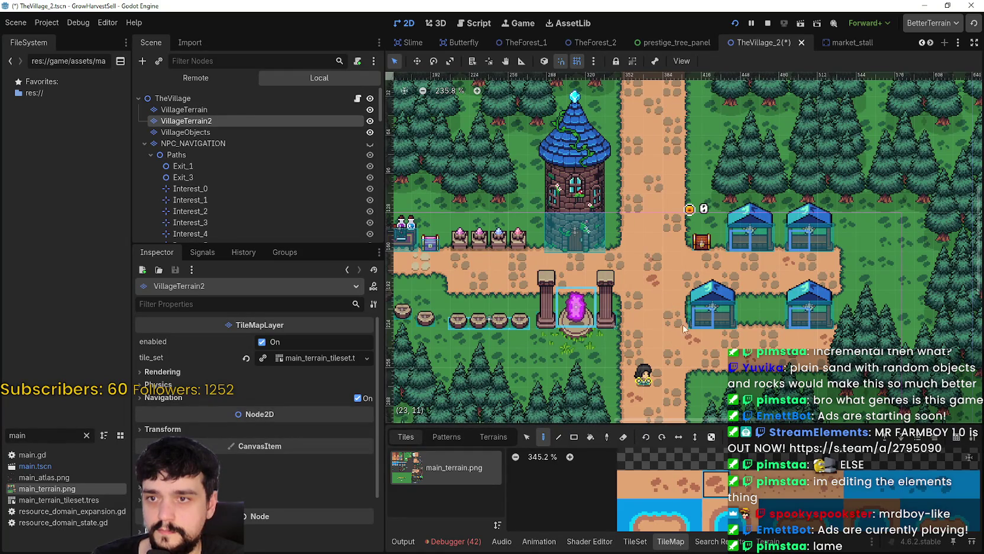
scroll(679, 289, "up", 3)
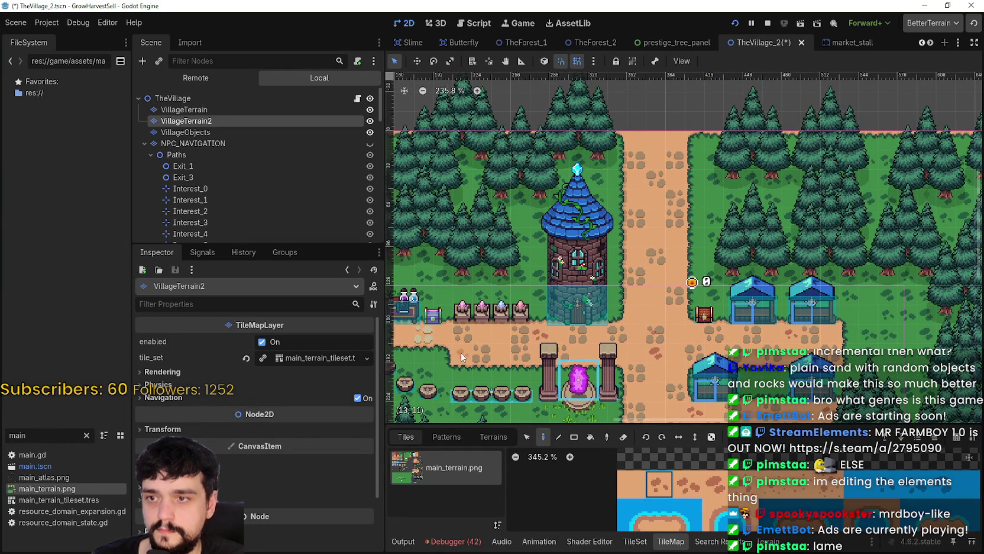
scroll(596, 367, "up", 2)
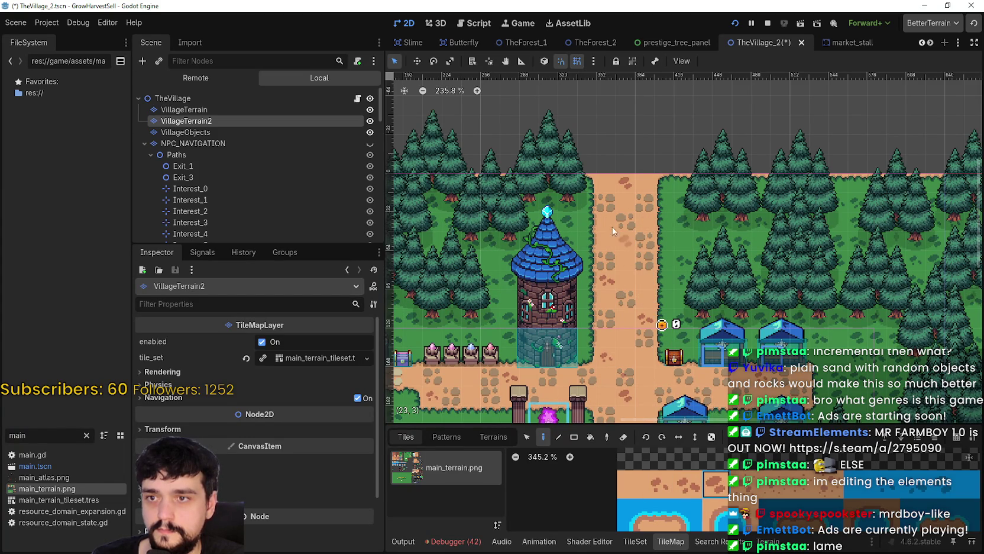
scroll(683, 323, "down", 3)
scroll(681, 296, "up", 3)
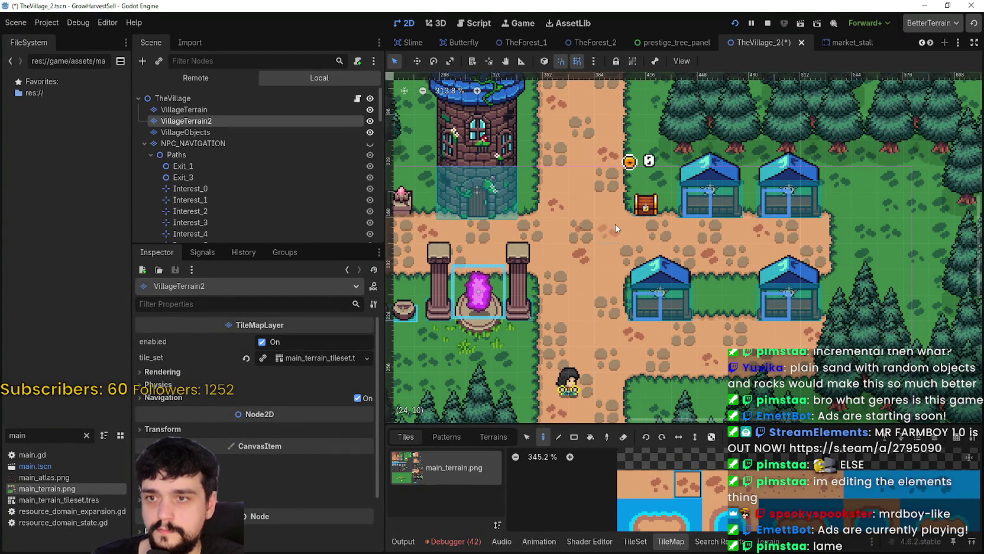
scroll(632, 284, "down", 2)
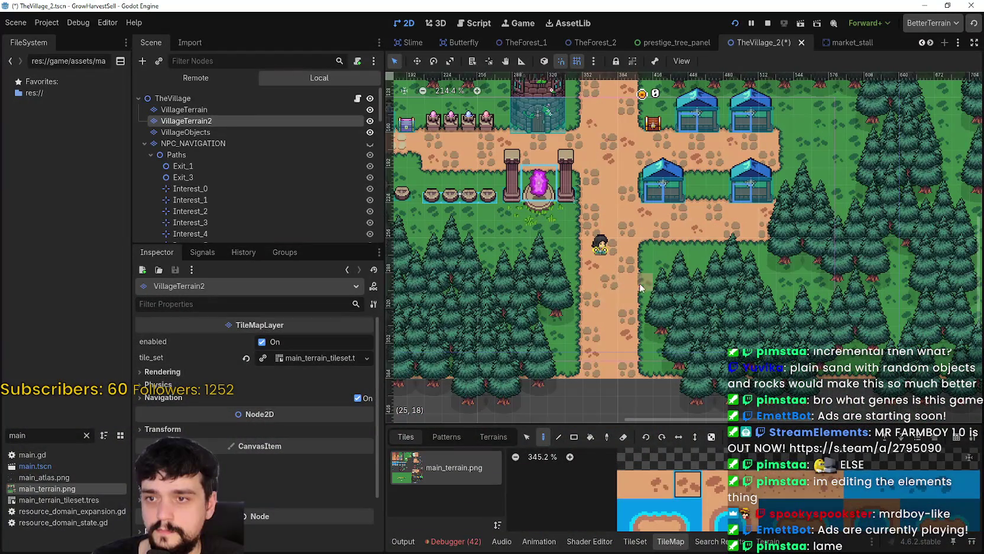
scroll(662, 278, "down", 1)
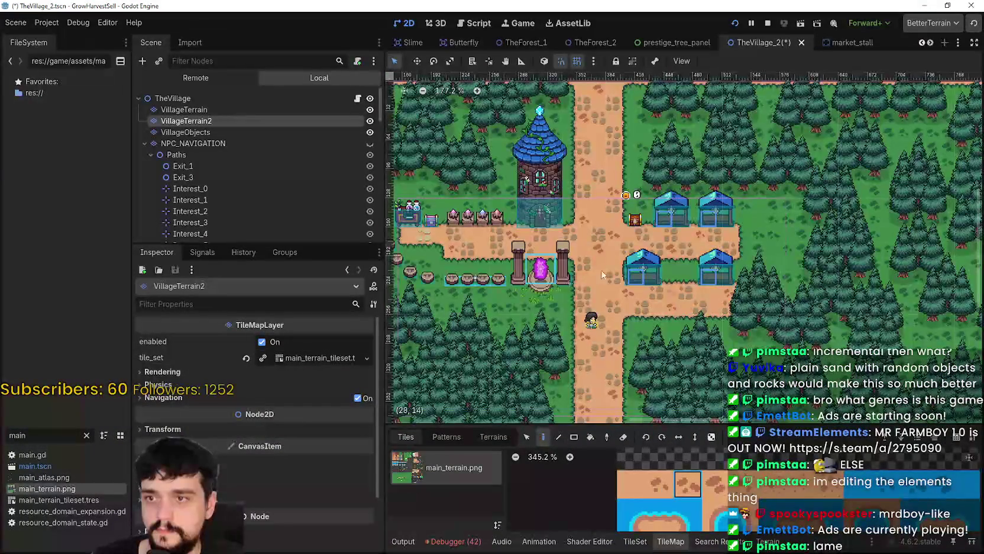
left_click_drag(411, 242, 474, 249)
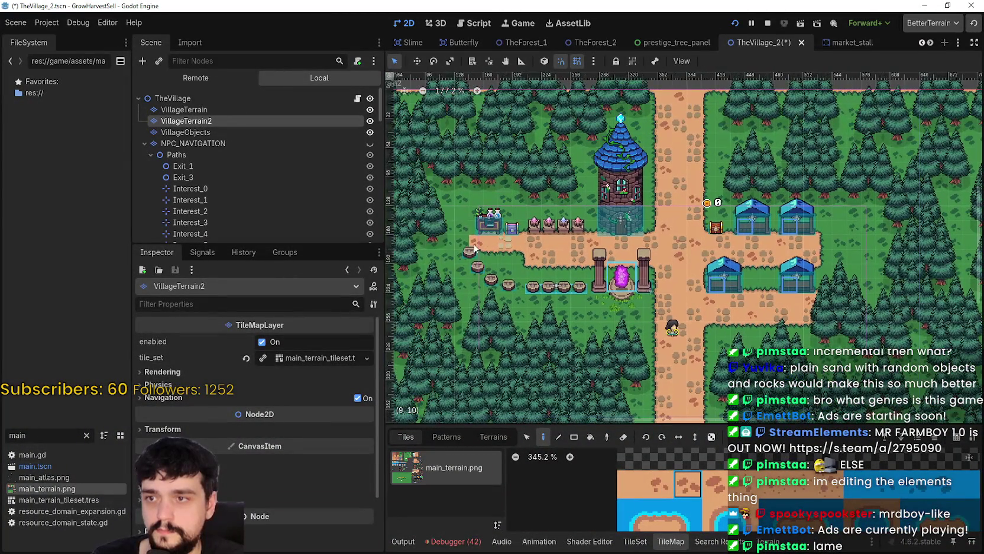
scroll(500, 232, "up", 1)
scroll(500, 232, "down", 1)
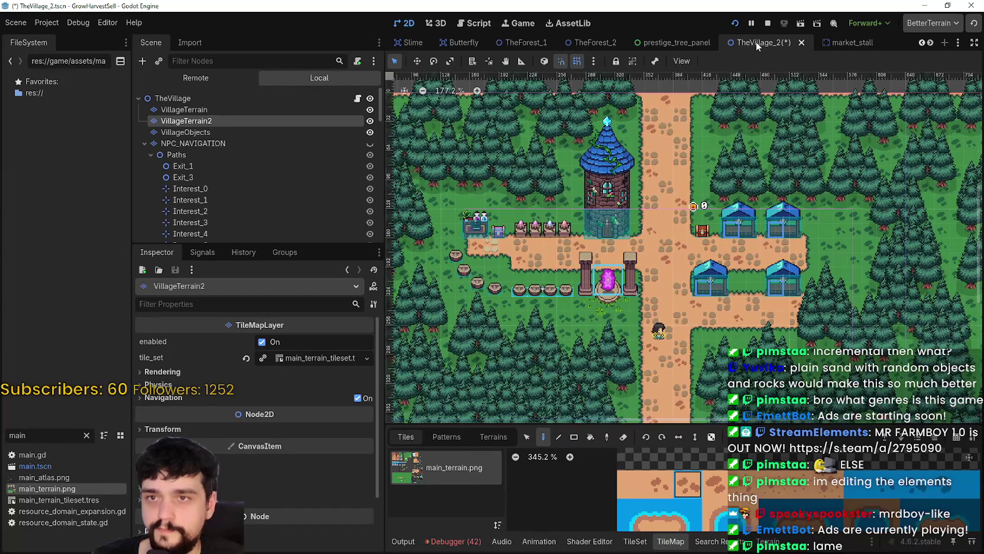
scroll(668, 485, "down", 2)
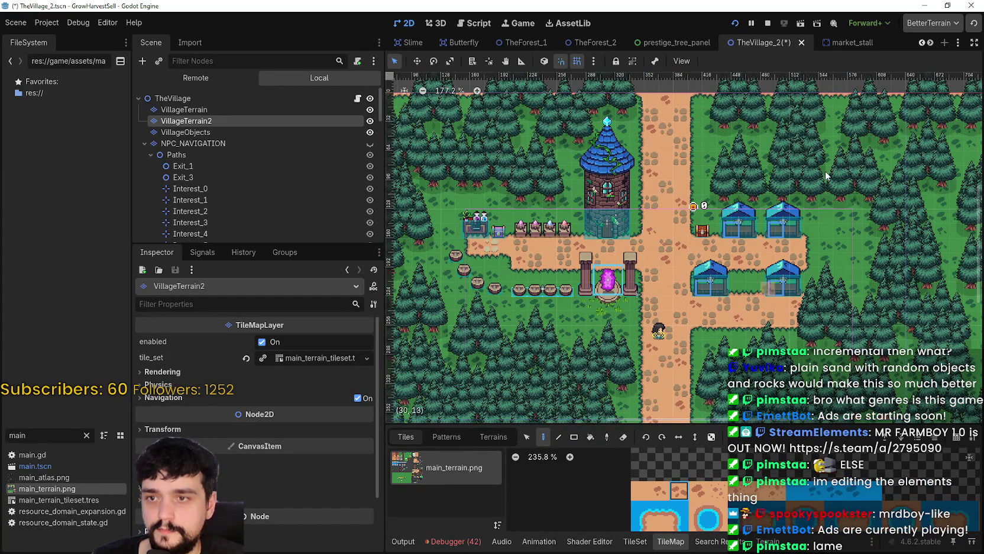
scroll(762, 514, "down", 2)
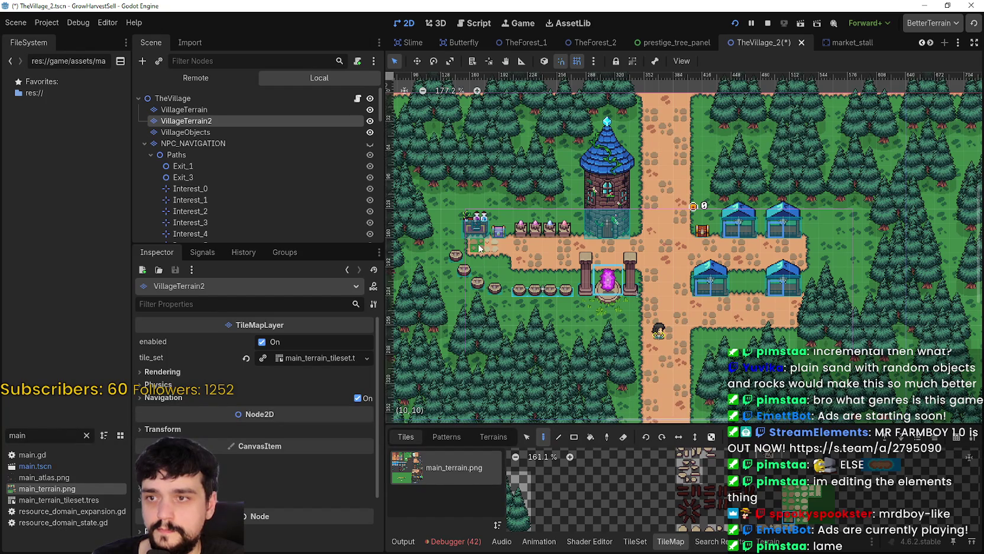
Step: Select VillageObjects, then VillageTerrain2 again, and save the scene with Ctrl+S
left_click(269, 132)
scroll(714, 480, "right", 3)
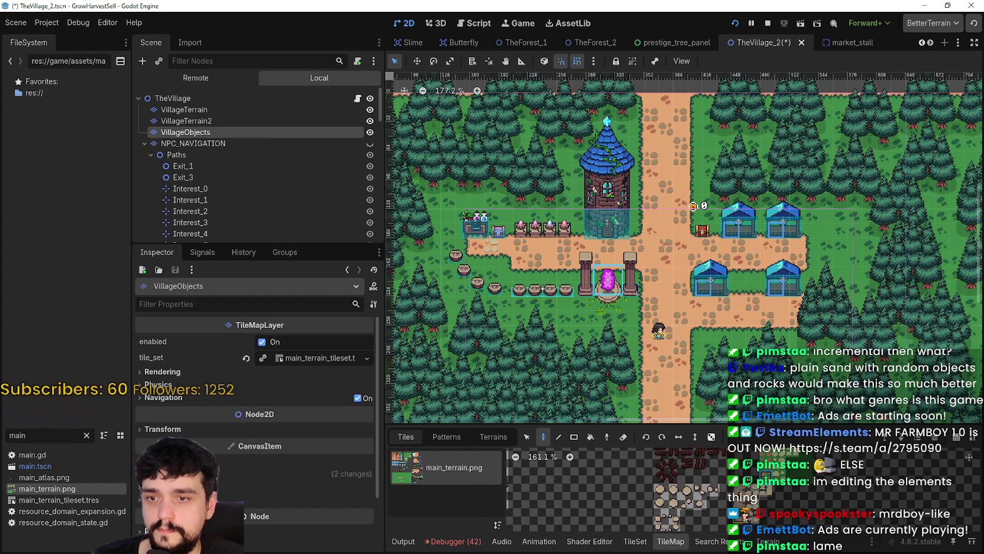
scroll(711, 454, "down", 3)
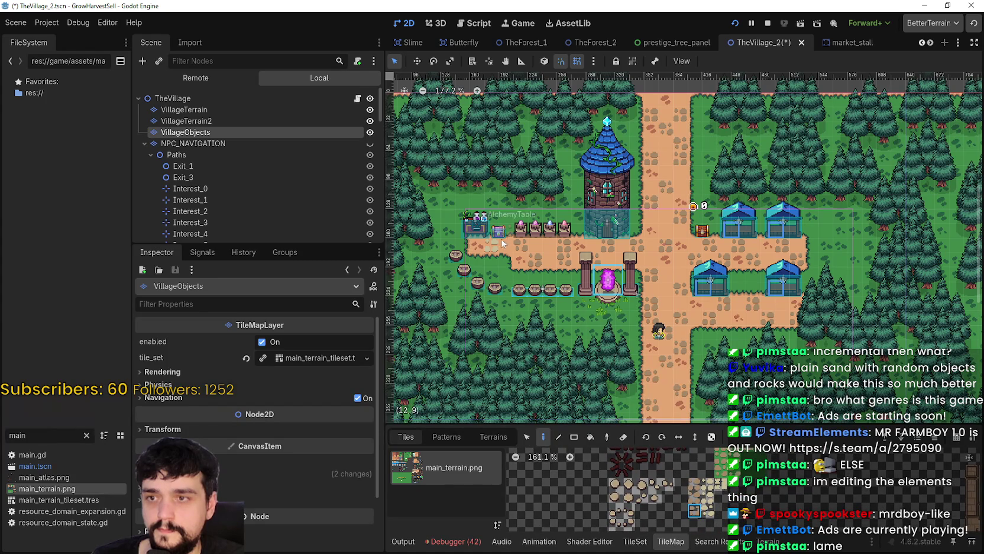
scroll(504, 238, "up", 1)
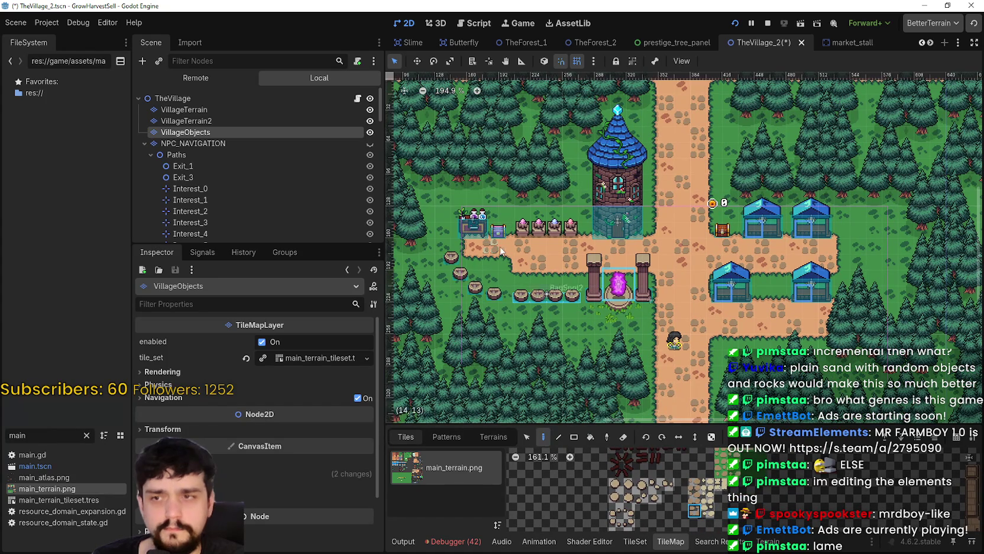
scroll(650, 485, "up", 2)
scroll(467, 224, "up", 7)
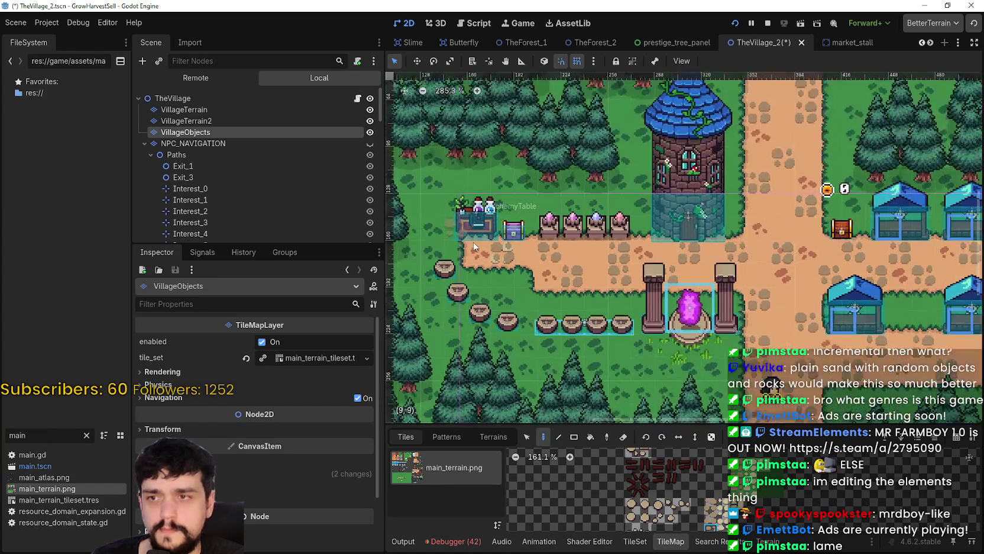
left_click(315, 121)
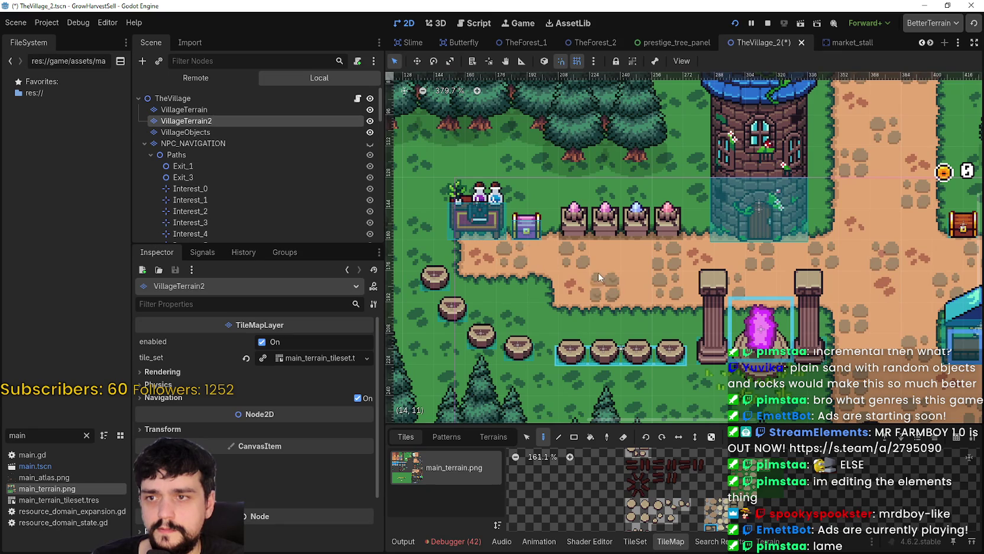
scroll(598, 272, "down", 7)
scroll(692, 275, "down", 1)
key("ctrl+s")
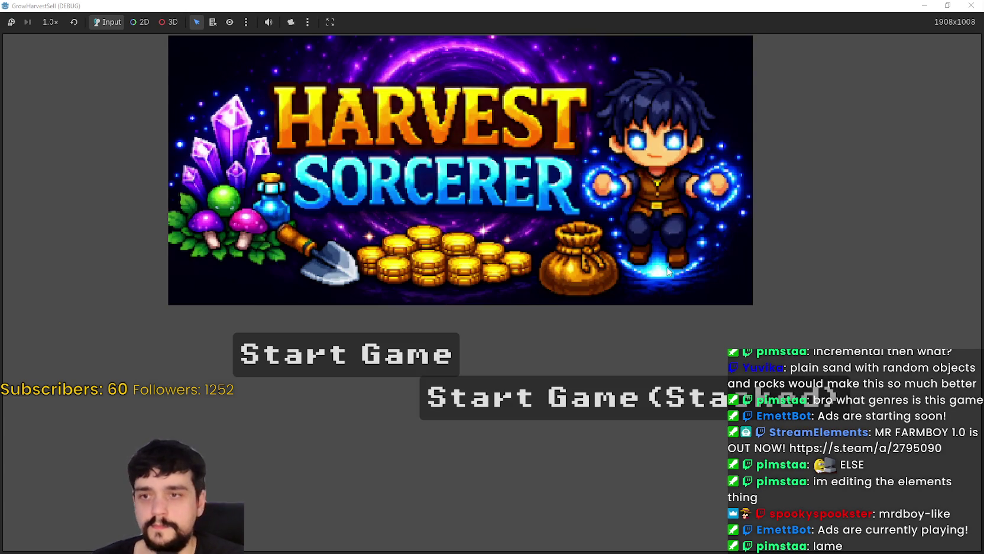
Step: Start the game and walk the player past the stump row, over the stone pad, up the crossroads path
left_click(457, 355)
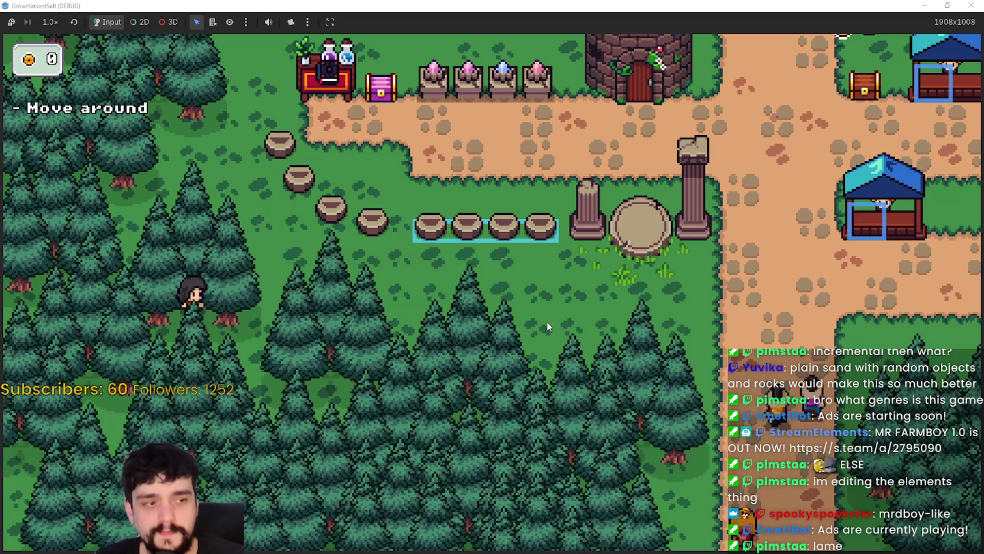
key("d")
key("w")
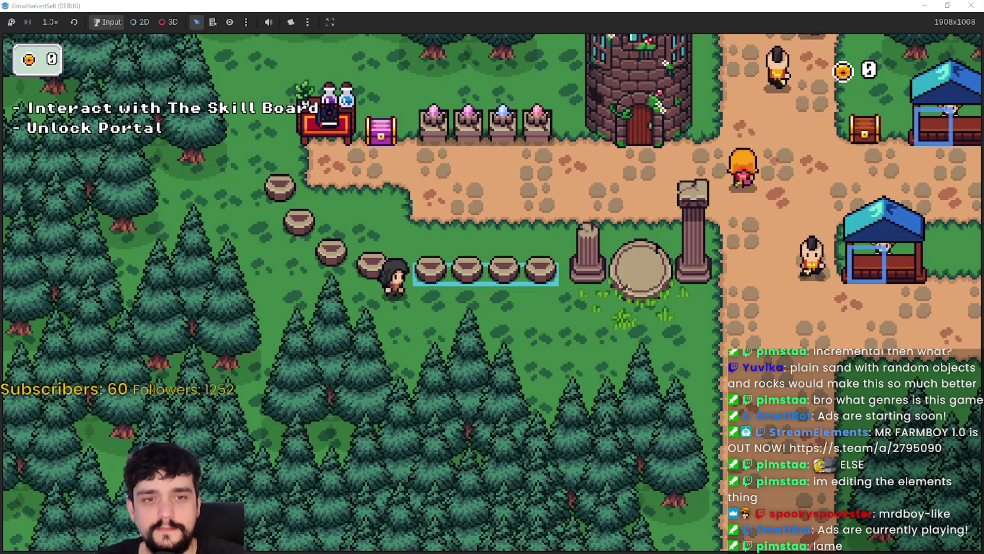
key("d")
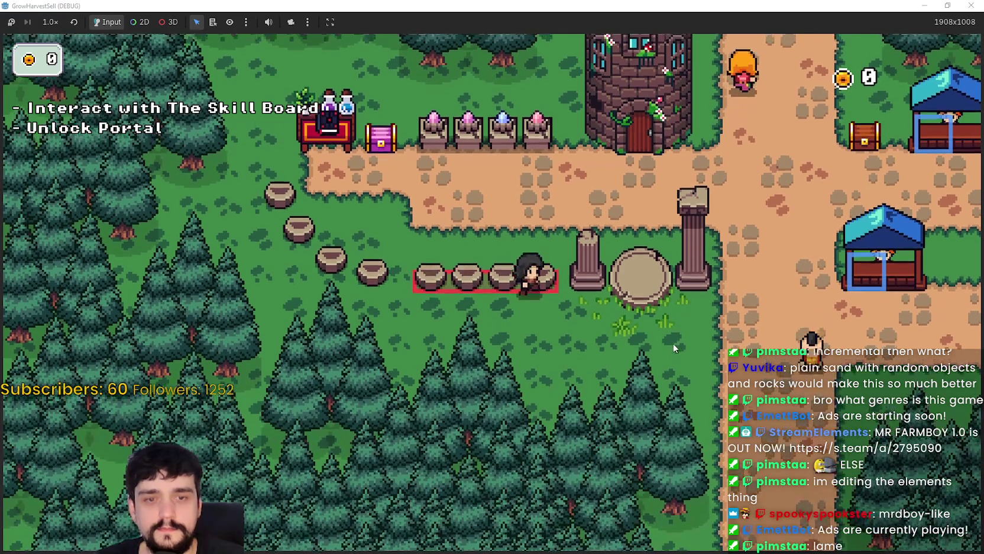
key("d")
key("w")
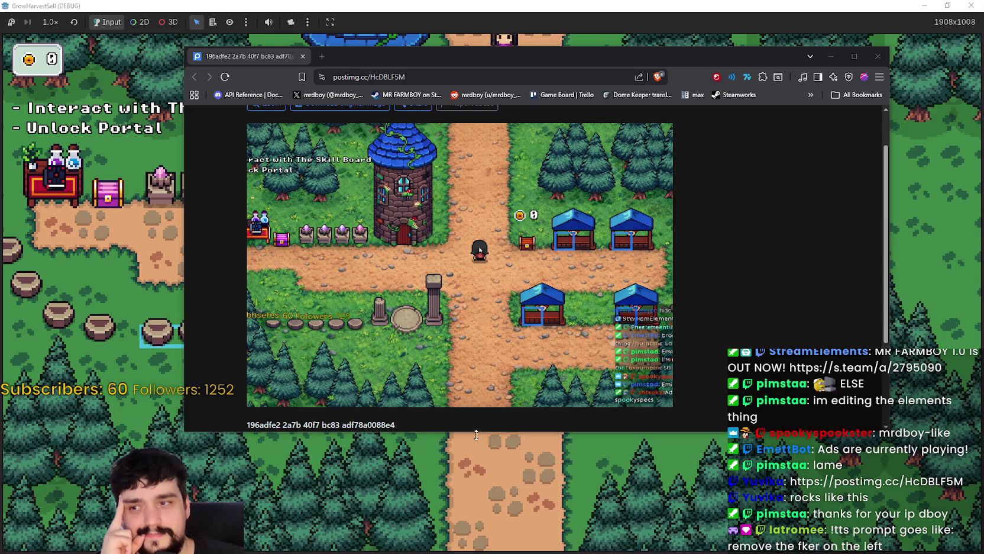
Step: Shorten the browser window and enlarge the posted village image to full width
left_click_drag(440, 432, 448, 411)
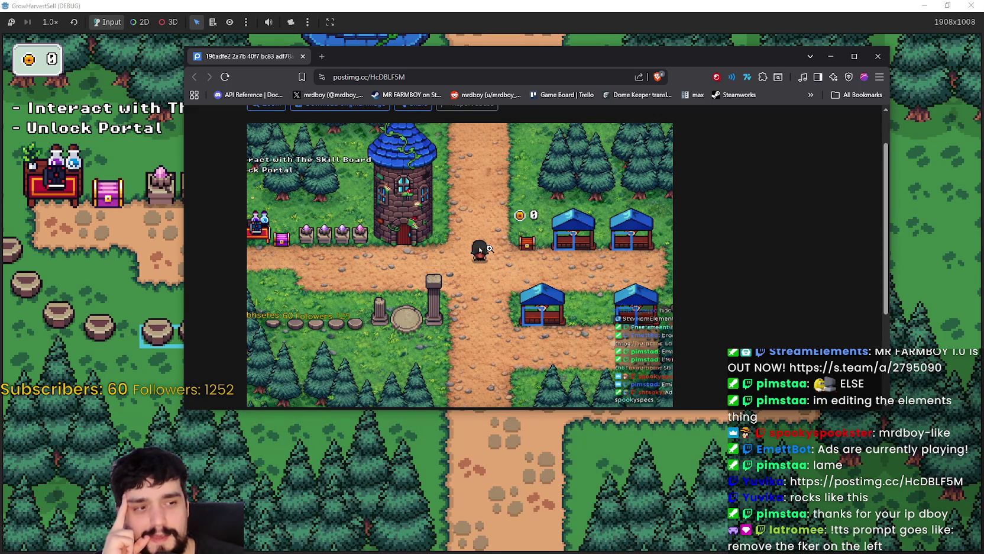
left_click(486, 245)
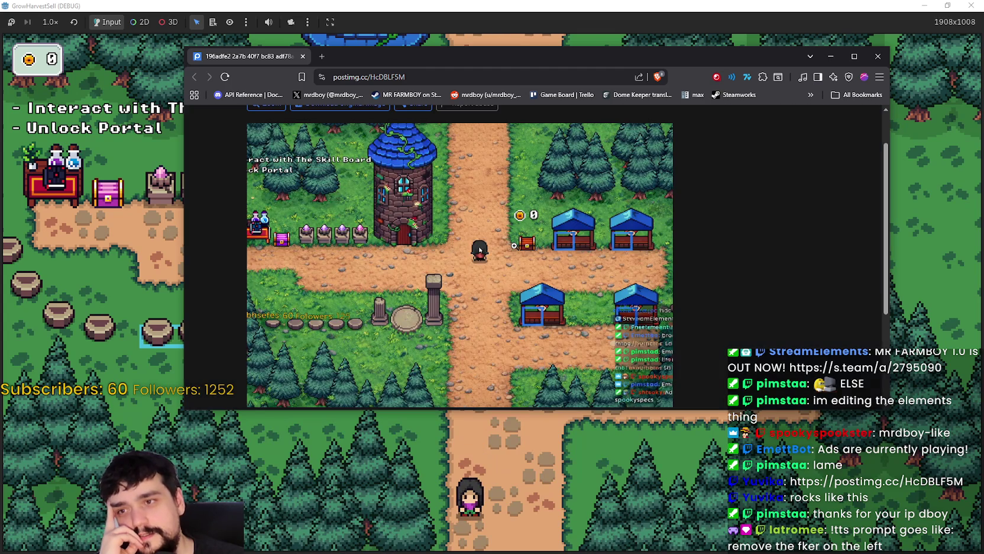
left_click(512, 244)
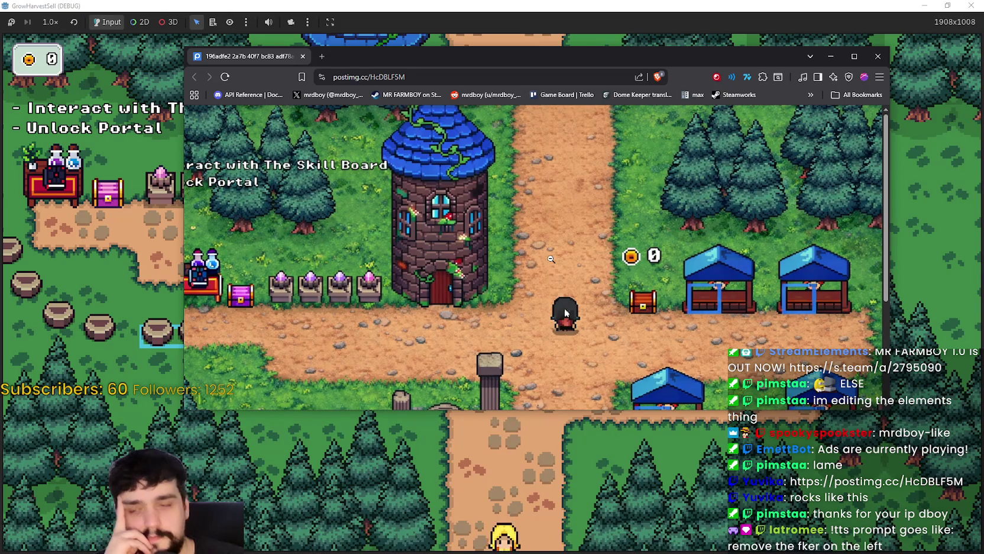
Step: Scroll through the enlarged village image, then close the browser
scroll(551, 258, "down", 2)
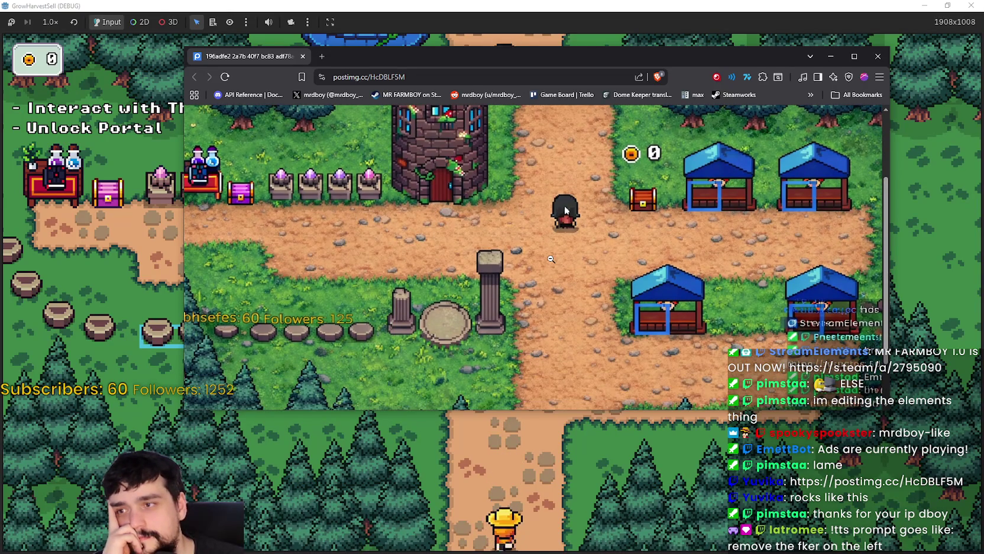
scroll(588, 386, "down", 1)
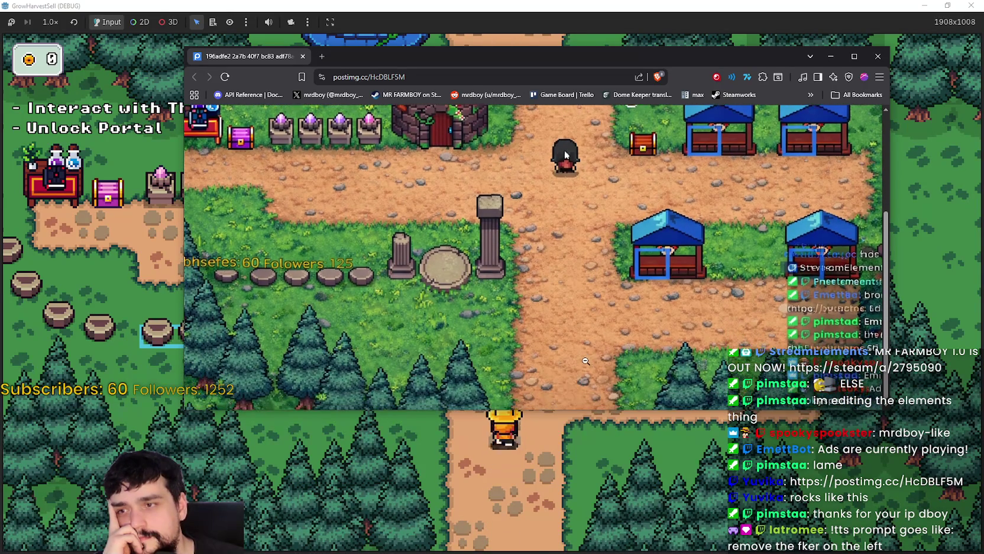
scroll(416, 338, "up", 2)
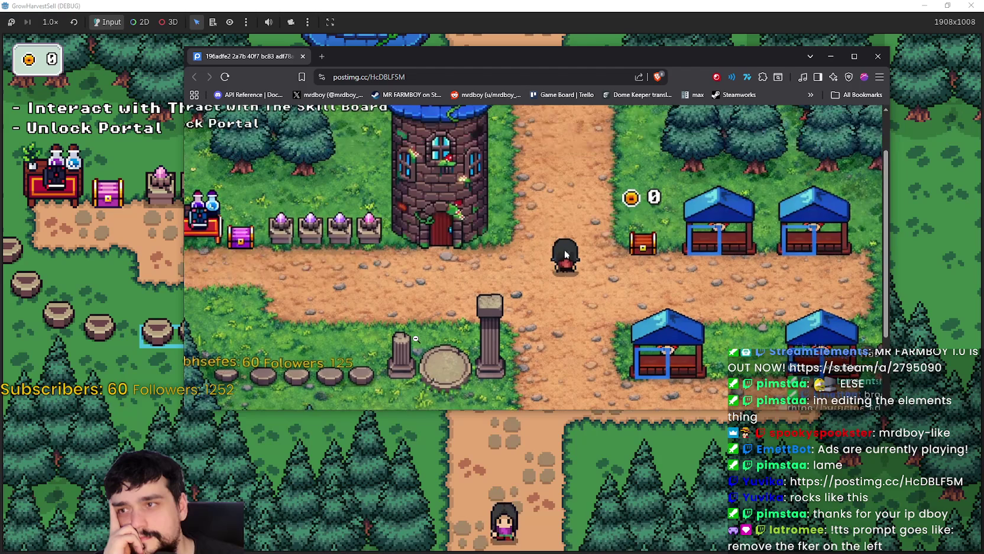
scroll(595, 284, "up", 1)
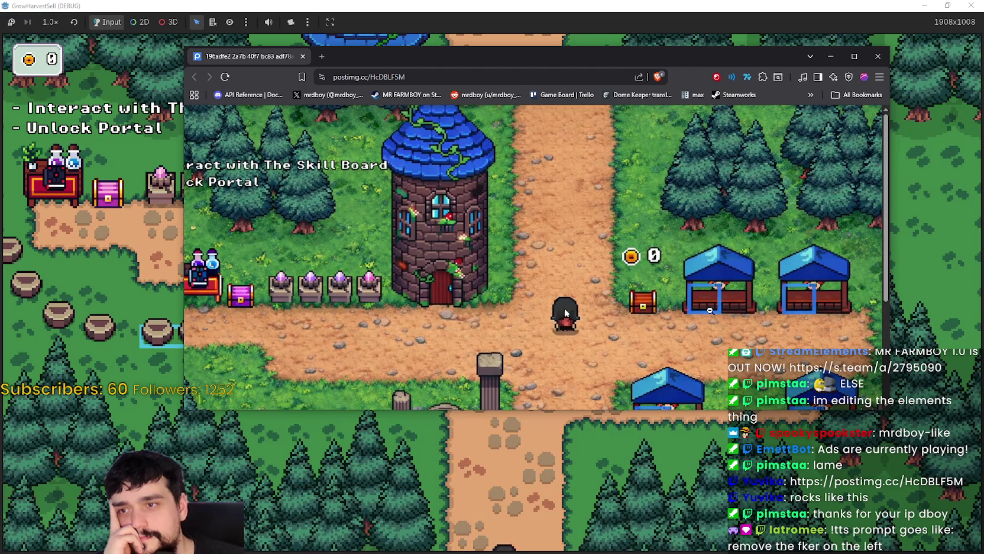
scroll(710, 310, "down", 2)
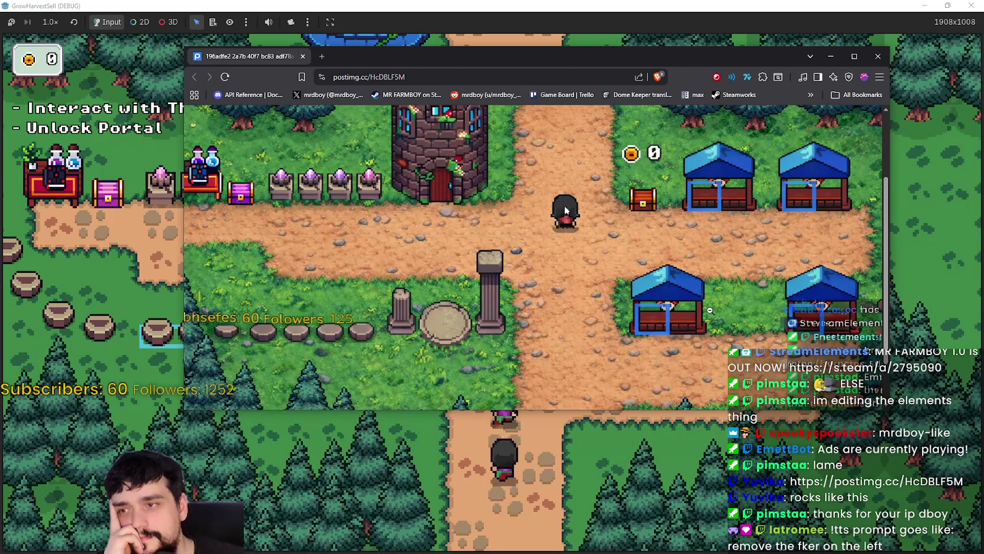
scroll(710, 310, "down", 1)
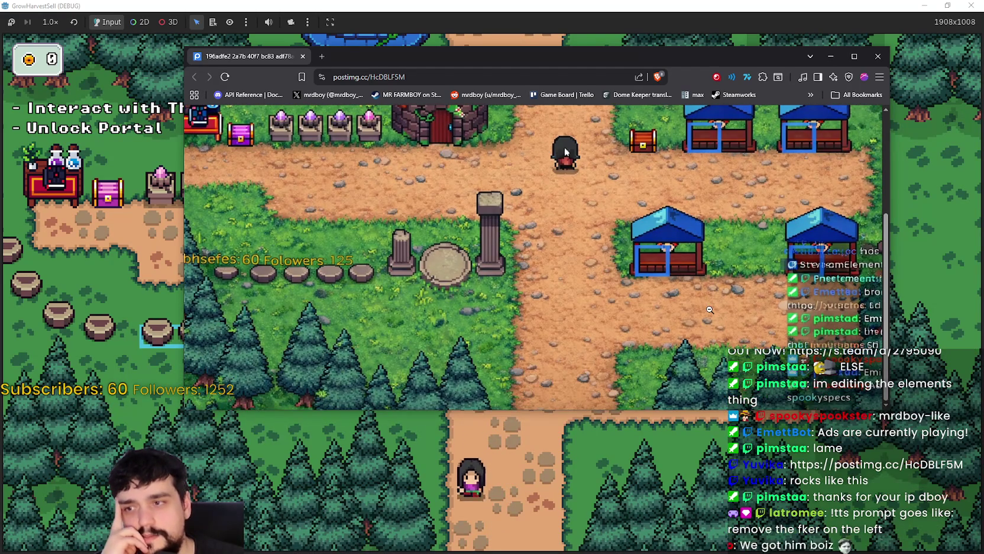
scroll(710, 310, "up", 3)
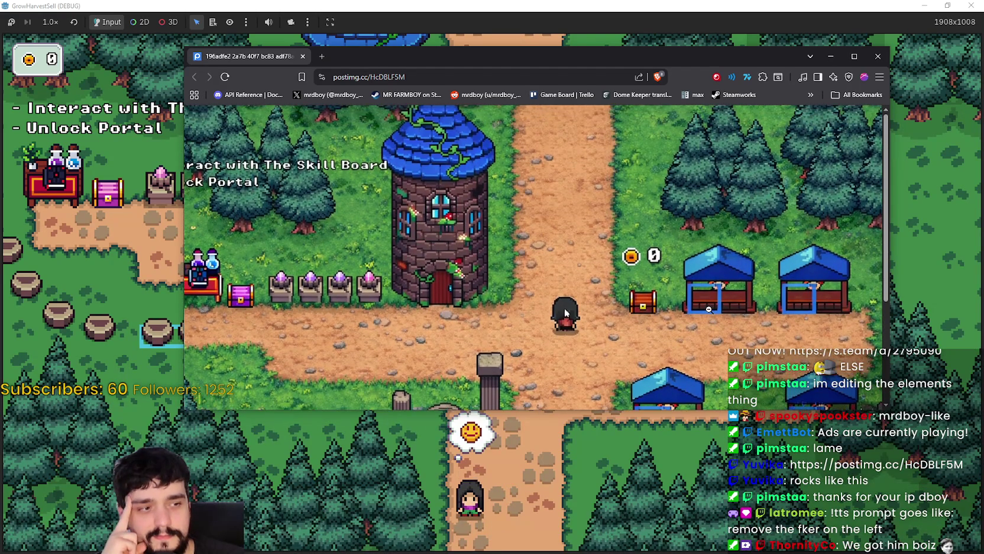
scroll(709, 308, "down", 2)
scroll(708, 308, "up", 2)
scroll(709, 308, "down", 3)
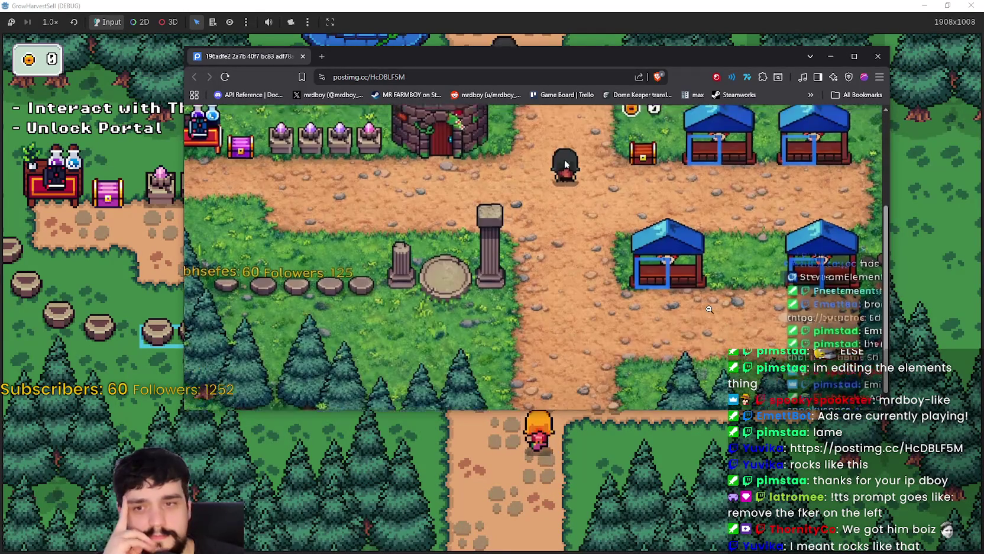
scroll(728, 329, "up", 2)
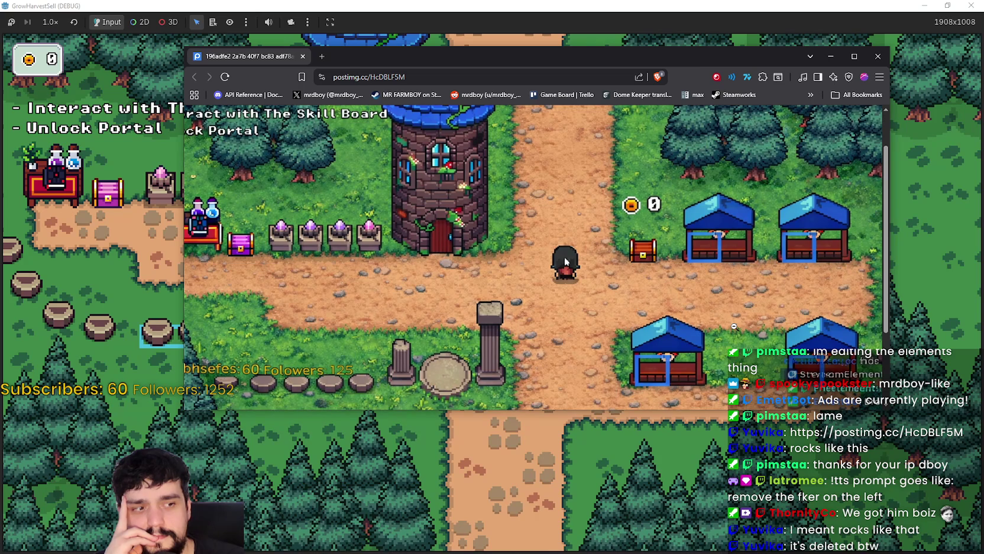
left_click(884, 54)
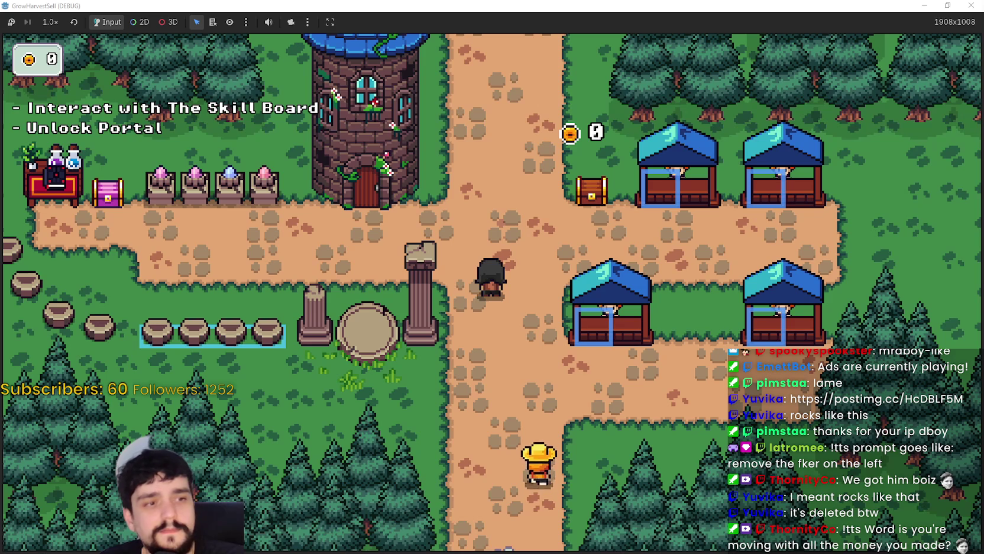
Step: Walk the straw-hat player up and right past the market stalls to the upper road
key("w")
key("d")
key("w")
key("d")
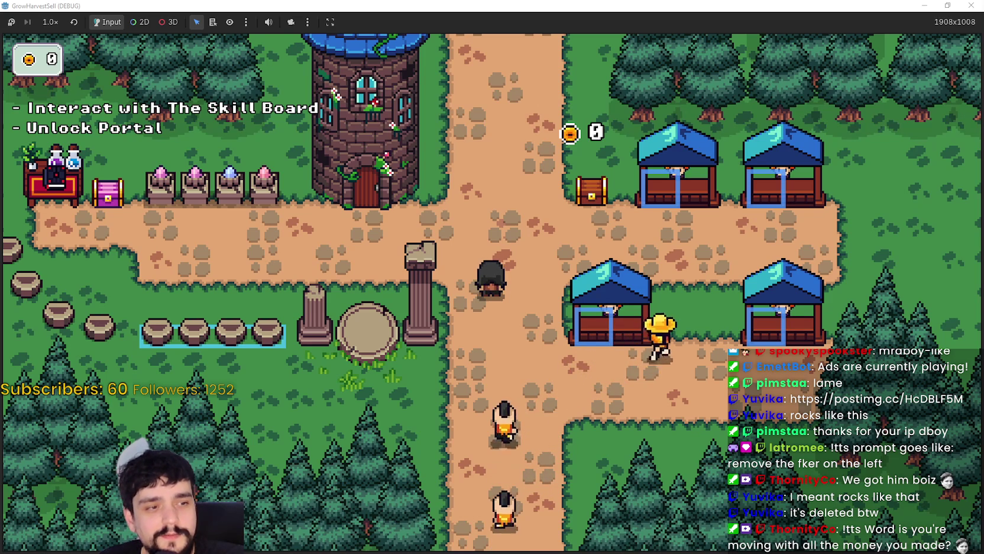
key("w")
key("d")
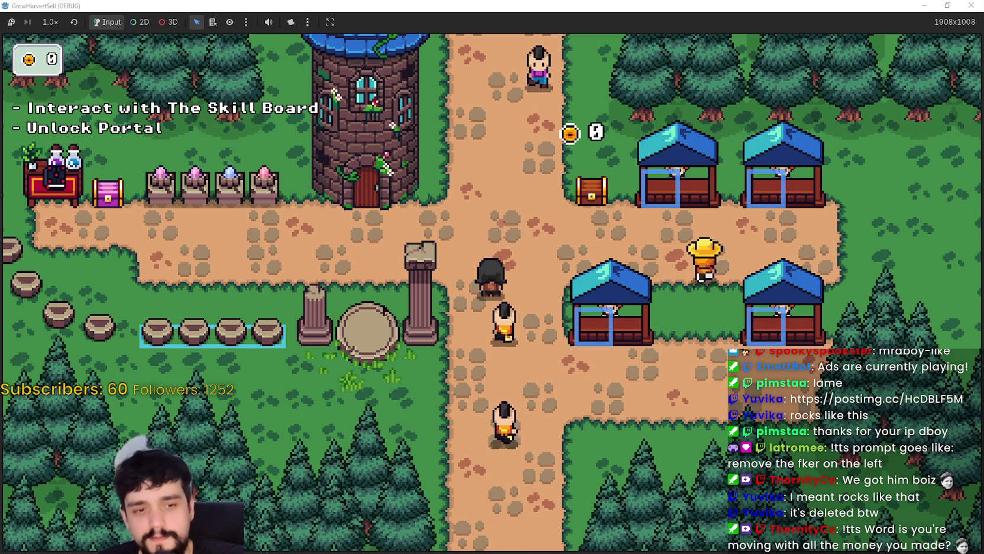
Step: Walk the player left toward the chest, up the north road, and back down
key("a")
key("a")
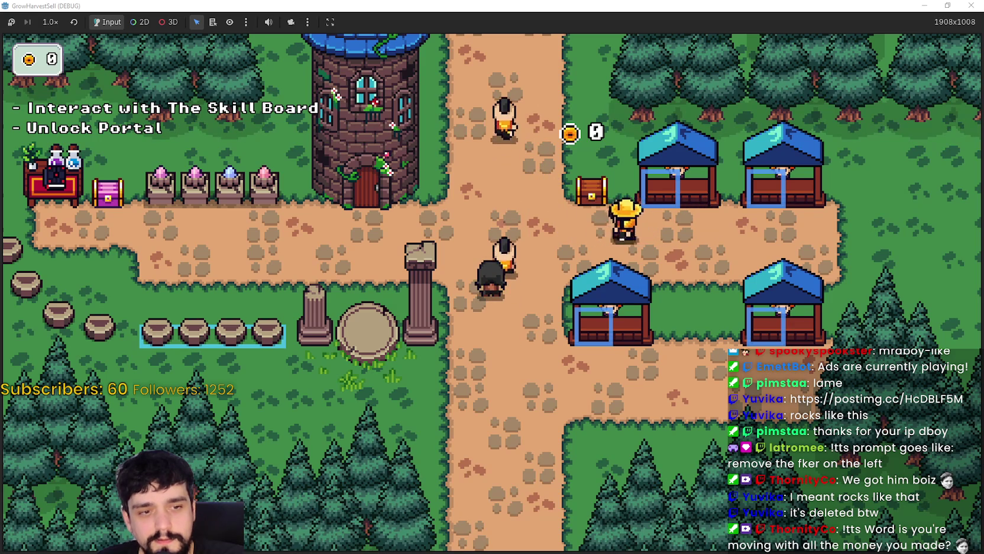
key("w")
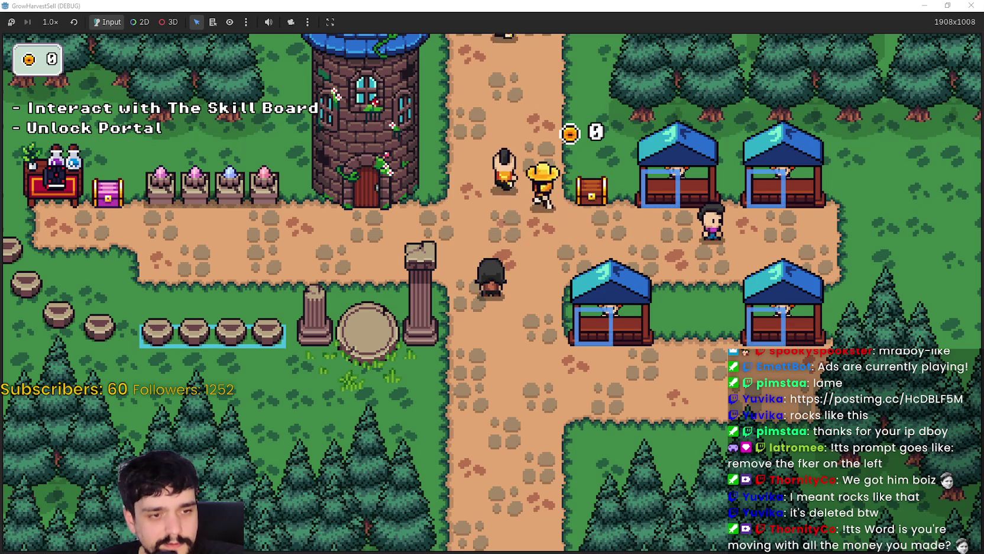
key("w")
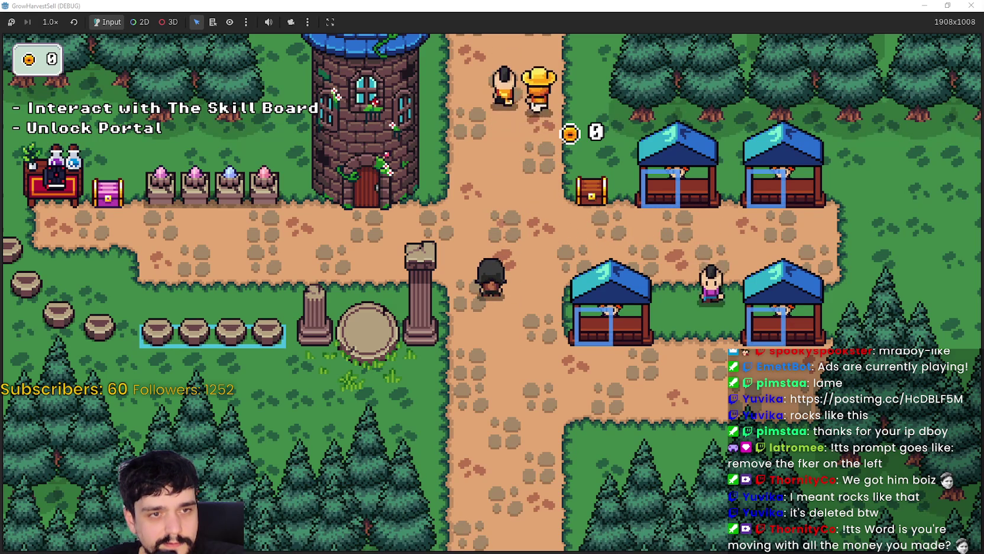
key("w")
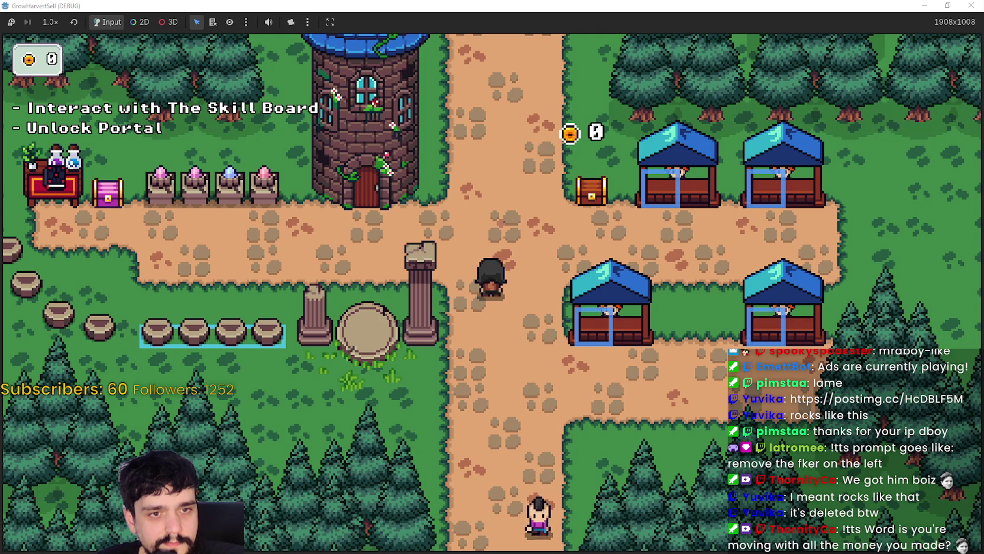
key("s")
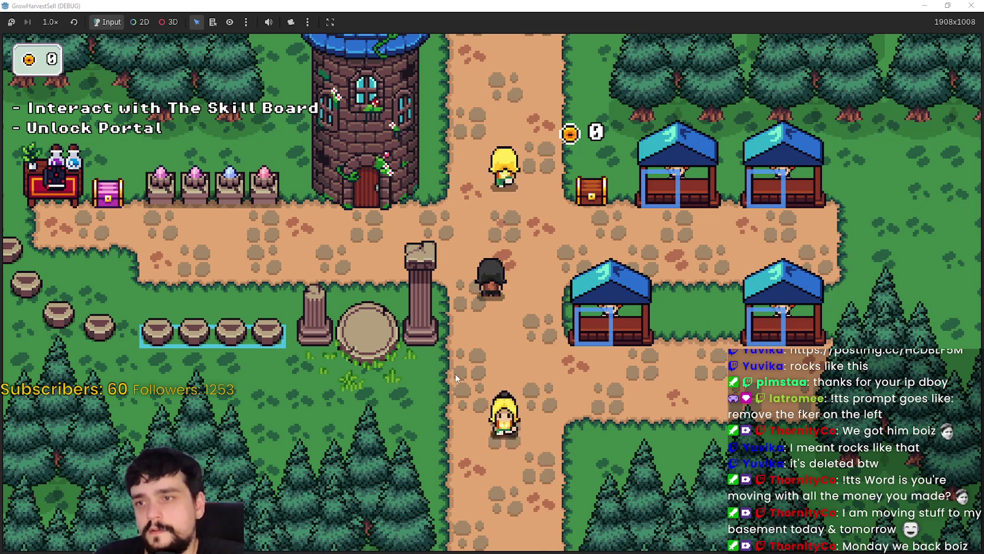
Step: Walk the player north and back, then stop the game with F8
key("w")
key("s")
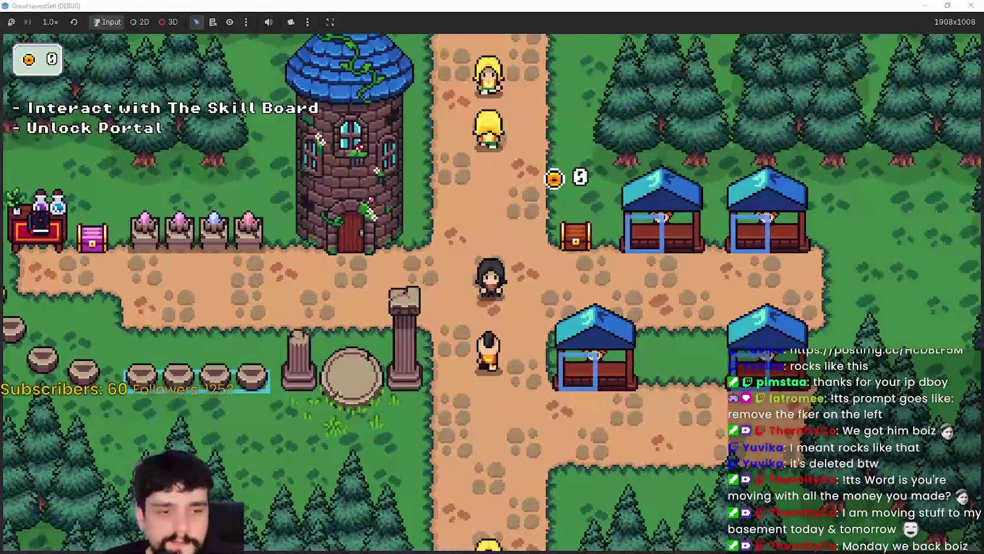
key("F8")
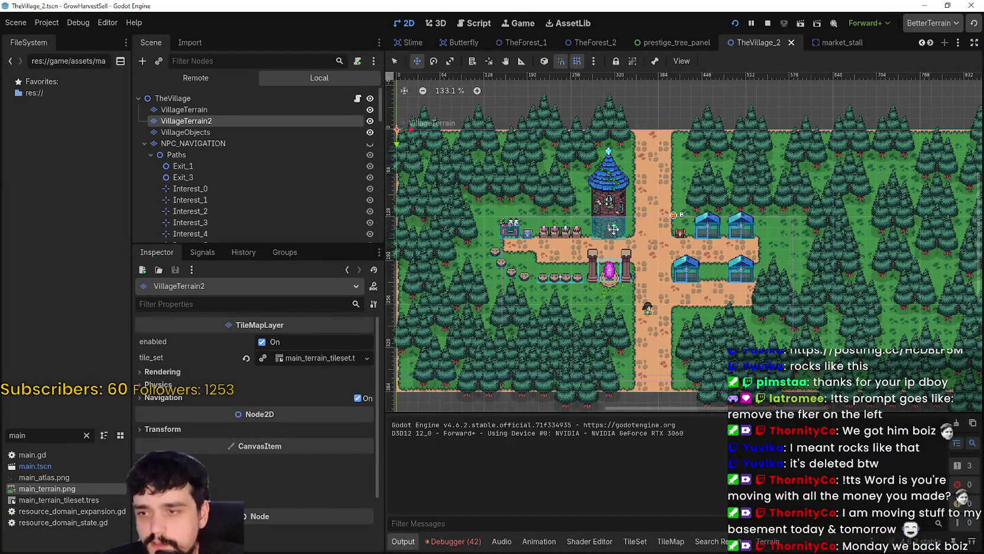
Step: Select VillageTerrain2 for tile painting and place a stone tile on the sand road
left_click(213, 131)
left_click(213, 120)
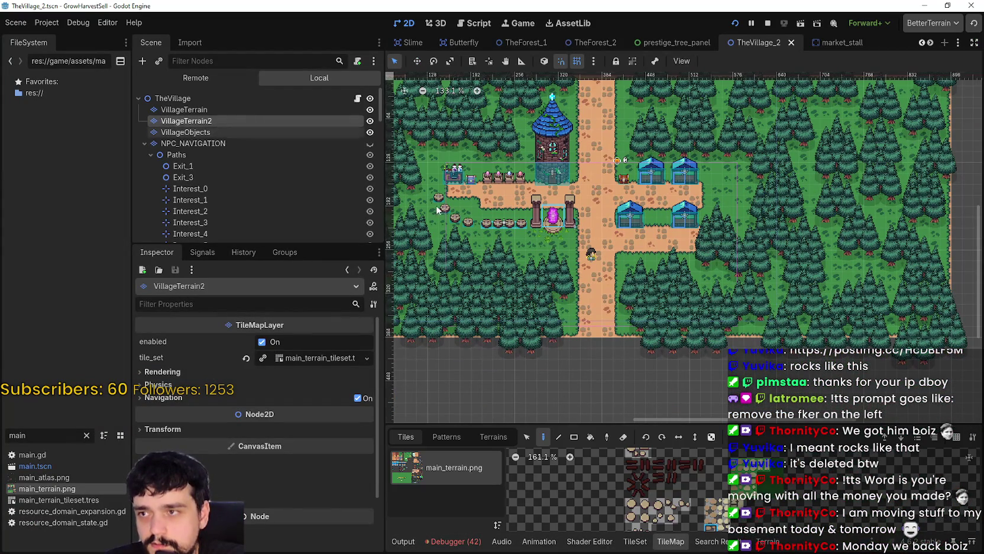
scroll(653, 343, "up", 1)
scroll(686, 487, "up", 9)
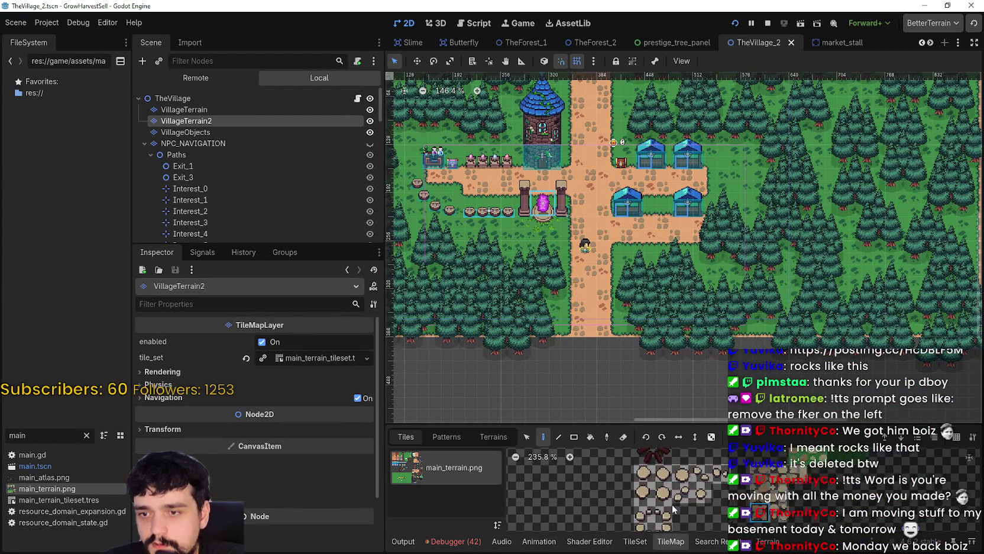
left_click(586, 288)
Step: Choose a single lower stone tile in the atlas, then its neighbour
scroll(586, 289, "up", 3)
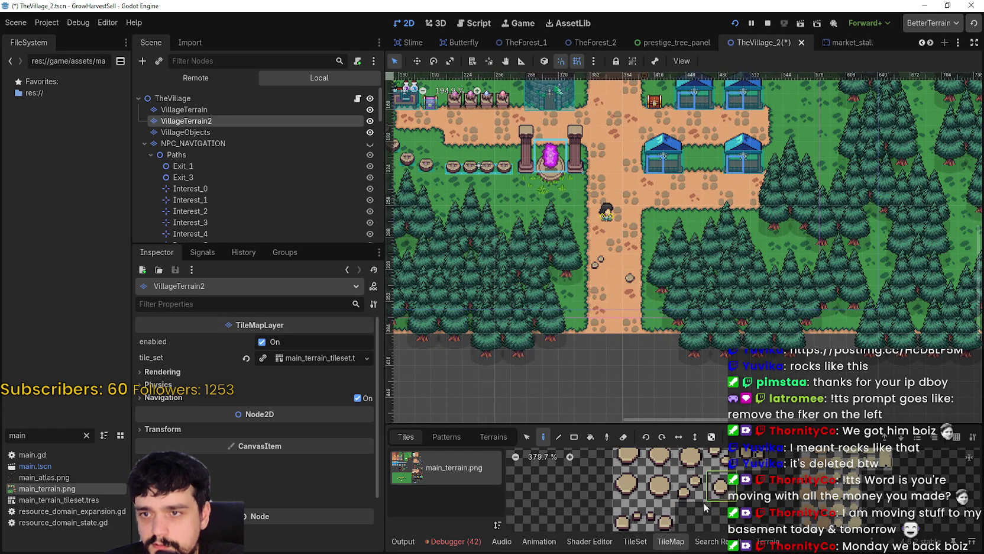
scroll(628, 283, "up", 3)
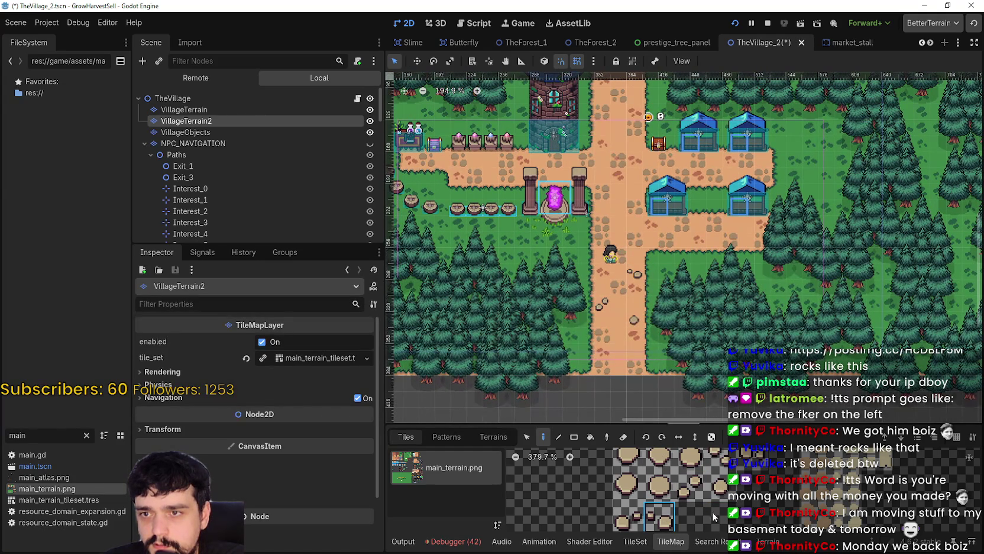
scroll(688, 503, "up", 2)
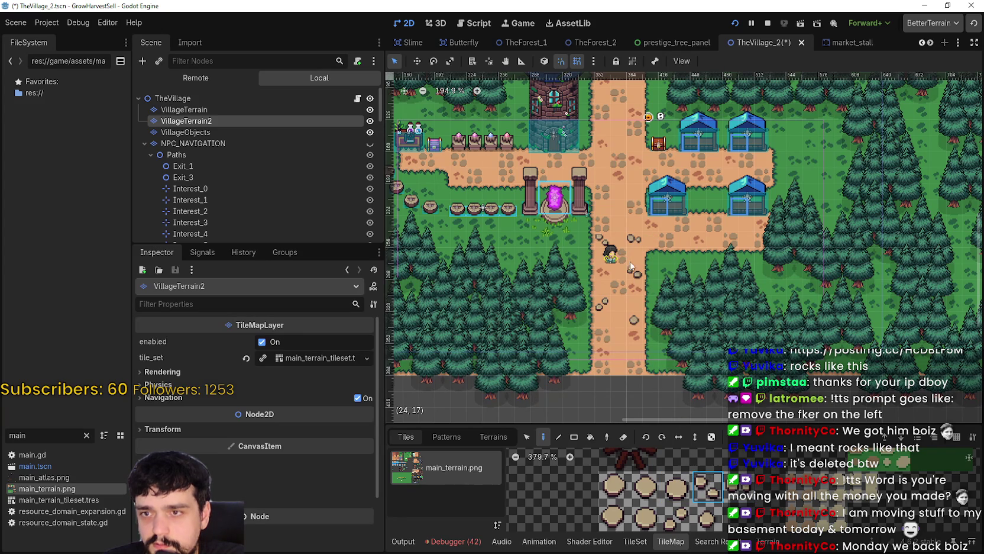
scroll(618, 261, "down", 3)
scroll(740, 460, "down", 2)
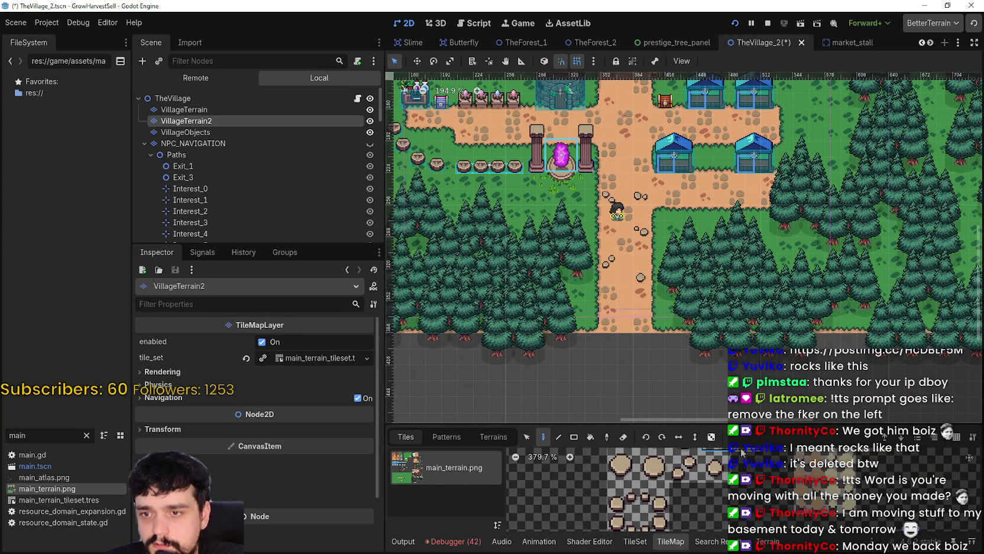
scroll(649, 242, "down", 2)
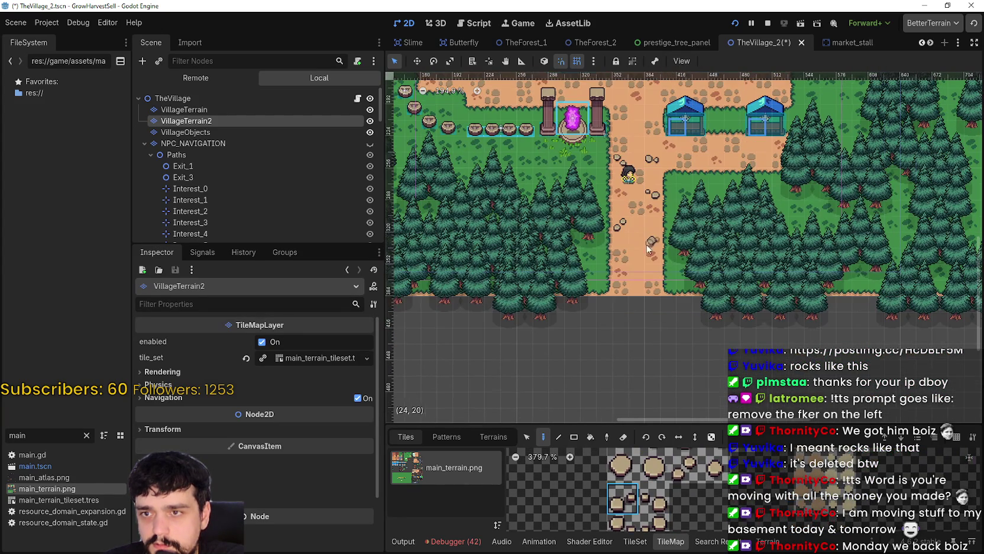
scroll(714, 492, "down", 2)
left_click(634, 517)
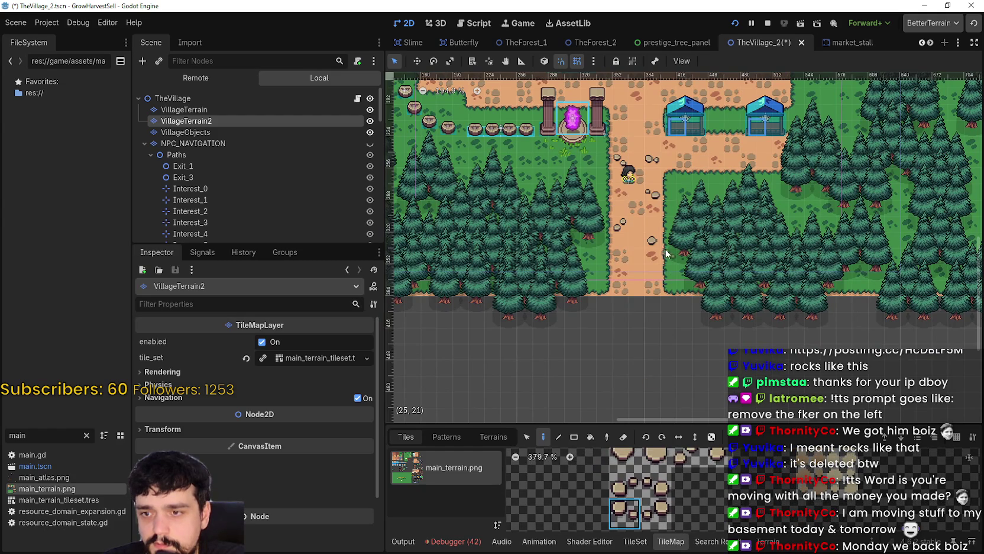
left_click(656, 513)
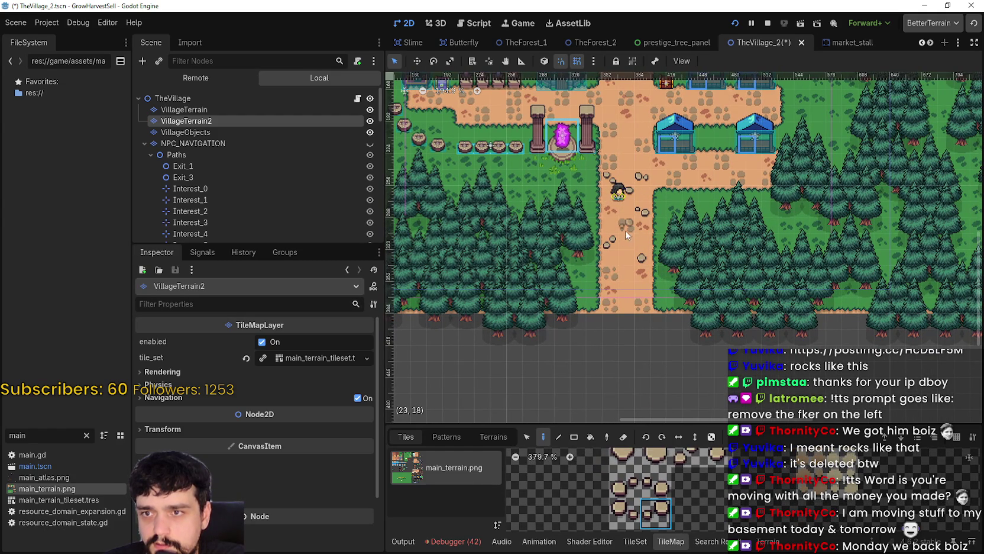
Step: Undo a stray stone placed off the map and pick another small stone tile
left_click(644, 367)
key("ctrl+z")
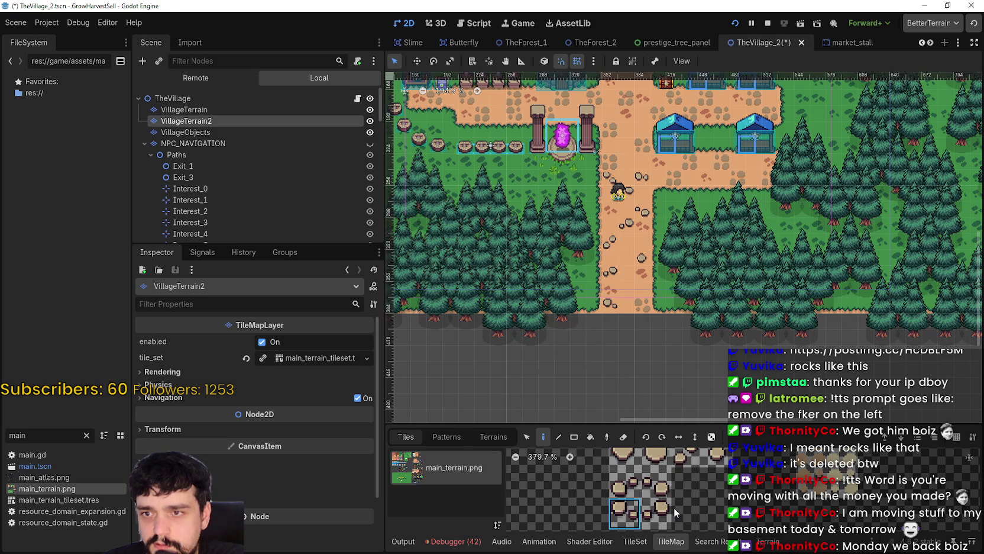
left_click(636, 485)
scroll(650, 266, "up", 5)
left_click(655, 482)
Step: Place several stone variants along the road beside the lower market stalls
left_click(682, 315)
left_click(624, 482)
left_click(655, 482)
left_click(730, 331)
left_click(621, 522)
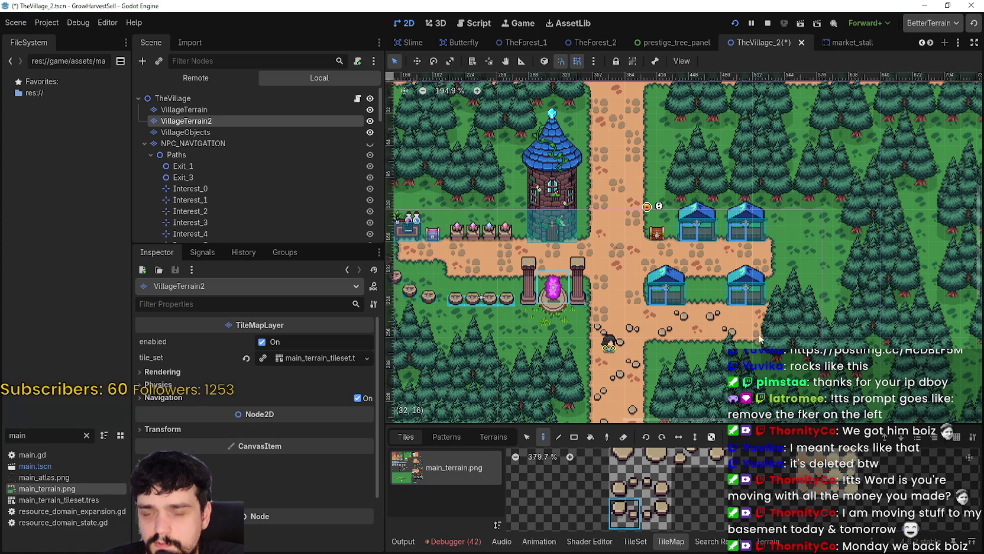
scroll(616, 493, "down", 1)
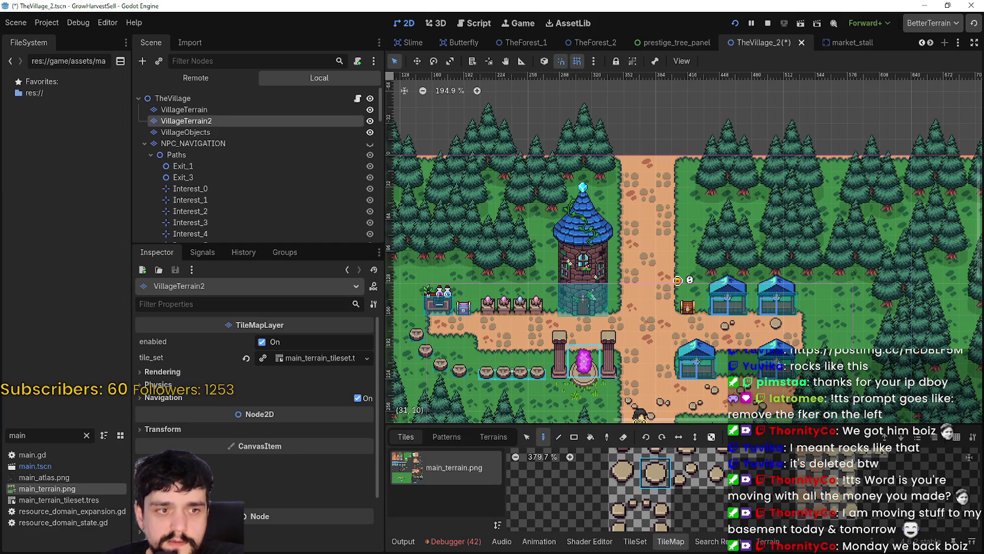
scroll(795, 345, "up", 2)
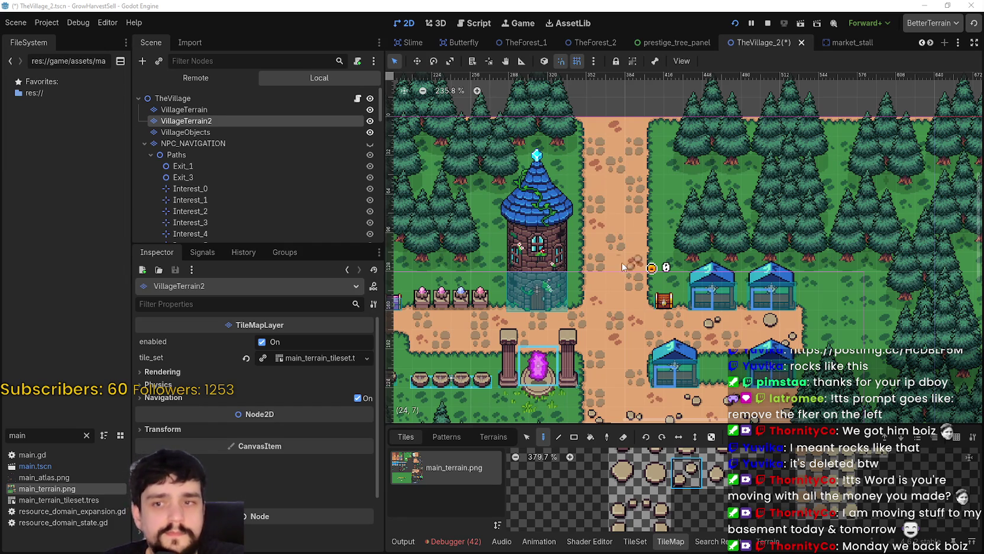
scroll(642, 320, "down", 2)
scroll(805, 300, "up", 3)
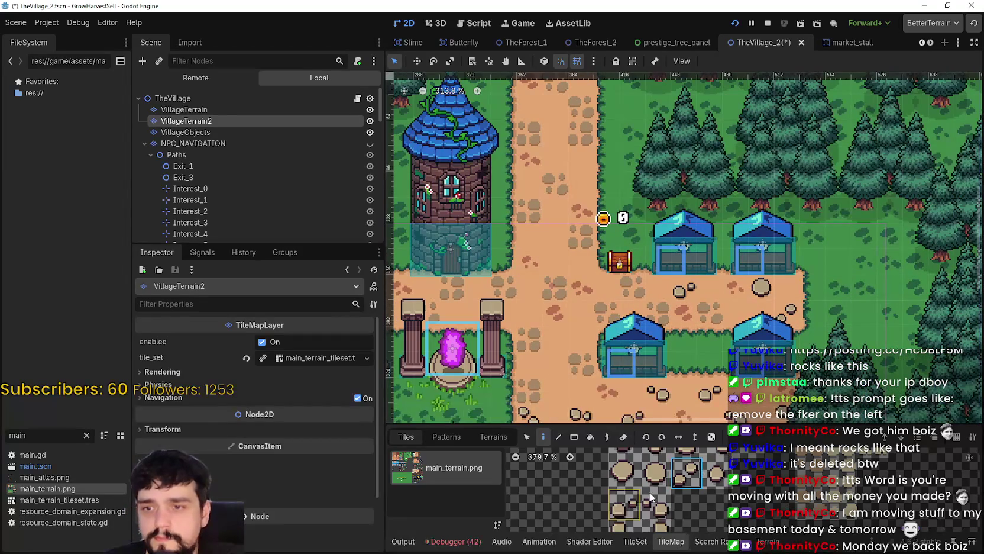
scroll(702, 501, "up", 1)
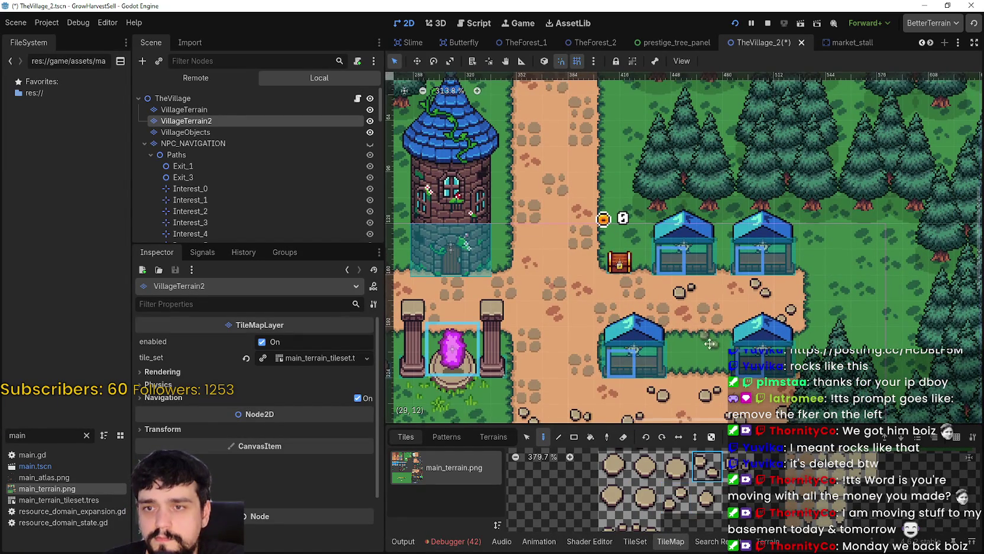
scroll(704, 349, "left", 3)
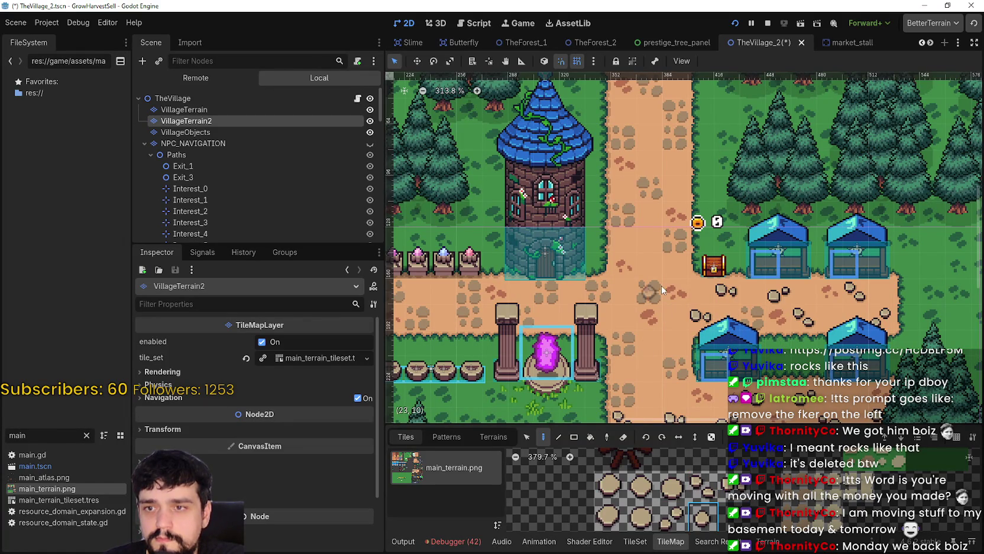
scroll(669, 355, "down", 2)
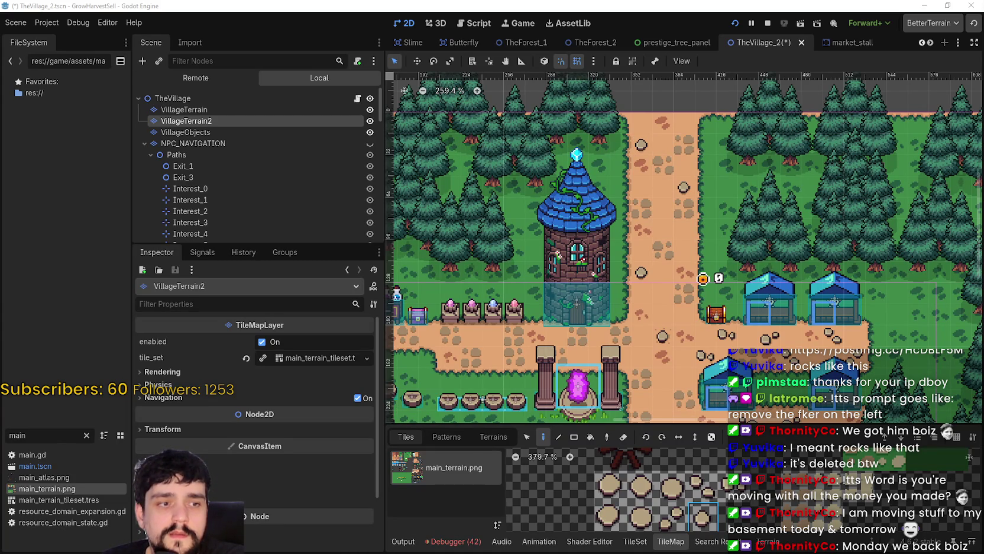
scroll(769, 294, "down", 3)
scroll(657, 497, "down", 1)
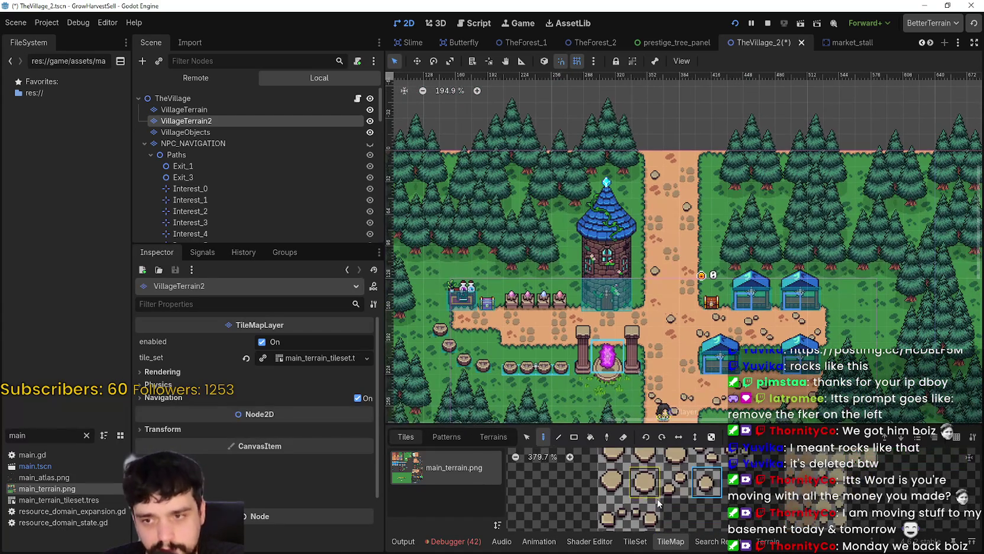
scroll(681, 203, "up", 2)
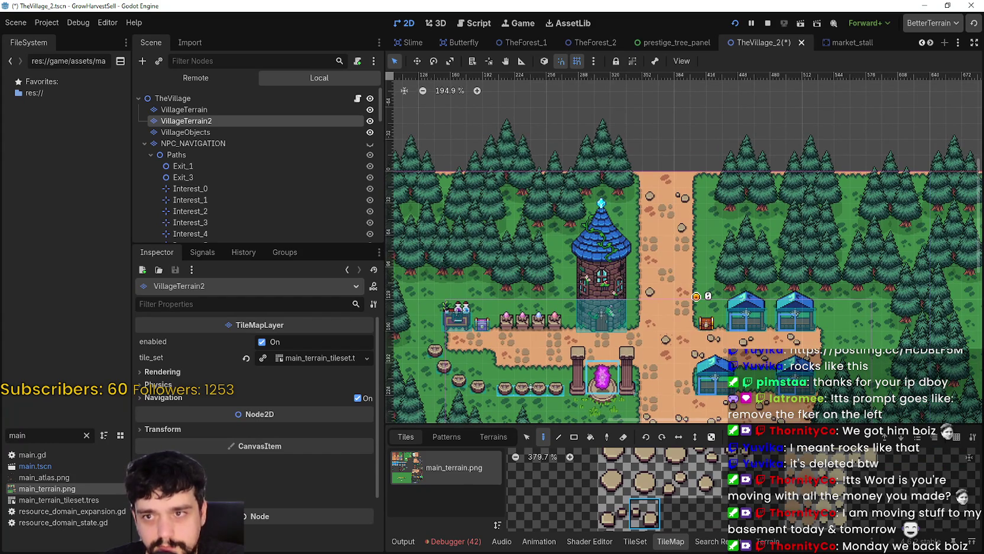
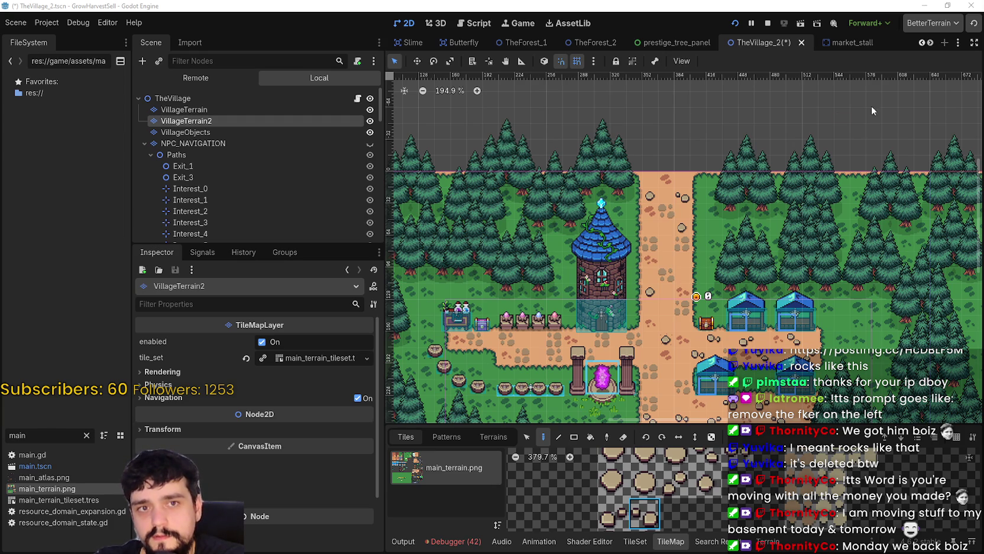
Step: Pick a rock tile from main_terrain.png and place a small rock on the dirt path
left_click_drag(594, 193, 561, 142)
left_click_drag(711, 519, 766, 465)
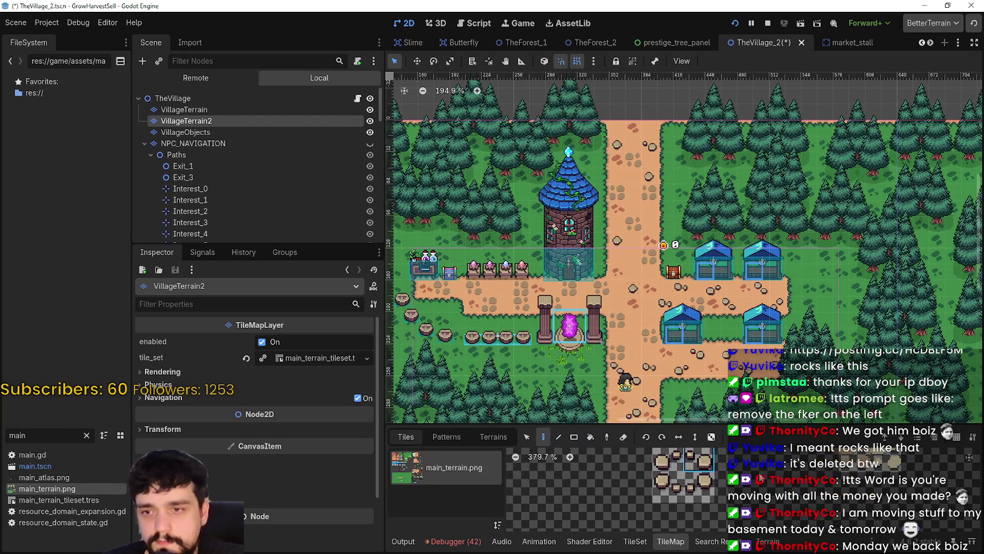
left_click(693, 489)
scroll(653, 229, "up", 1)
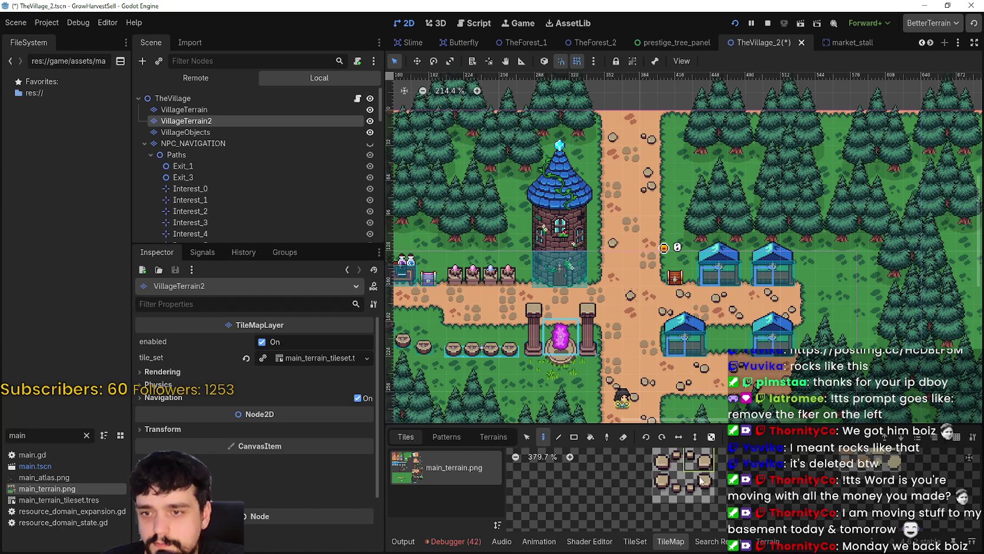
scroll(701, 473, "down", 1)
left_click(616, 338, "ctrl")
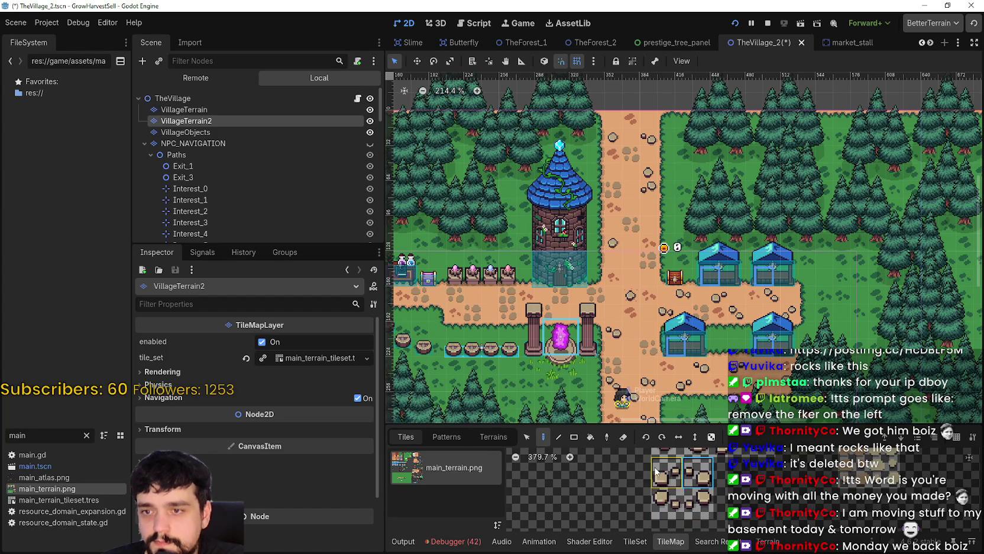
scroll(725, 486, "down", 2)
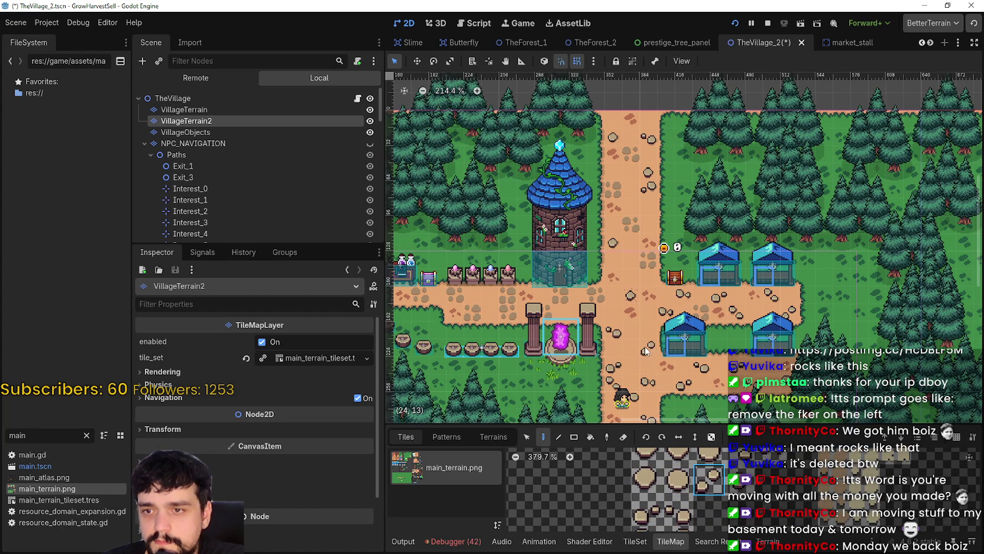
scroll(645, 350, "down", 3)
scroll(661, 238, "left", 3)
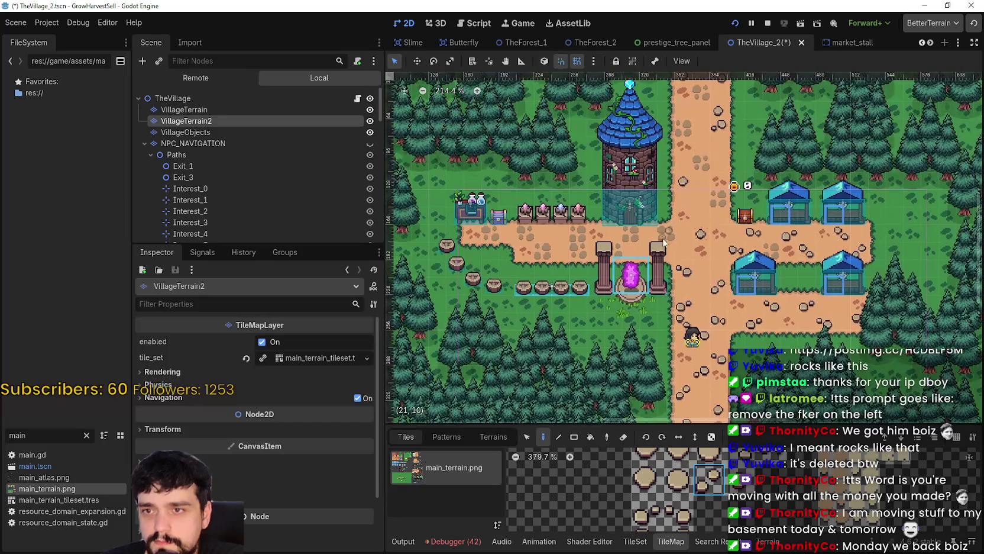
scroll(661, 238, "up", 3)
scroll(661, 238, "left", 1)
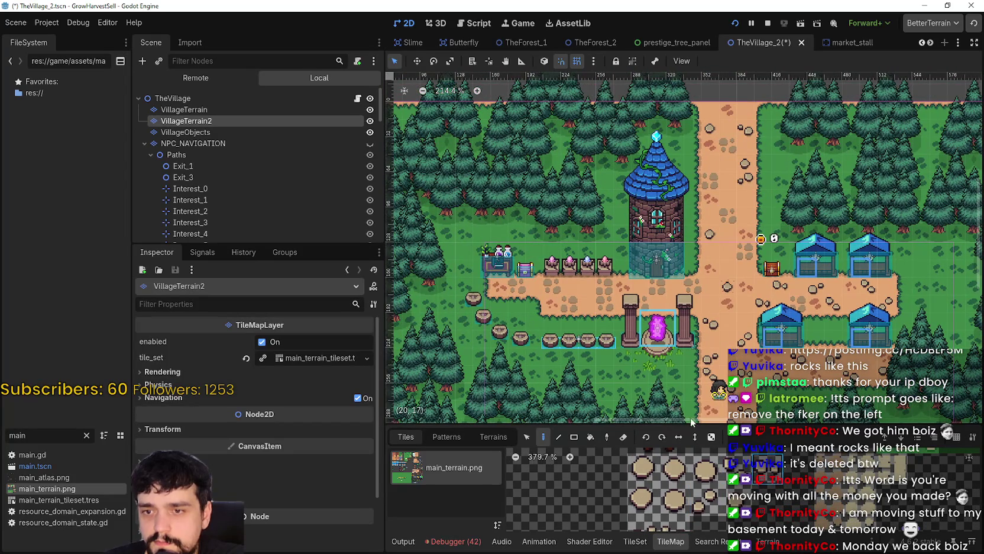
left_click(656, 286)
Step: Paint a two-tile rock block on the path near the tower, then select the VillageTerrain layer
left_click(737, 460)
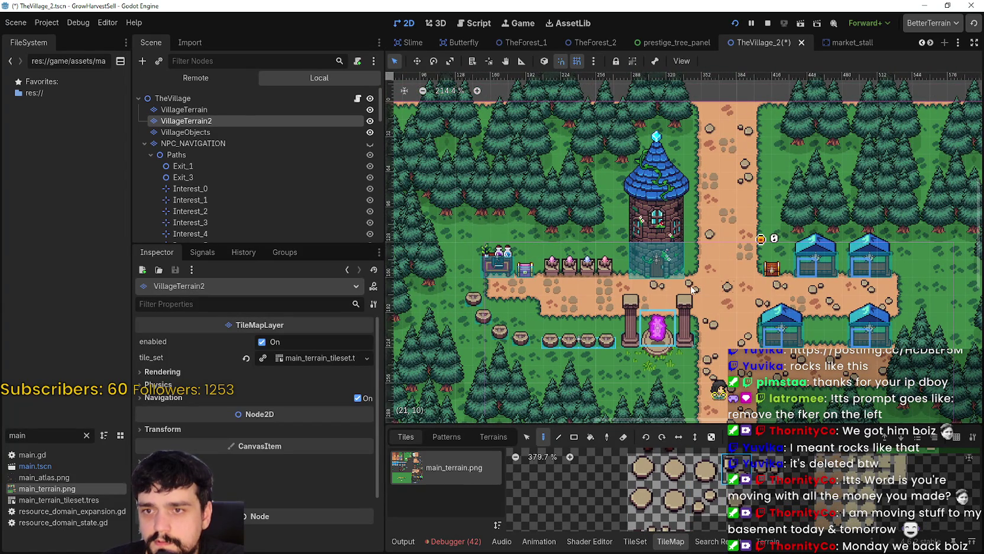
scroll(746, 238, "up", 3)
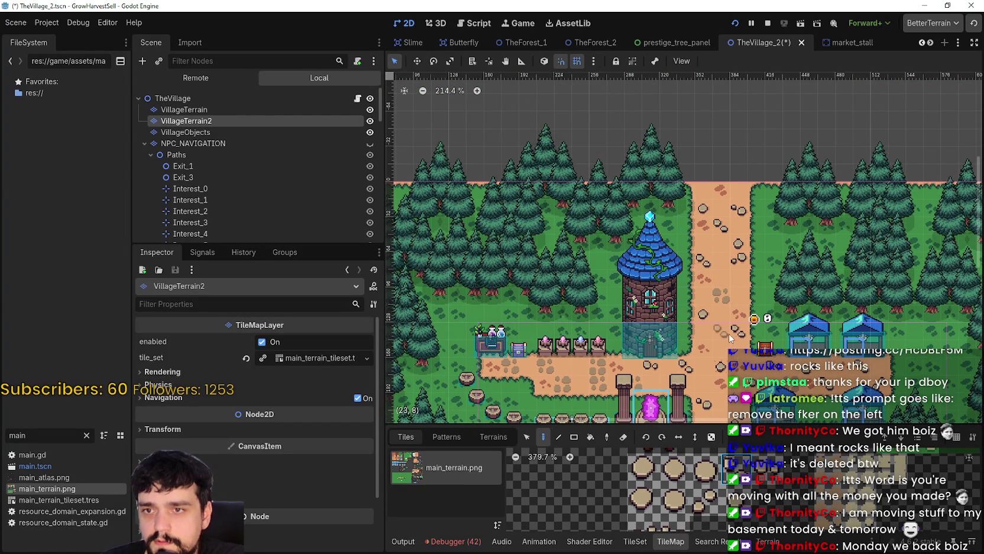
scroll(697, 367, "down", 2)
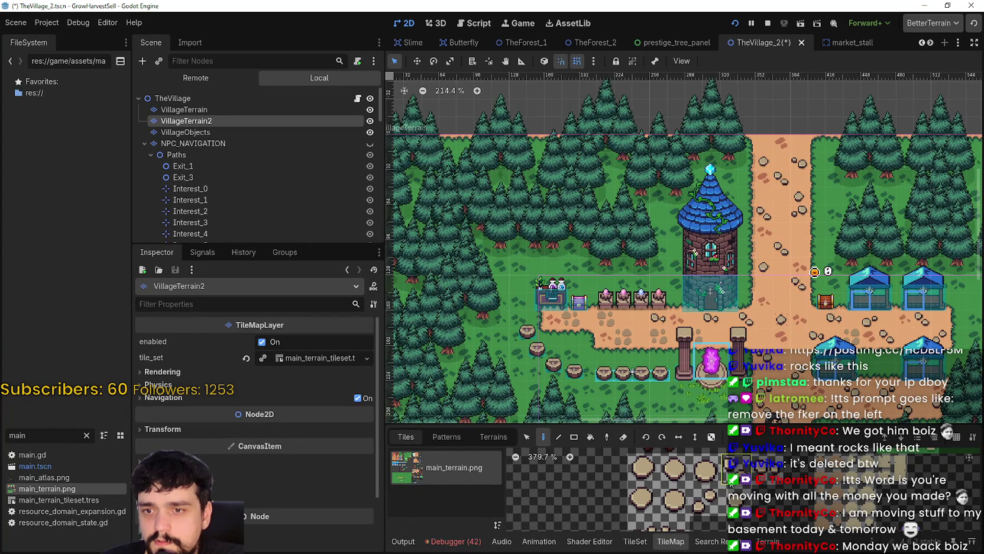
left_click_drag(705, 469, 706, 499)
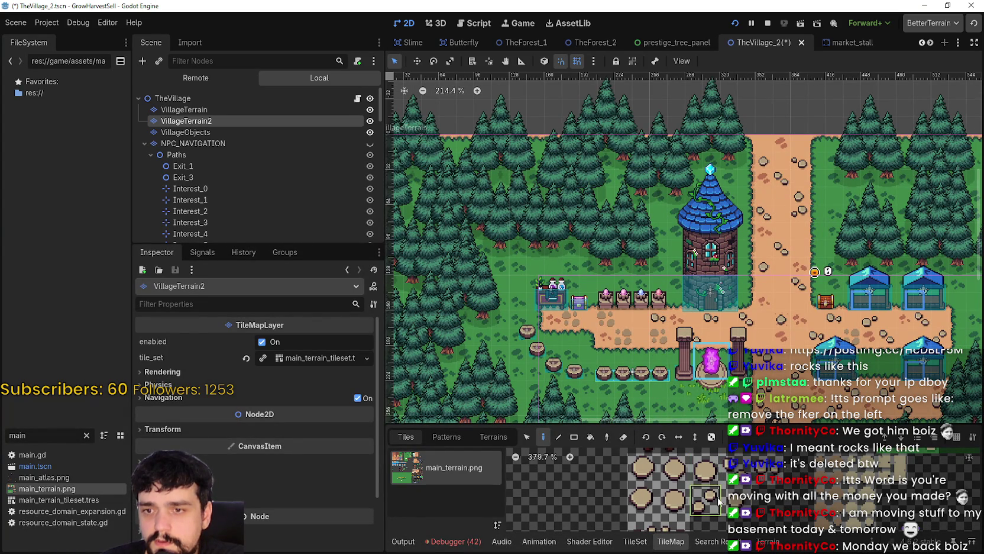
left_click(625, 338)
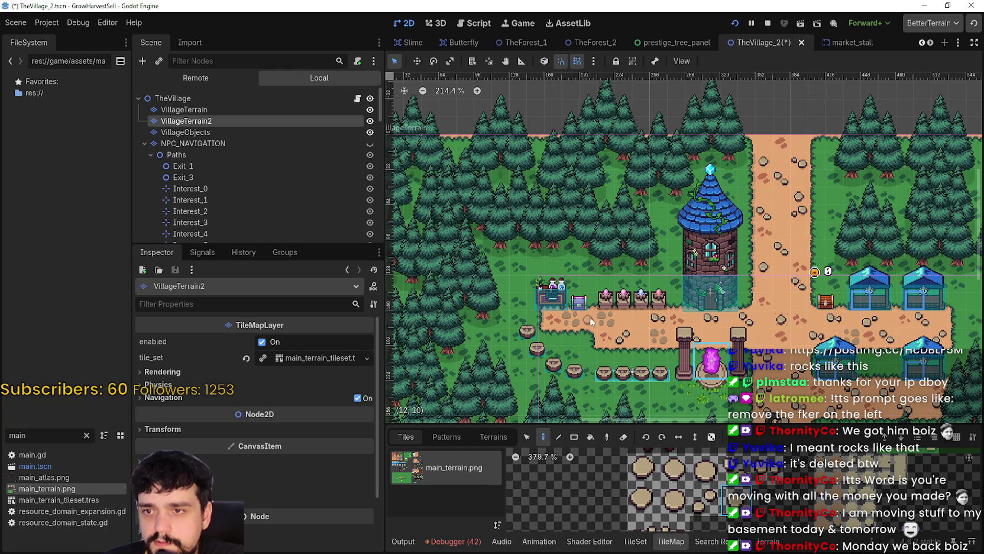
scroll(575, 343, "up", 2)
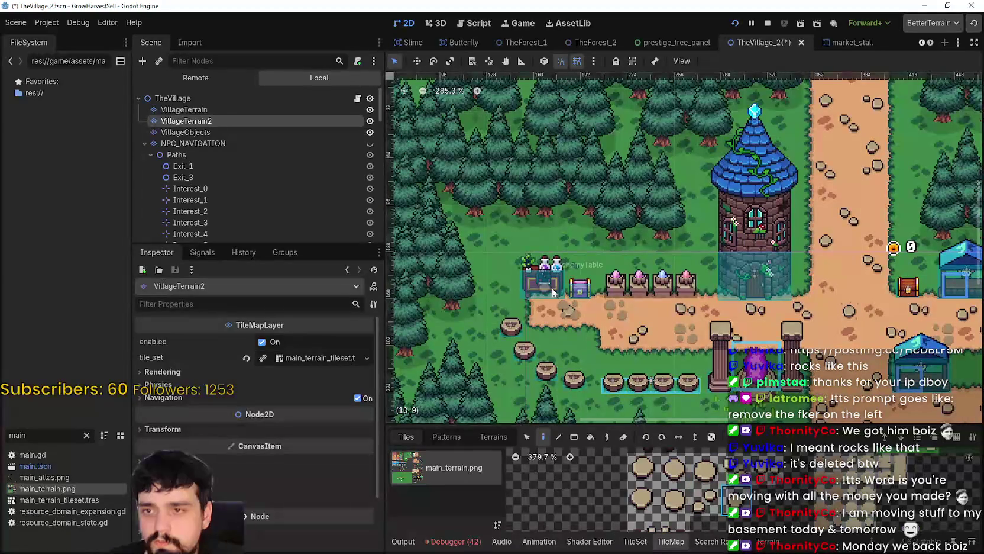
left_click(275, 110)
scroll(572, 310, "up", 2)
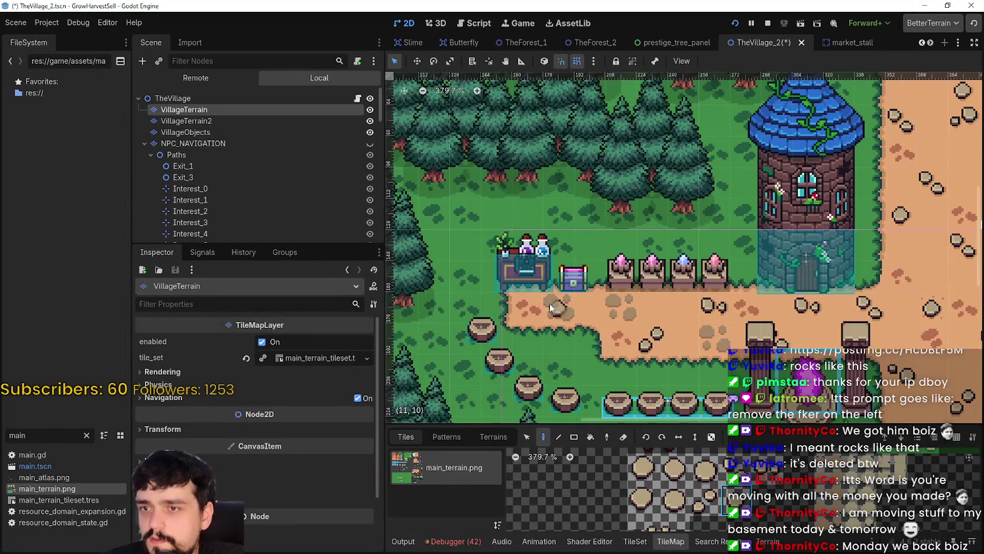
Step: Paint one more rock pattern on VillageTerrain2's dirt path, then save and run the game
left_click(233, 133)
scroll(642, 335, "down", 2)
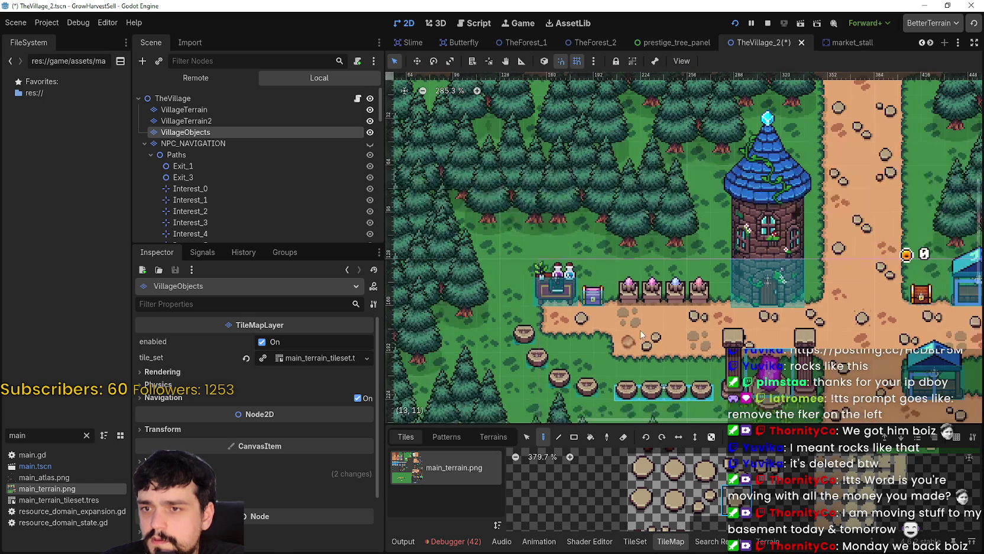
left_click(239, 122)
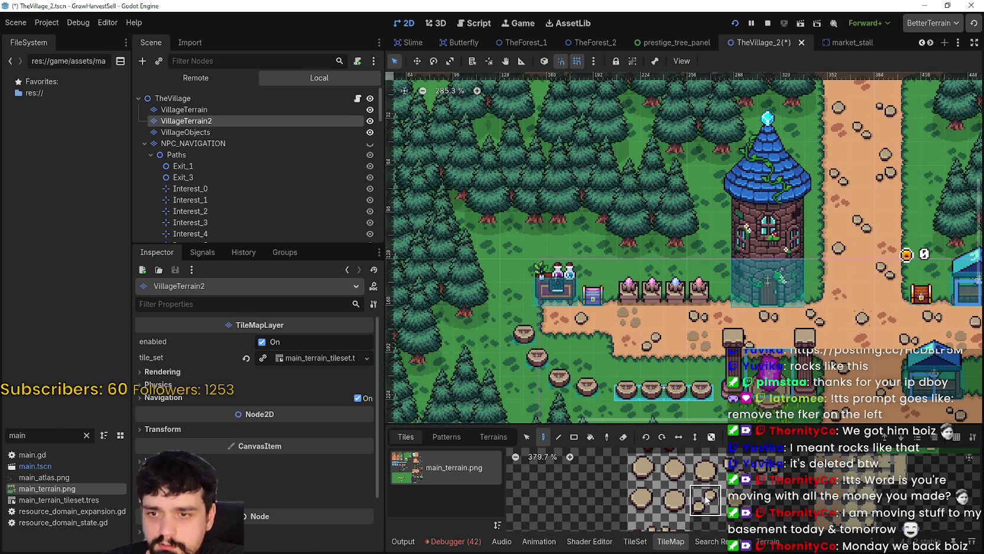
left_click(608, 312)
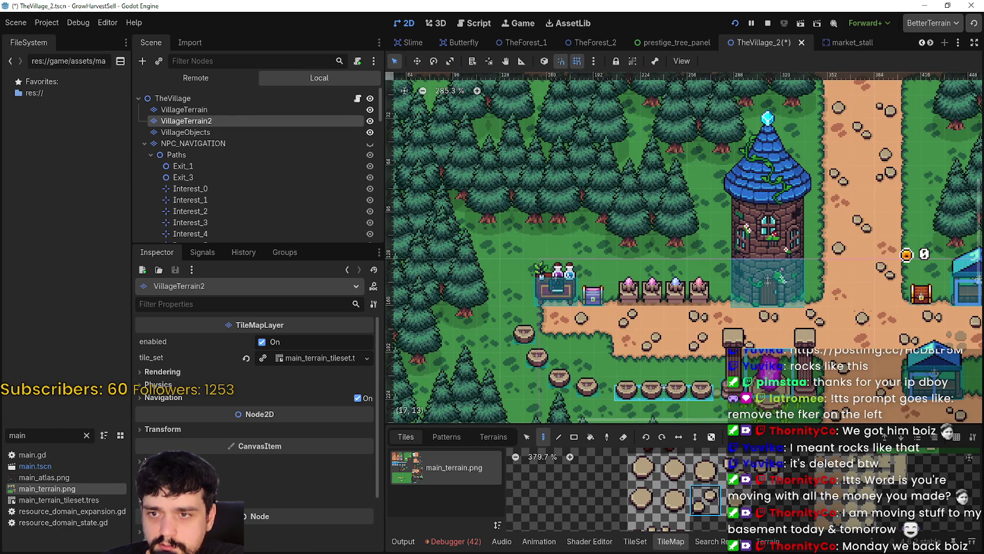
scroll(673, 201, "down", 4)
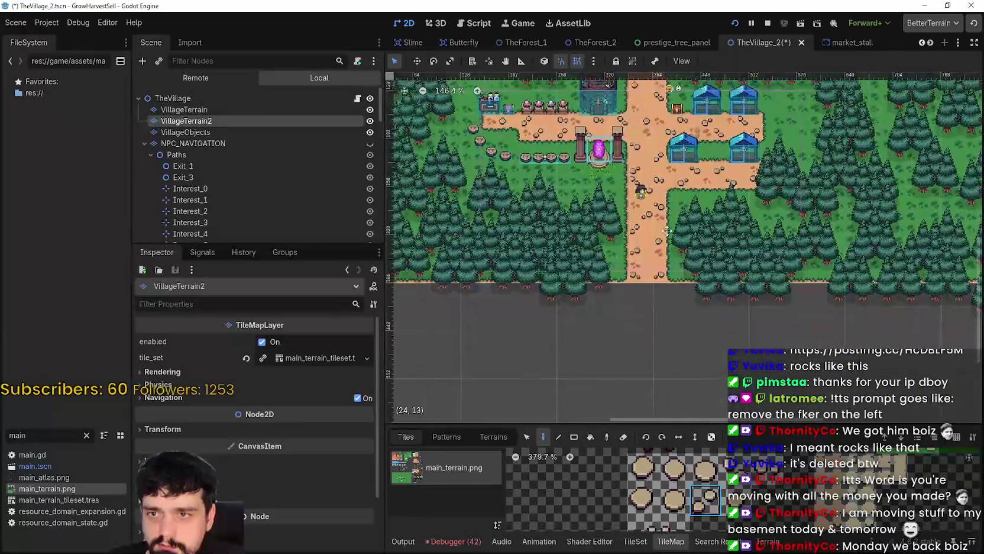
left_click(735, 23)
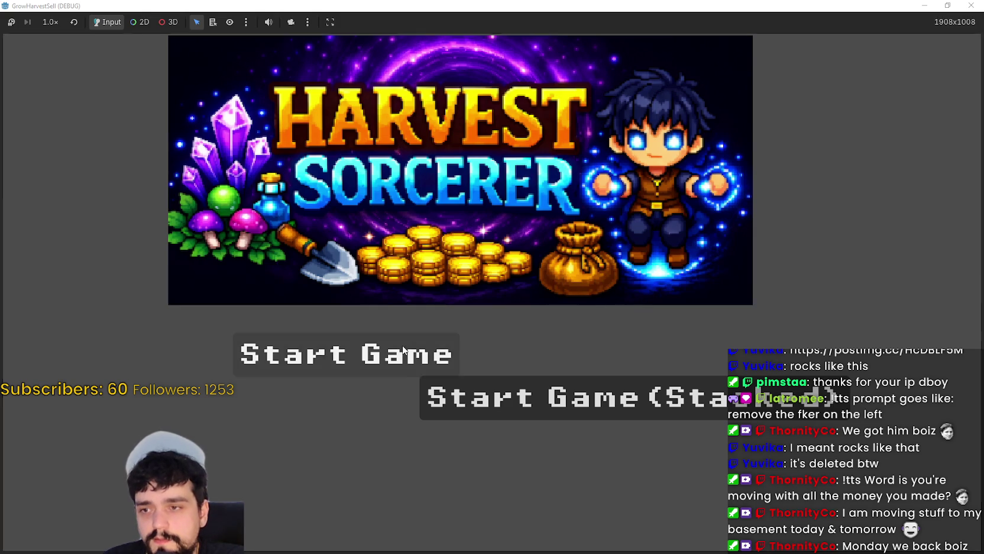
Step: Start a new game and walk the player right onto the dirt path and northward
left_click(347, 351)
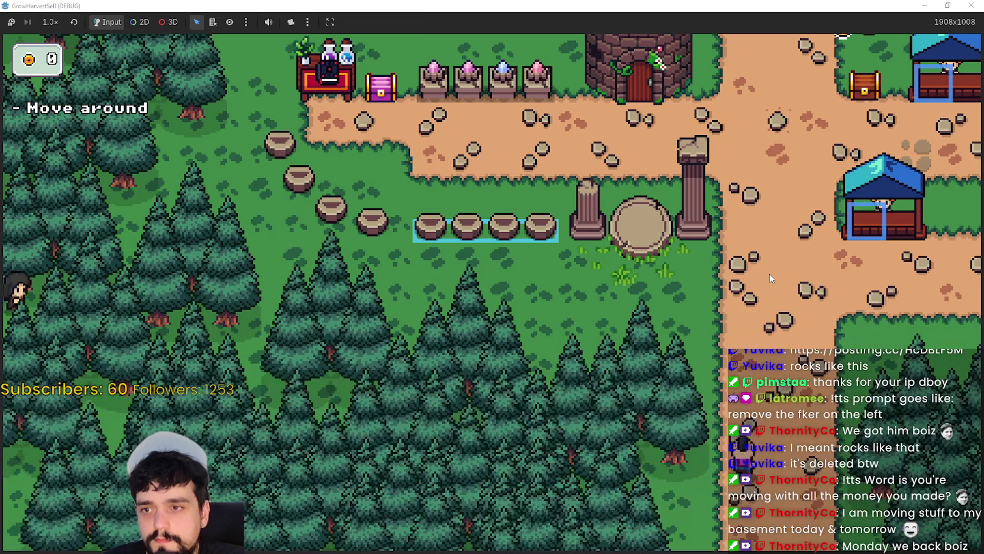
key("d")
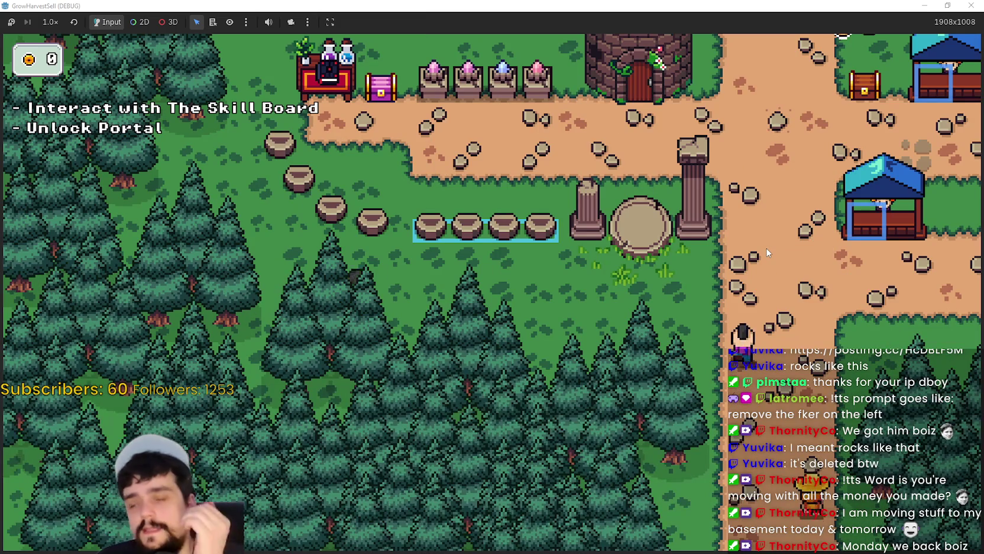
key("d")
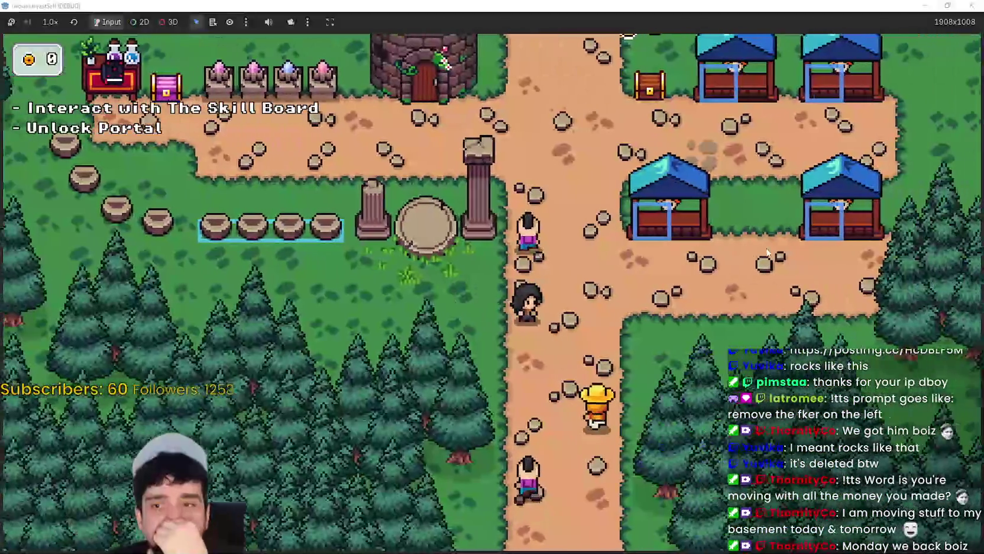
key("w")
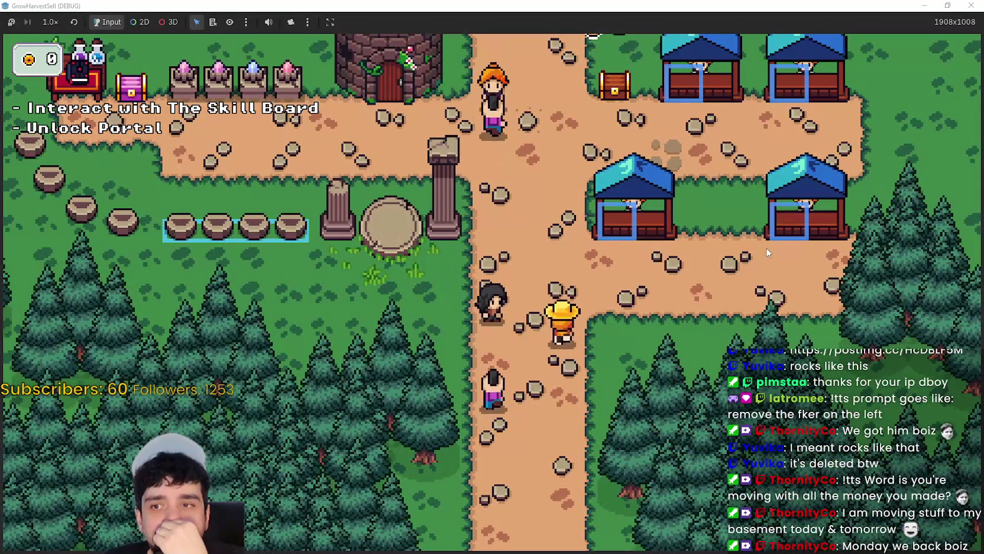
key("w")
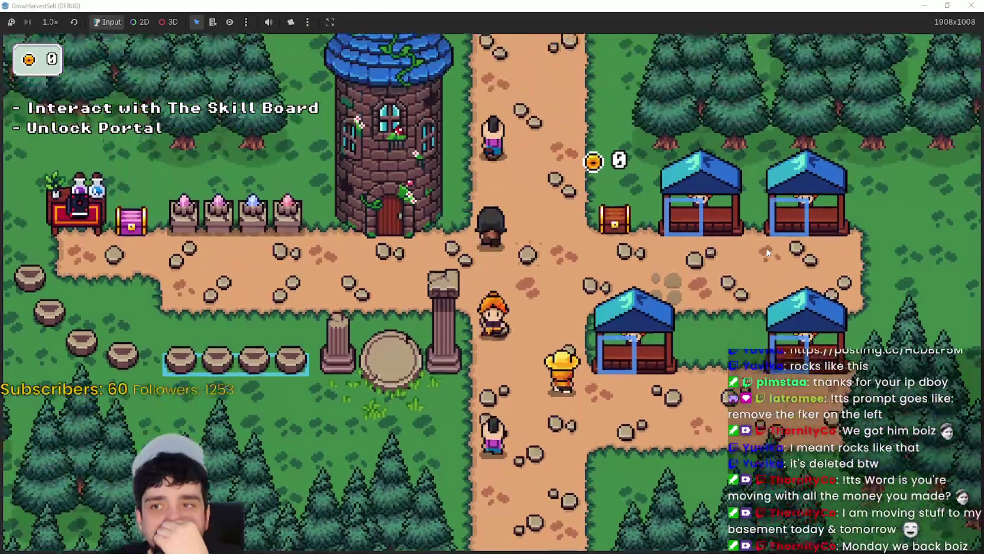
key("w")
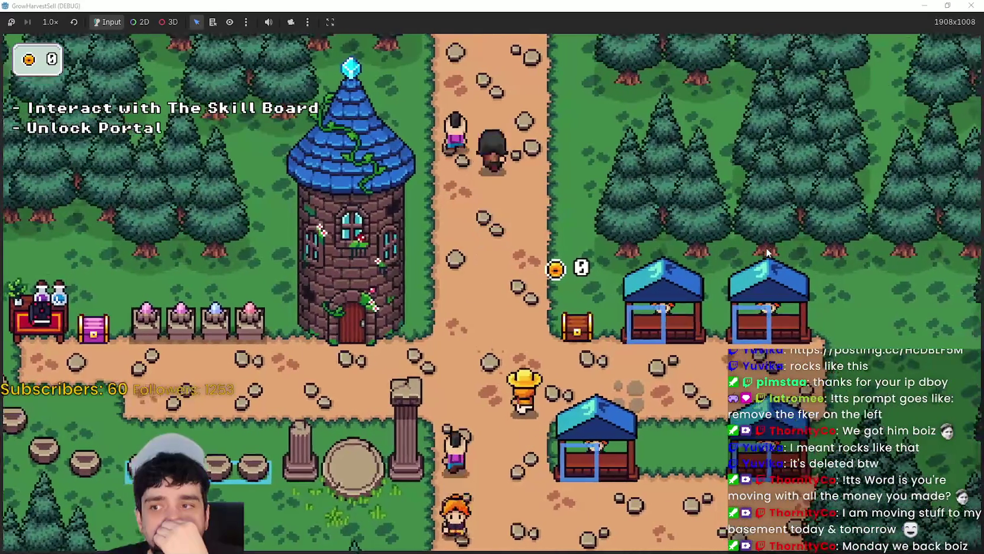
Step: Walk up the path past the market stalls, then stop the game with F8
key("w")
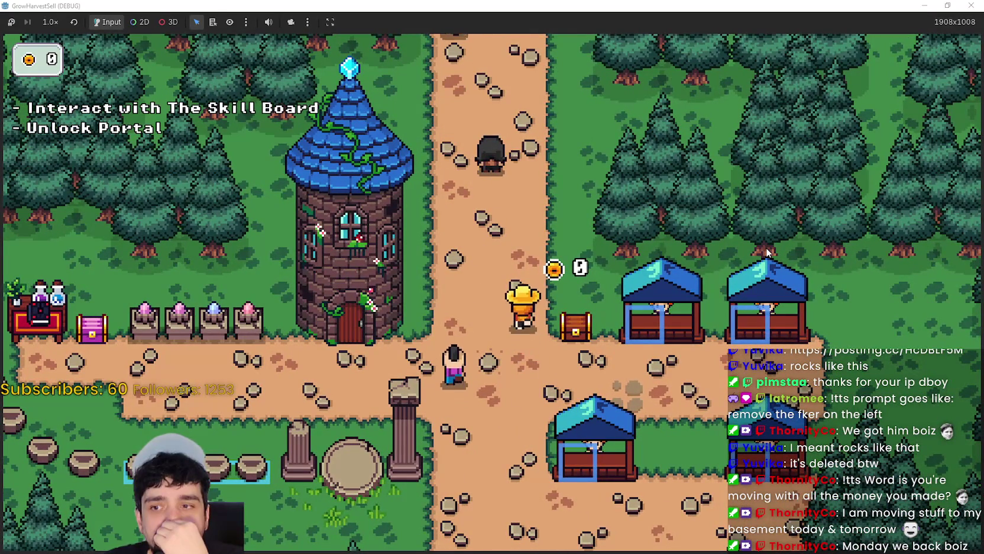
key("w")
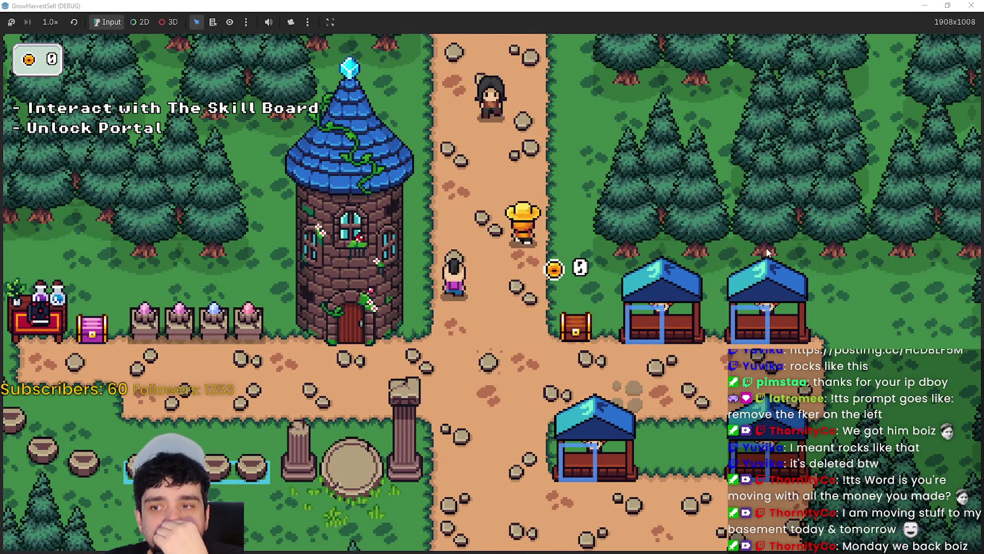
key("w")
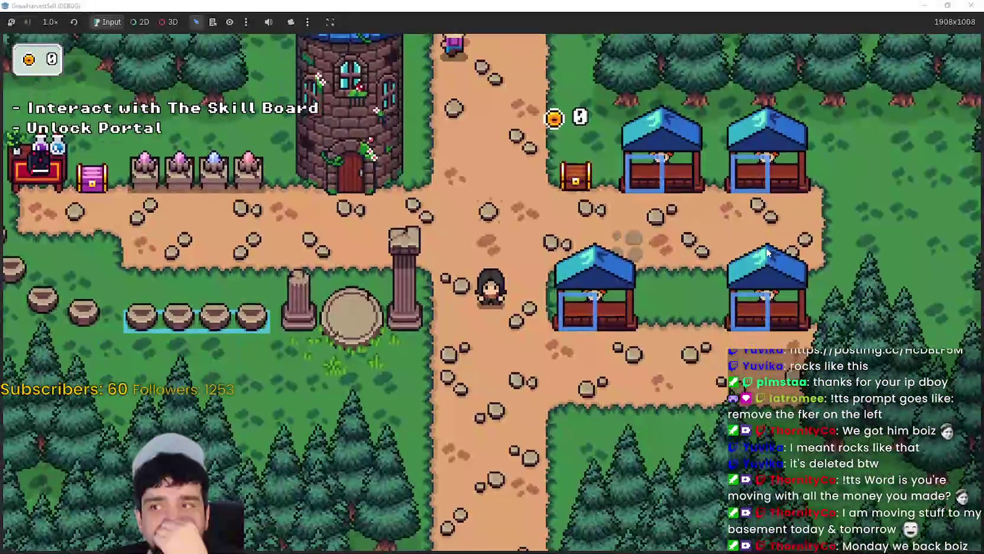
key("w")
key("a")
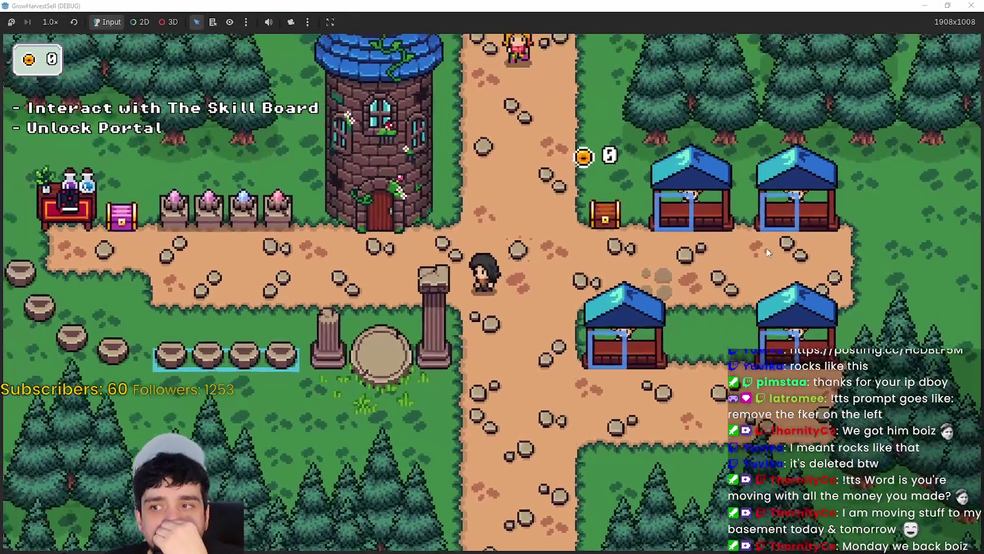
key("d")
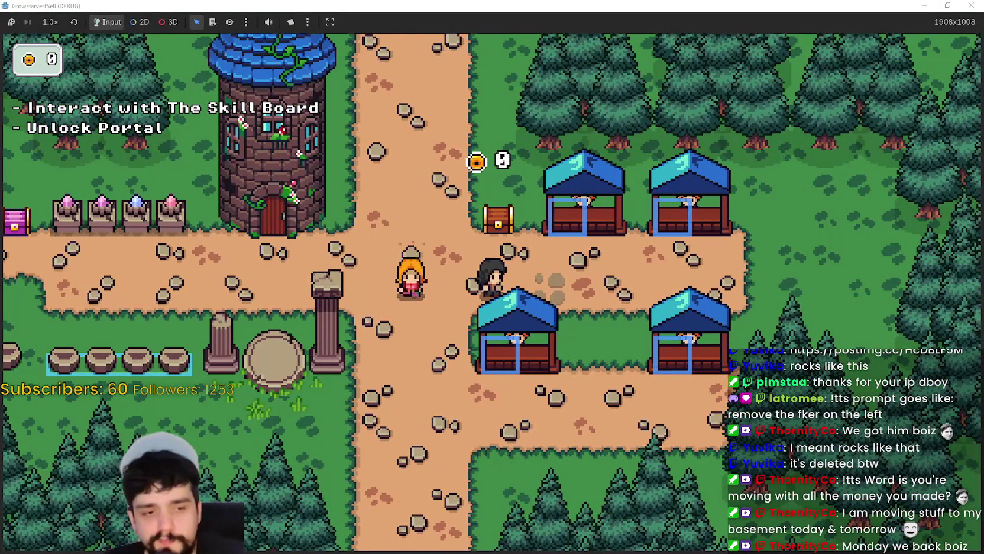
key("F8")
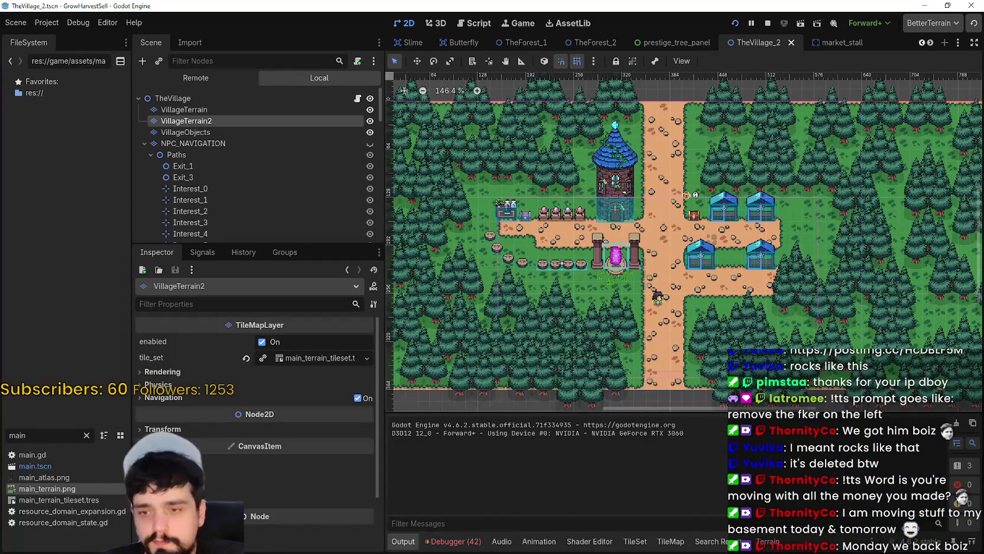
Step: In the TileMap panel, paint a plain dirt tile onto the village road
left_click(680, 545)
scroll(817, 486, "right", 5)
scroll(817, 474, "down", 2)
scroll(816, 474, "right", 3)
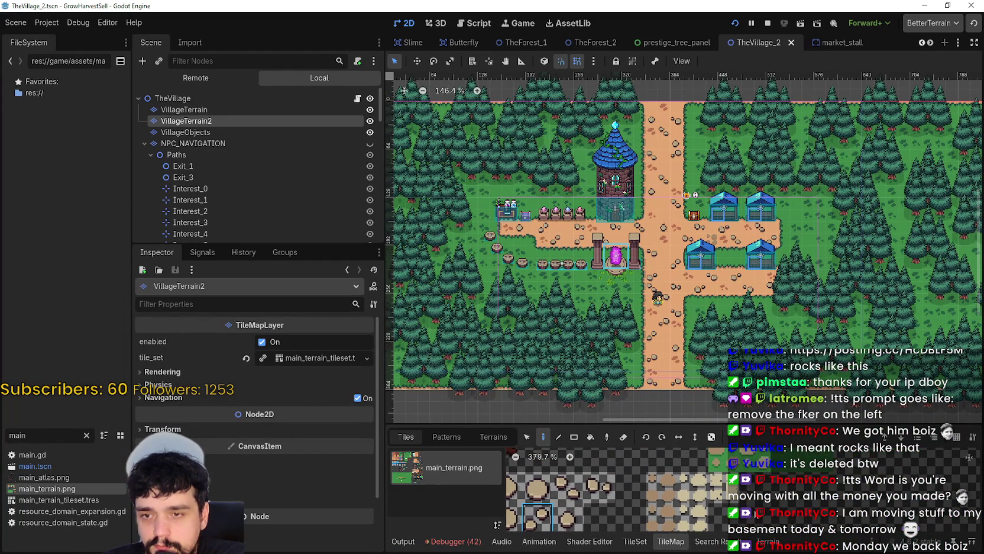
scroll(816, 474, "down", 2)
scroll(816, 474, "left", 2)
scroll(749, 492, "up", 1)
scroll(749, 492, "right", 2)
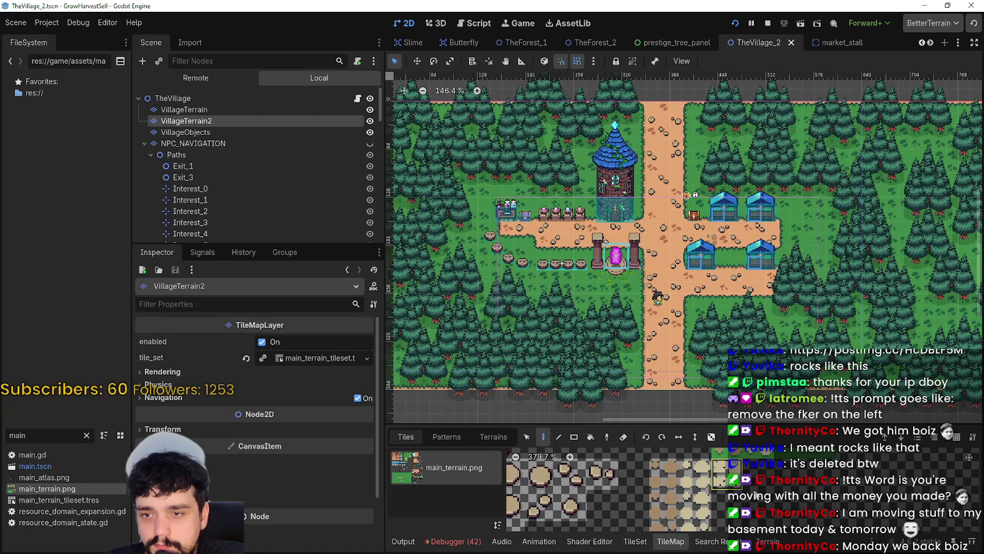
scroll(686, 339, "down", 2)
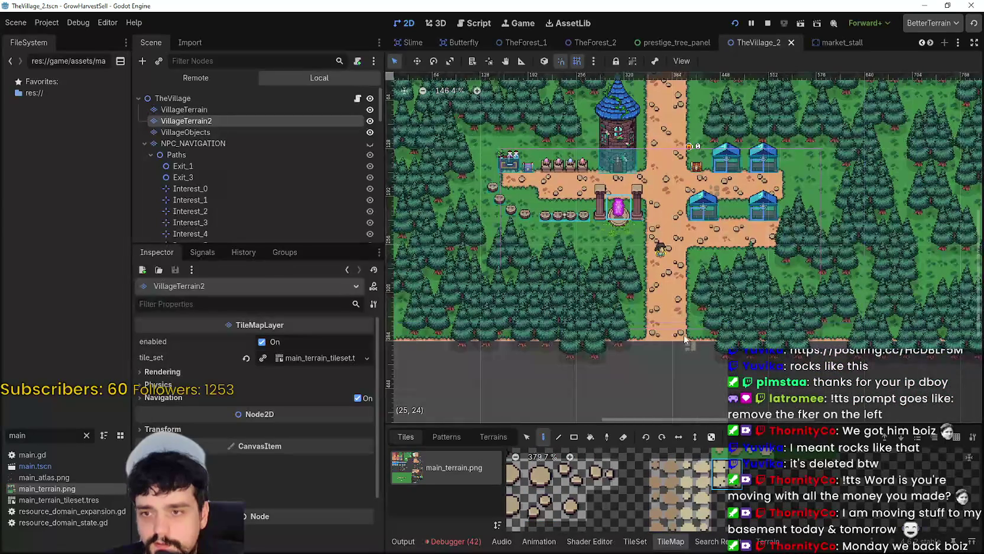
left_click(669, 317)
Step: Choose another dirt tile and paint over the rocks on the road
scroll(768, 477, "left", 2)
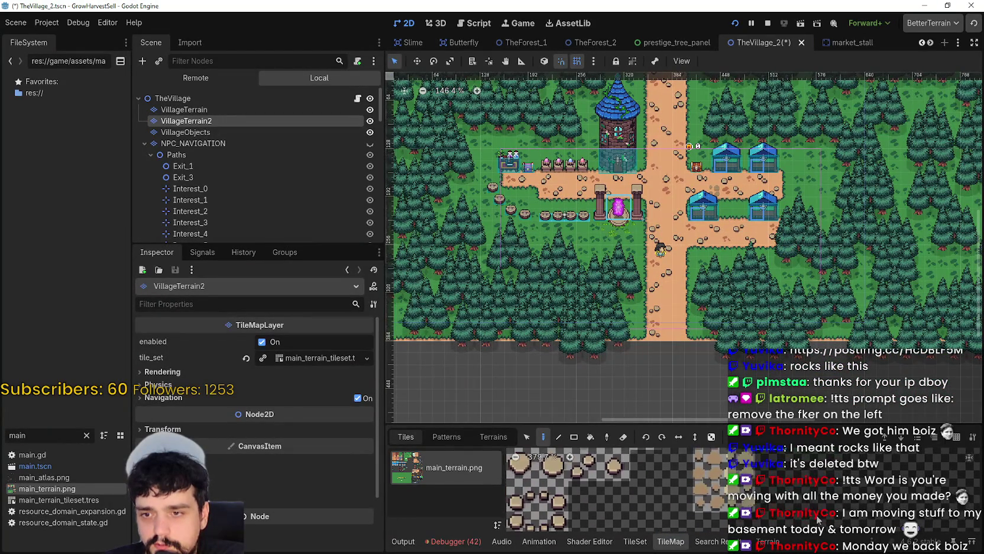
left_click(752, 491)
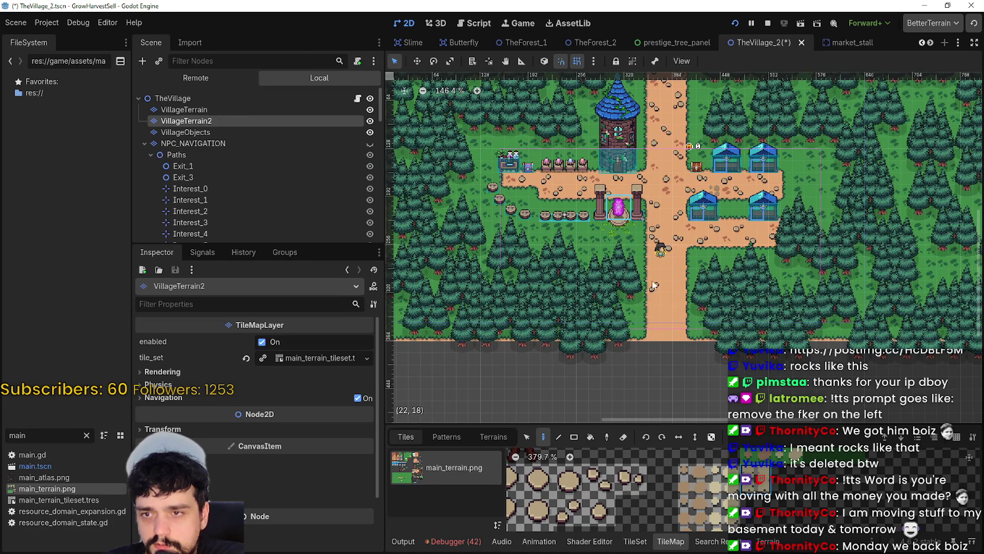
scroll(661, 244, "up", 3)
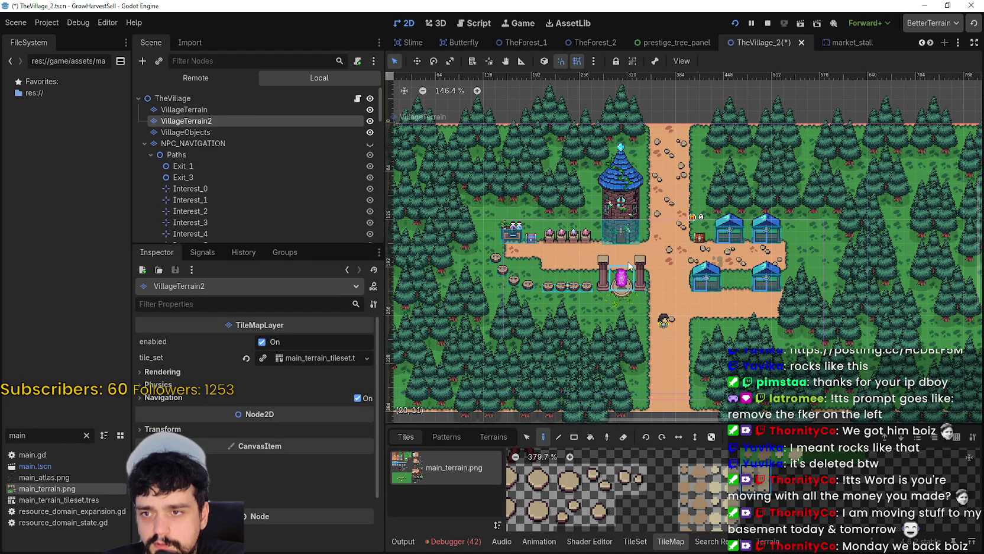
left_click_drag(721, 257, 690, 256)
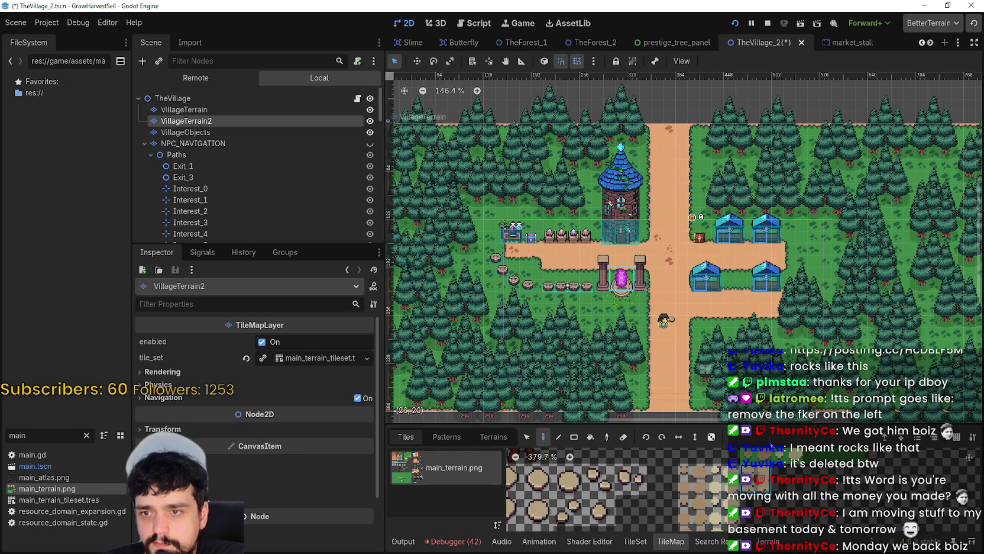
Step: Zoom around the atlas, then show the TileSet editor for main_terrain.png's 16×16 px tiles
scroll(916, 503, "down", 10)
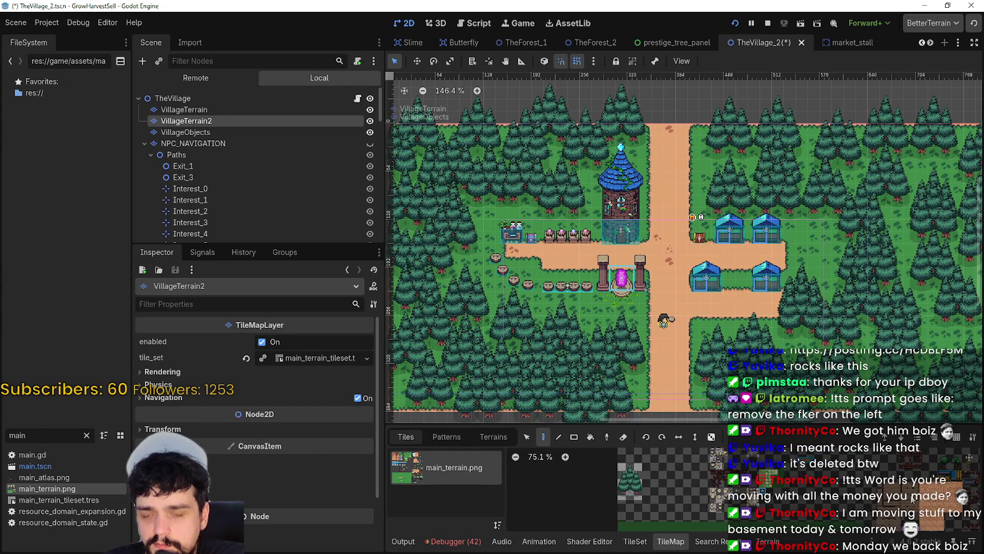
scroll(763, 466, "up", 5)
scroll(763, 466, "down", 5)
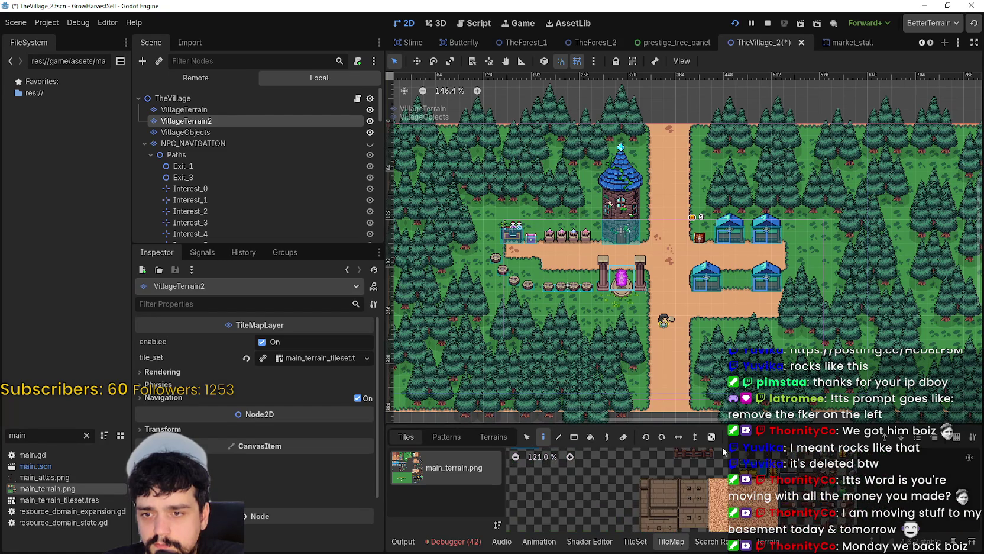
scroll(721, 475, "down", 4)
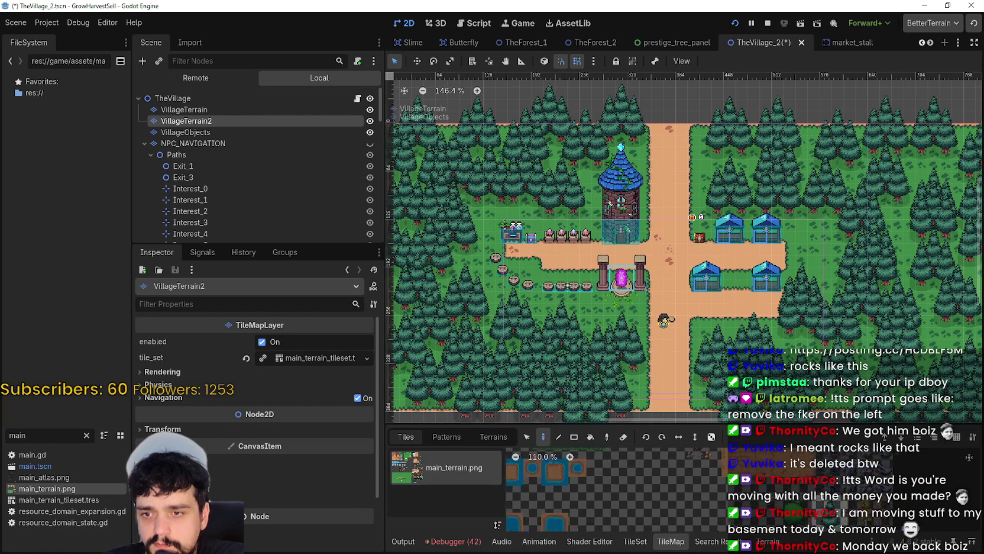
scroll(718, 487, "up", 9)
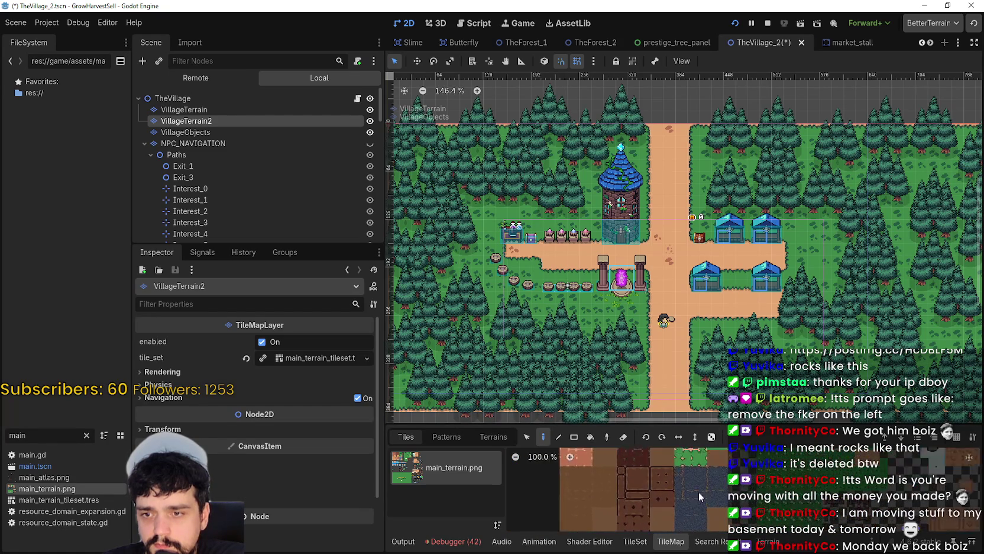
scroll(709, 488, "up", 5)
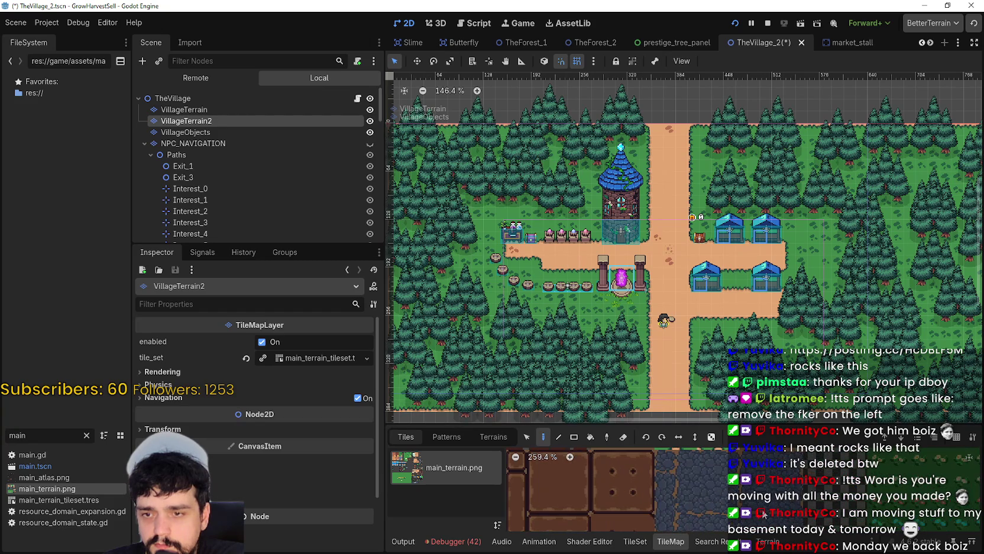
scroll(690, 478, "down", 4)
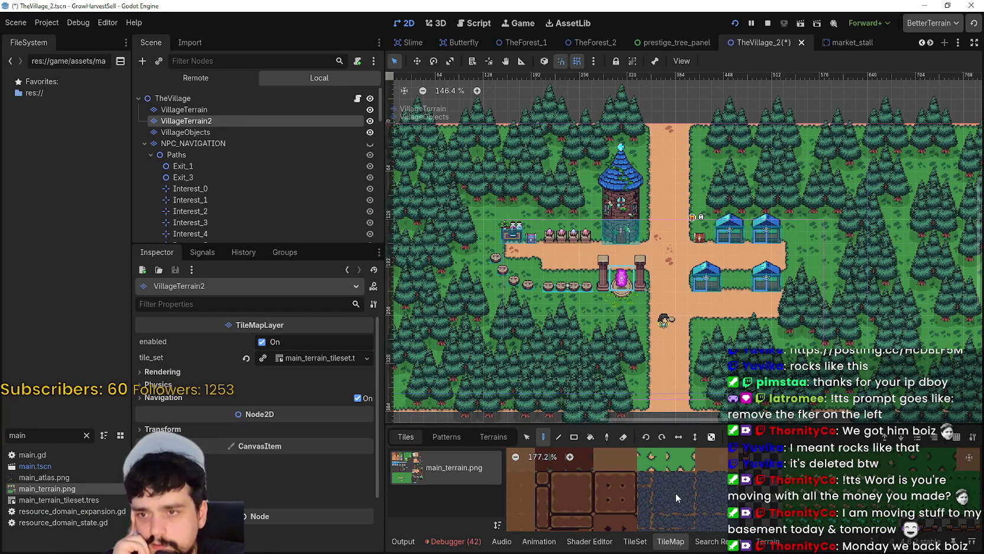
scroll(677, 495, "up", 9)
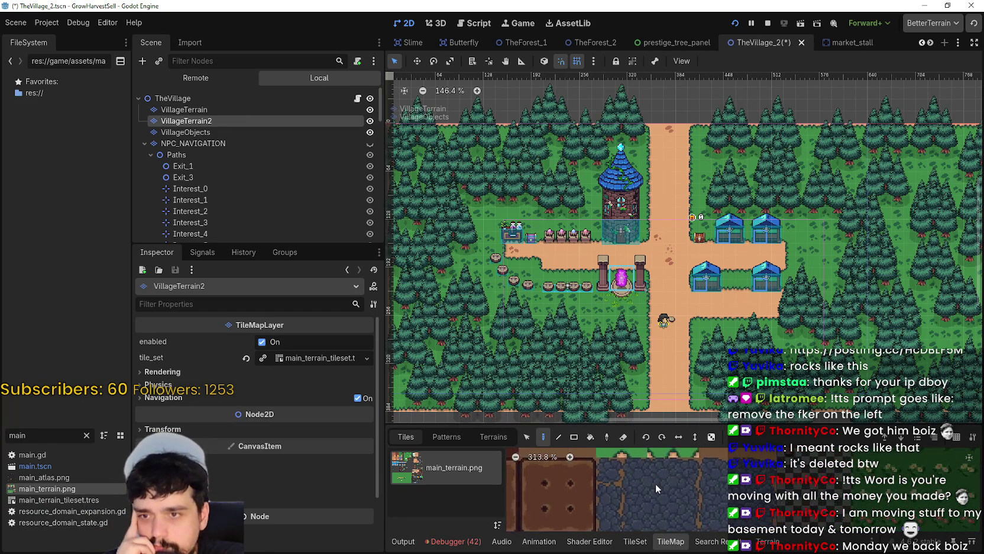
scroll(658, 477, "down", 5)
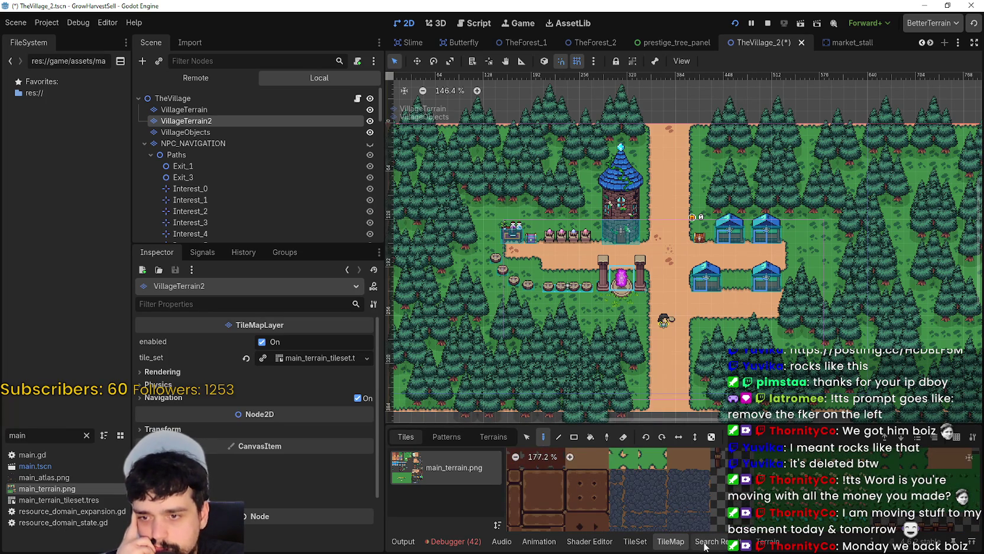
left_click(635, 541)
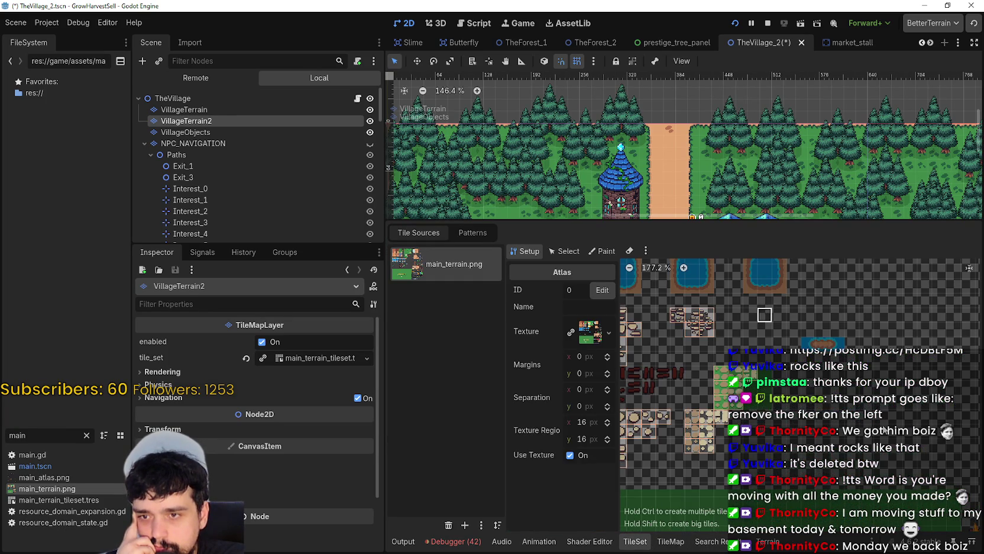
Step: Create atlas tiles from several rows of stone cells in main_terrain.png
left_click_drag(867, 416, 734, 305)
left_click_drag(698, 502, 661, 422)
scroll(743, 431, "up", 5)
scroll(715, 355, "up", 2)
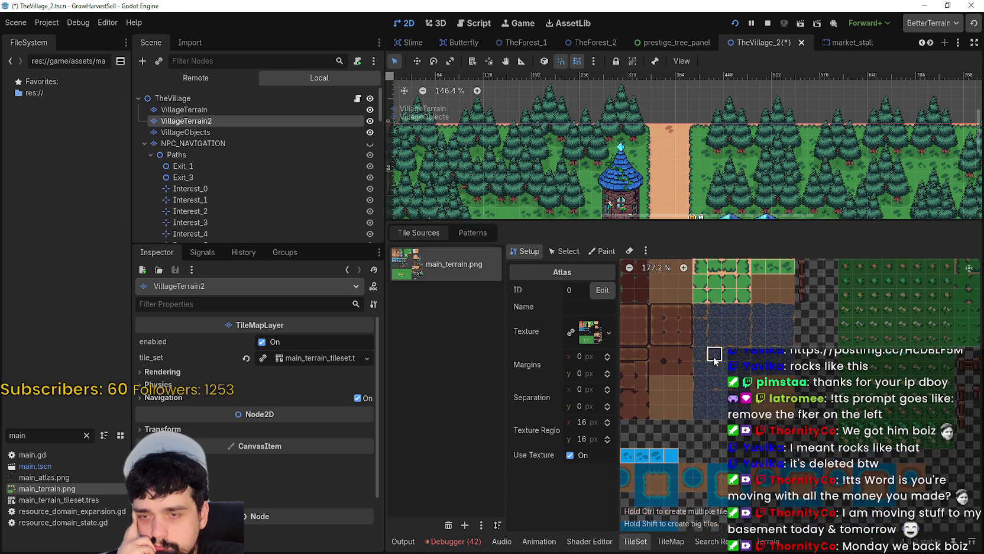
scroll(715, 354, "up", 2)
scroll(714, 336, "up", 2)
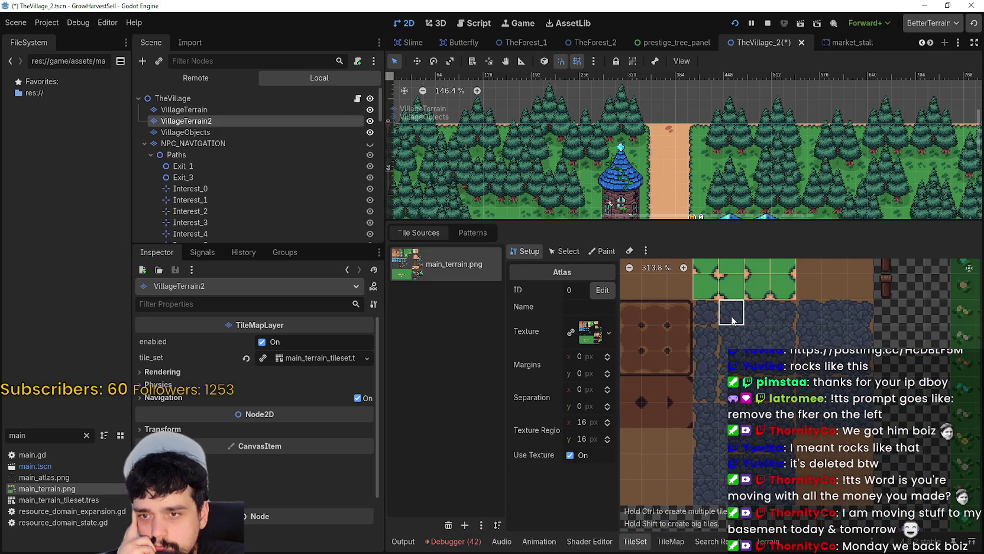
left_click_drag(738, 313, 785, 335)
left_click_drag(720, 342, 715, 368)
left_click_drag(785, 368, 784, 379)
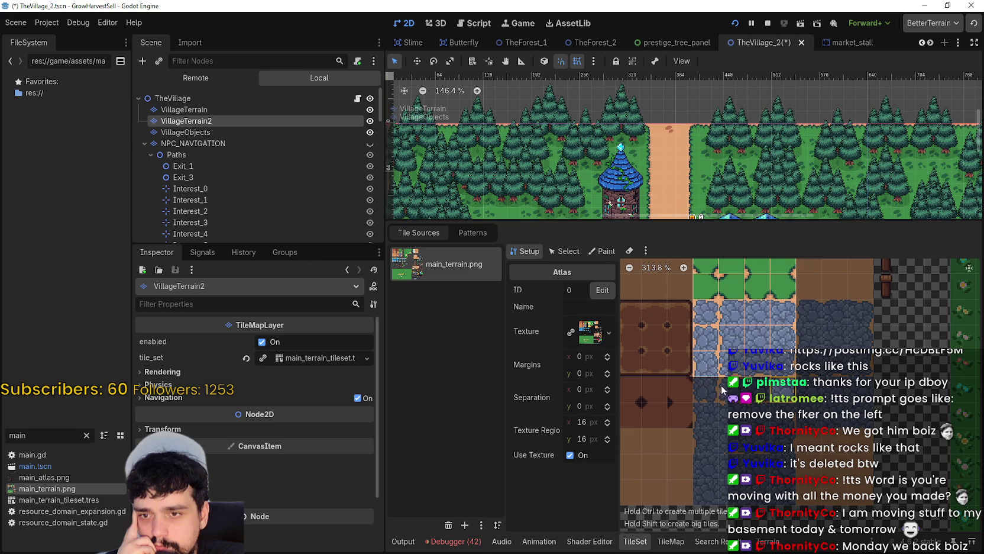
mouse_move(706, 415)
left_mouse_down()
mouse_move(786, 417)
mouse_move(707, 444)
mouse_move(705, 463)
mouse_move(776, 497)
mouse_move(708, 493)
mouse_move(775, 492)
left_mouse_up()
Step: Create the dark-stone tiles as well, then return to the TileMap painting panel
left_click(786, 468)
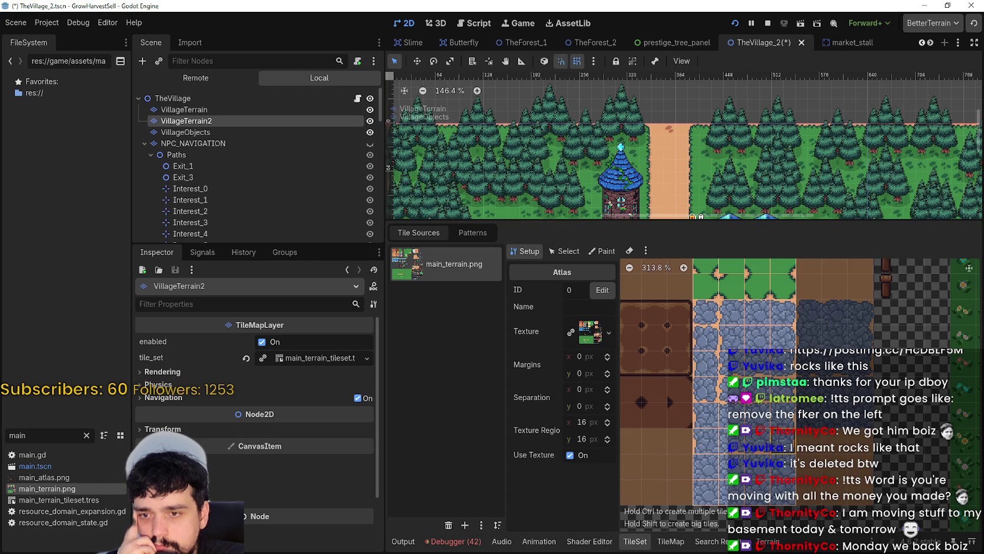
mouse_move(839, 379)
left_mouse_down()
mouse_move(834, 364)
mouse_move(867, 401)
left_mouse_up()
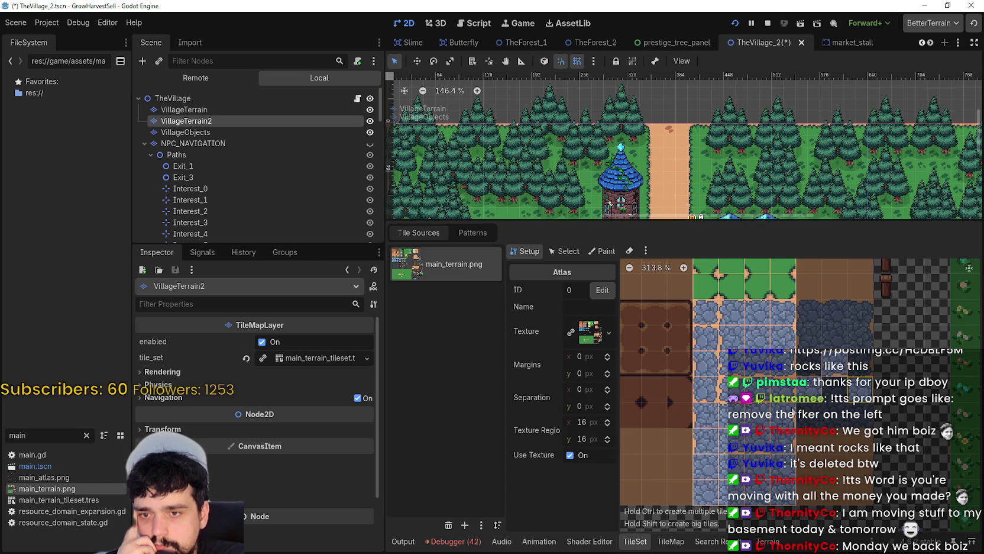
left_click(803, 331)
left_click(808, 321)
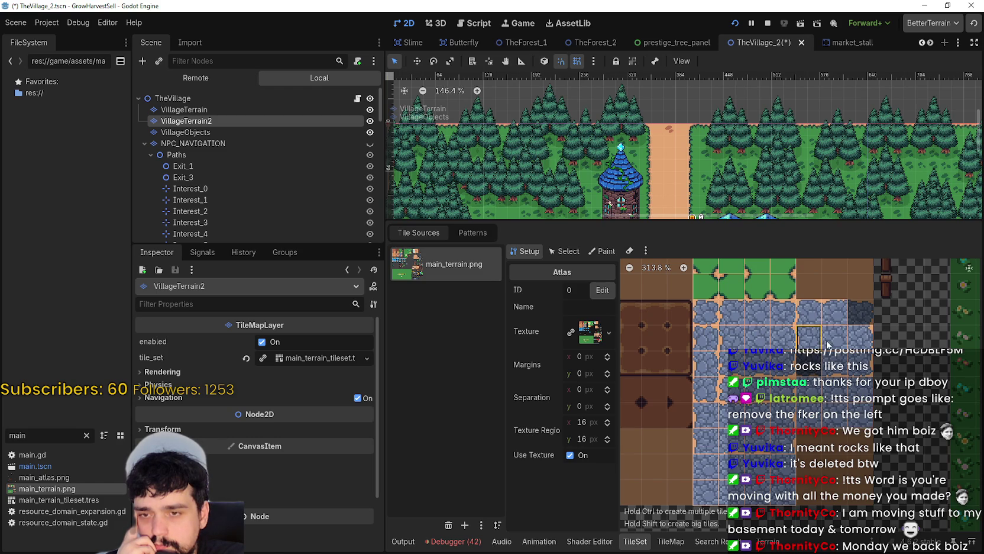
left_click(674, 541)
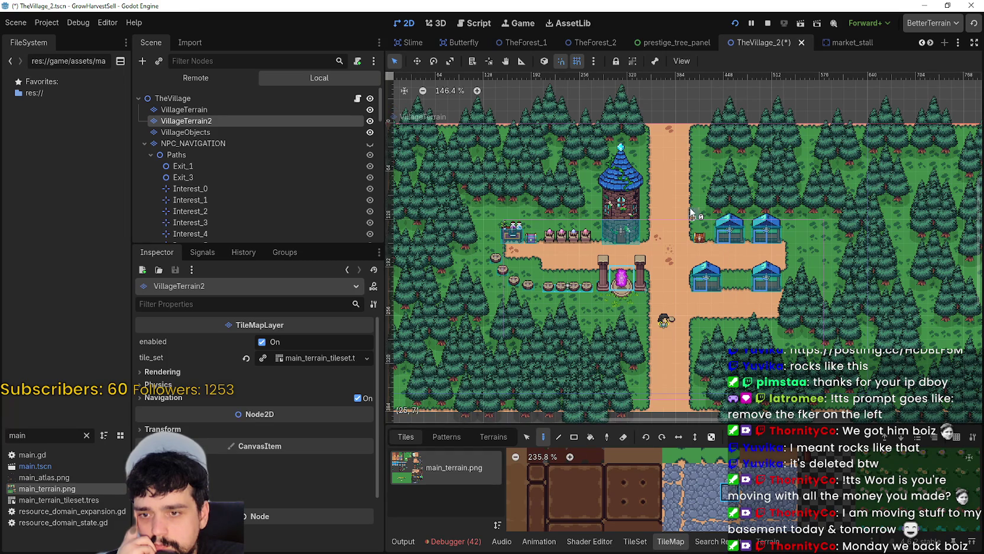
Step: Paint stone strips down the north–south road and fill between them with stone
scroll(692, 214, "up", 2)
left_click_drag(677, 119, 679, 159)
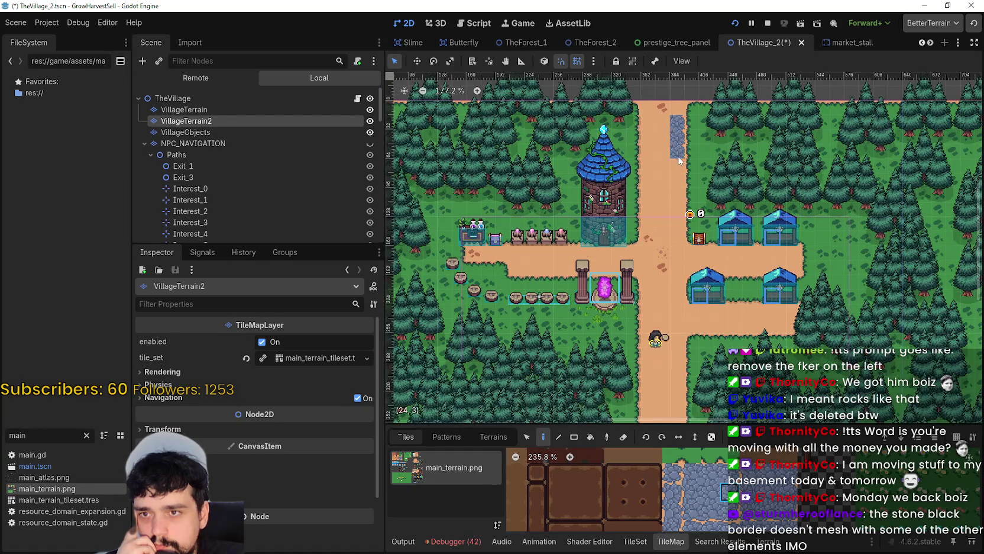
scroll(679, 160, "up", 4)
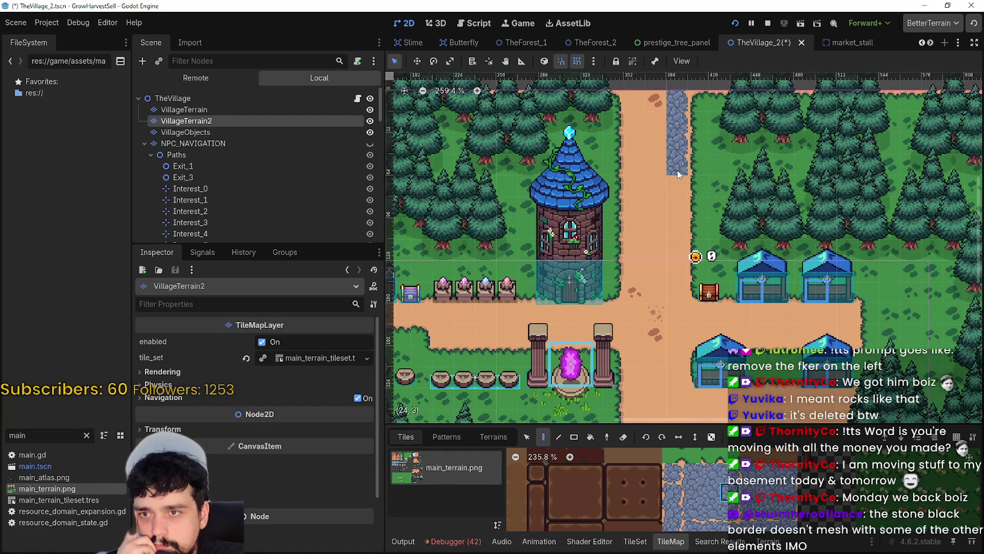
left_click_drag(679, 182, 677, 305)
mouse_move(680, 365)
left_mouse_down()
mouse_move(685, 322)
mouse_move(695, 413)
left_mouse_up()
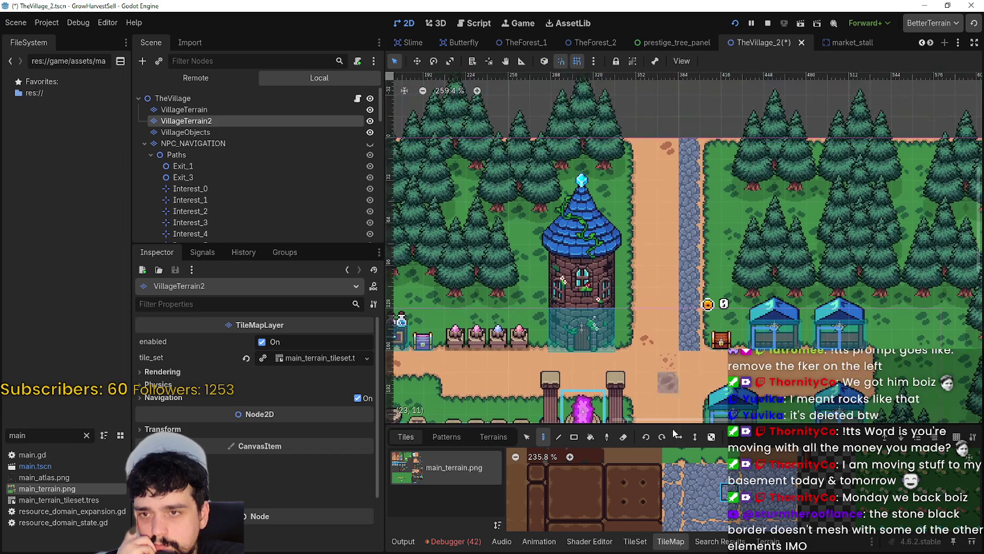
mouse_move(647, 171)
left_mouse_down()
mouse_move(647, 148)
mouse_move(646, 352)
mouse_move(650, 304)
left_mouse_up()
left_click(710, 491)
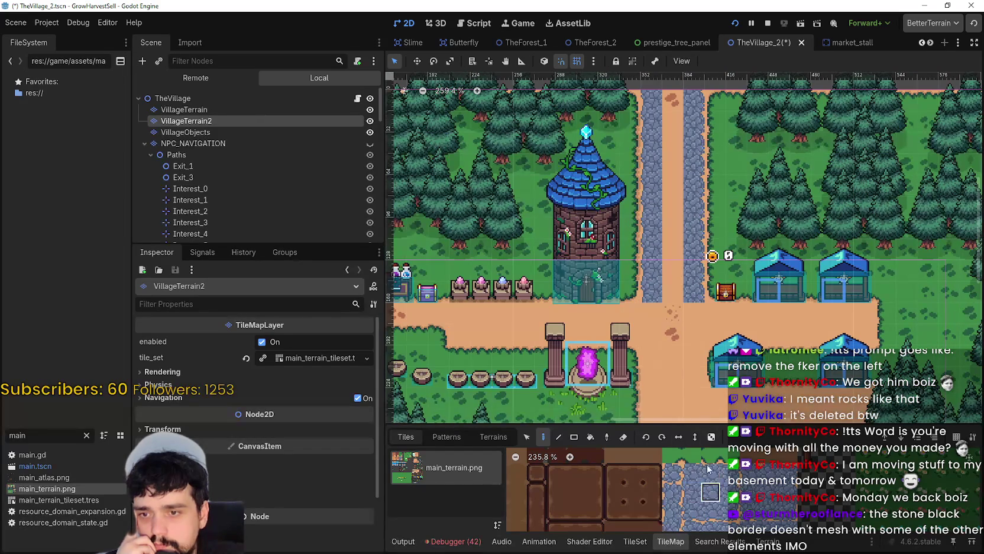
left_click_drag(675, 108, 673, 260)
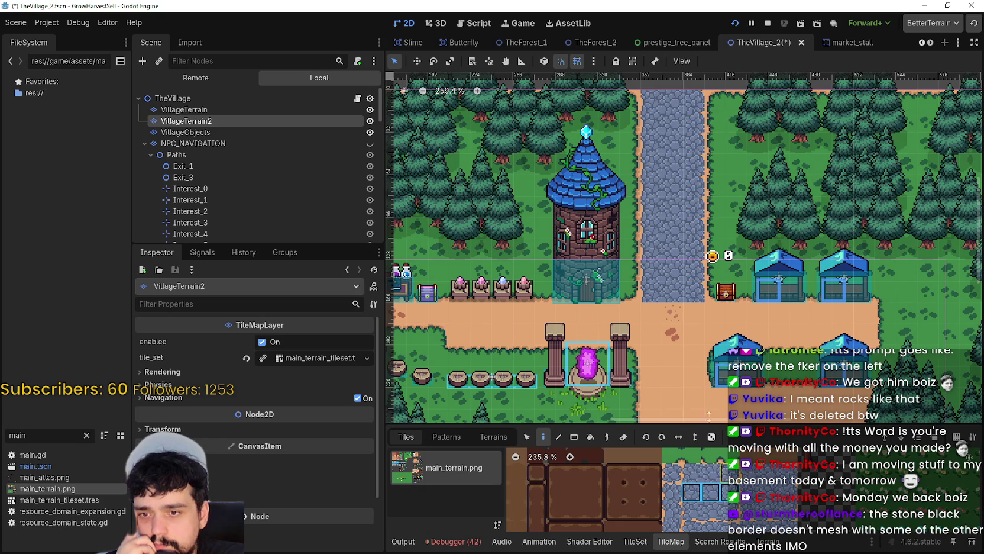
Step: Extend the cobblestone road farther south below the plaza
scroll(674, 266, "down", 5)
left_click_drag(669, 189, 668, 334)
left_click_drag(667, 265, 663, 220)
scroll(663, 220, "down", 1)
left_click_drag(658, 264, 657, 371)
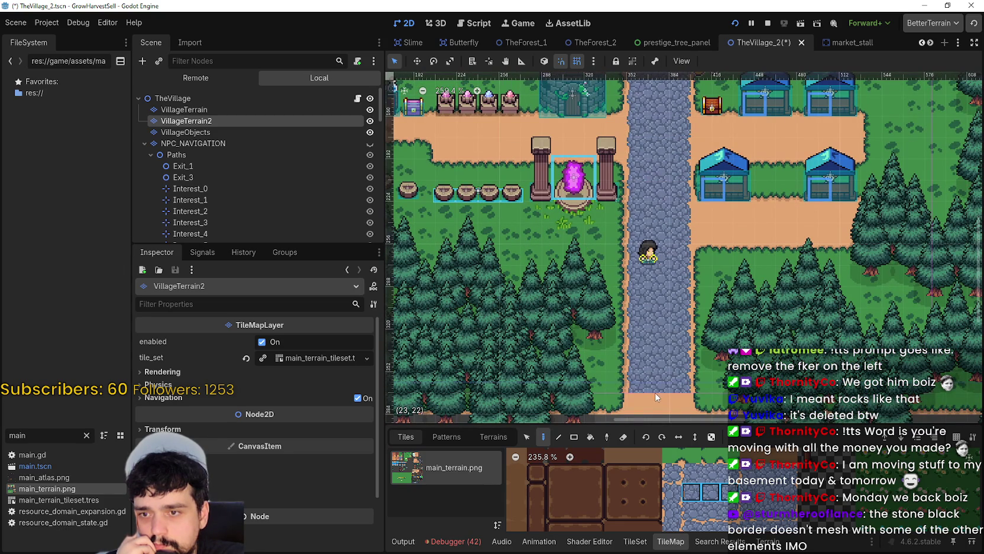
scroll(655, 392, "up", 3)
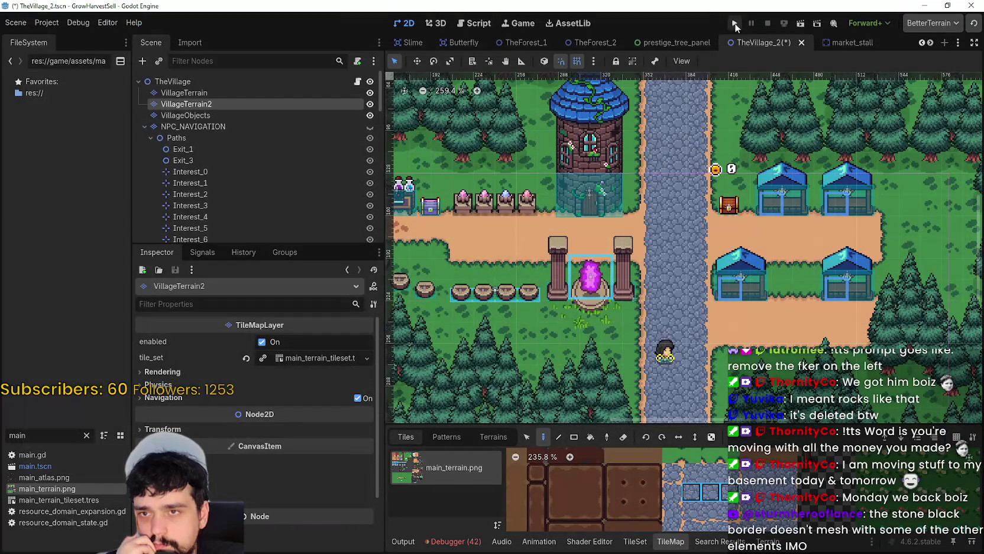
Step: Save and launch the game, start a new game, and walk right through the forest
left_click(766, 24)
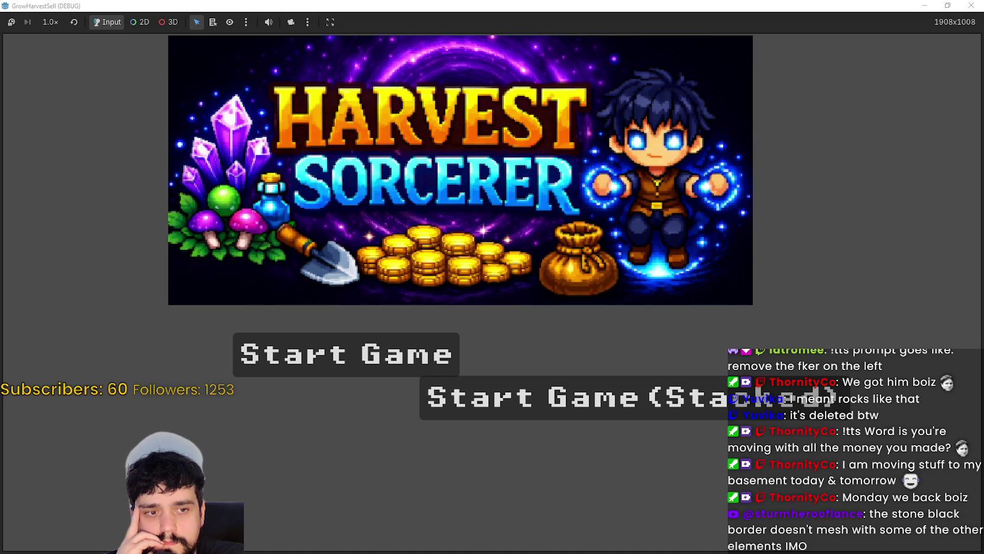
left_click(422, 361)
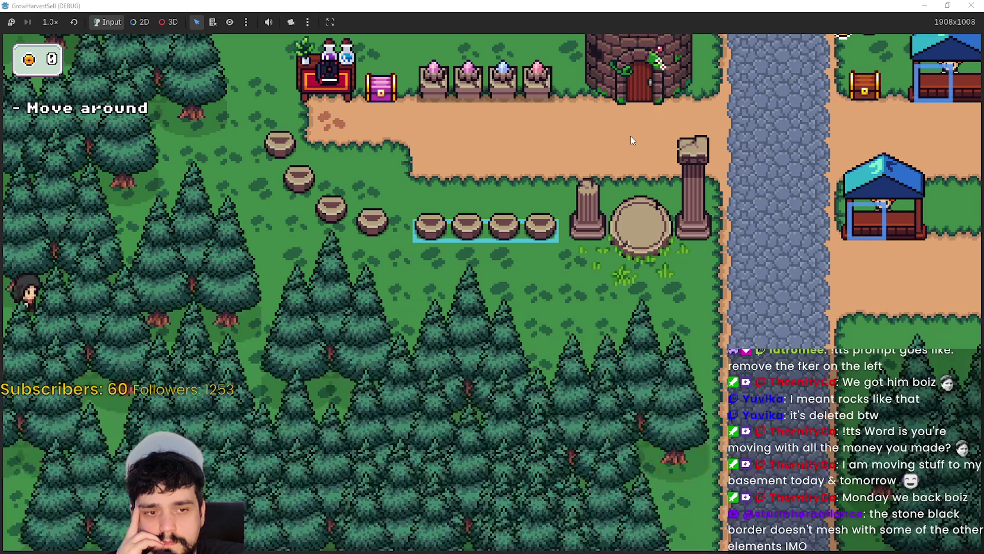
key("Right")
key("Right")
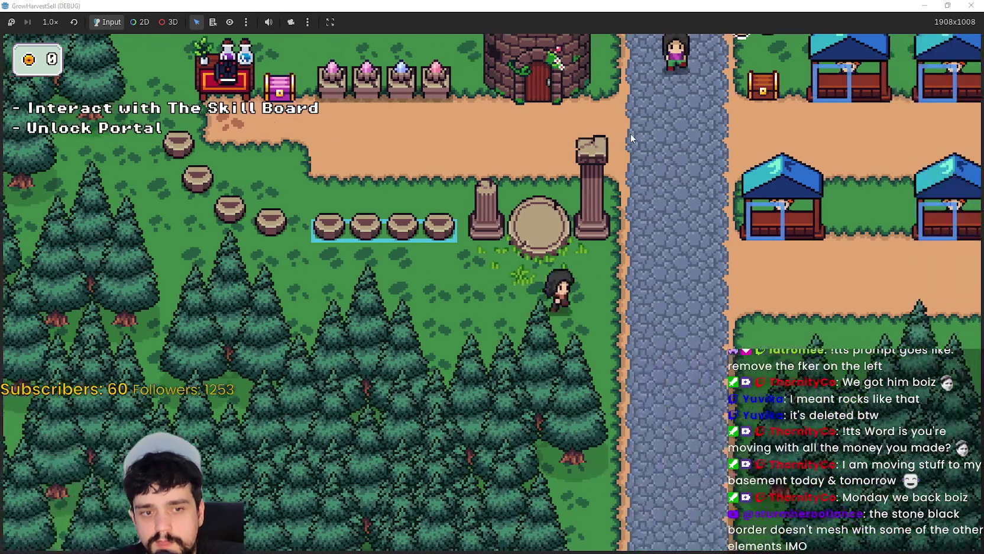
key("Right")
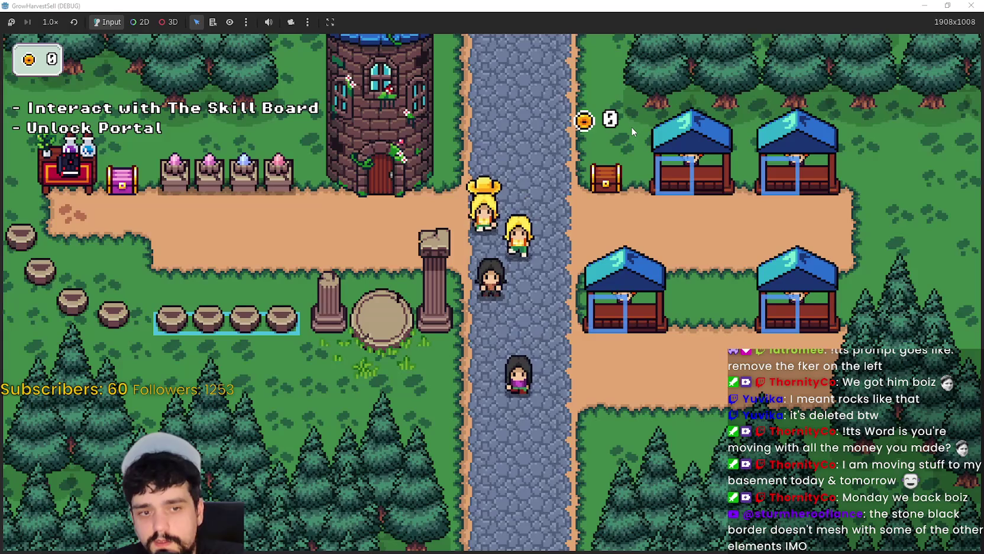
Step: Walk up and down the cobblestone road, then minimize the game window
key("Up")
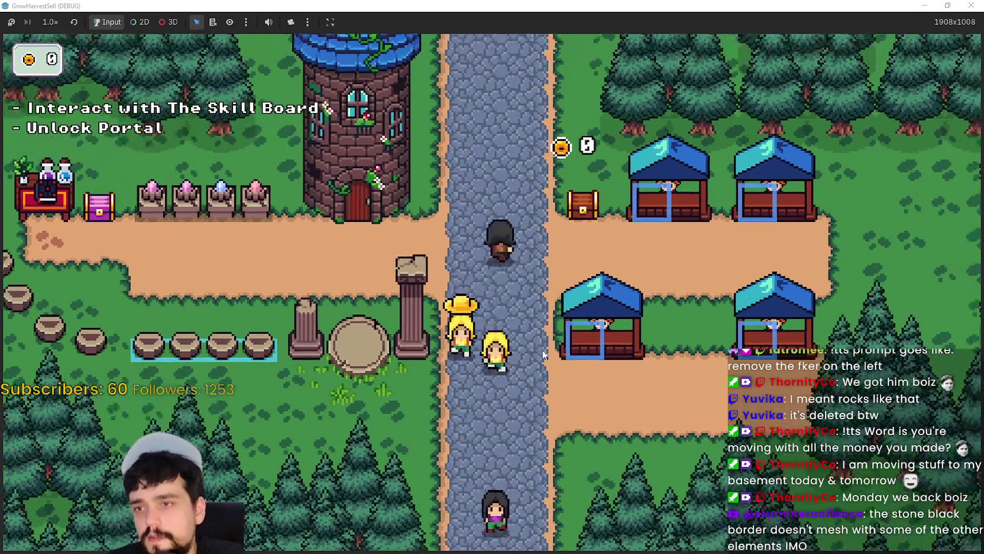
key("Up")
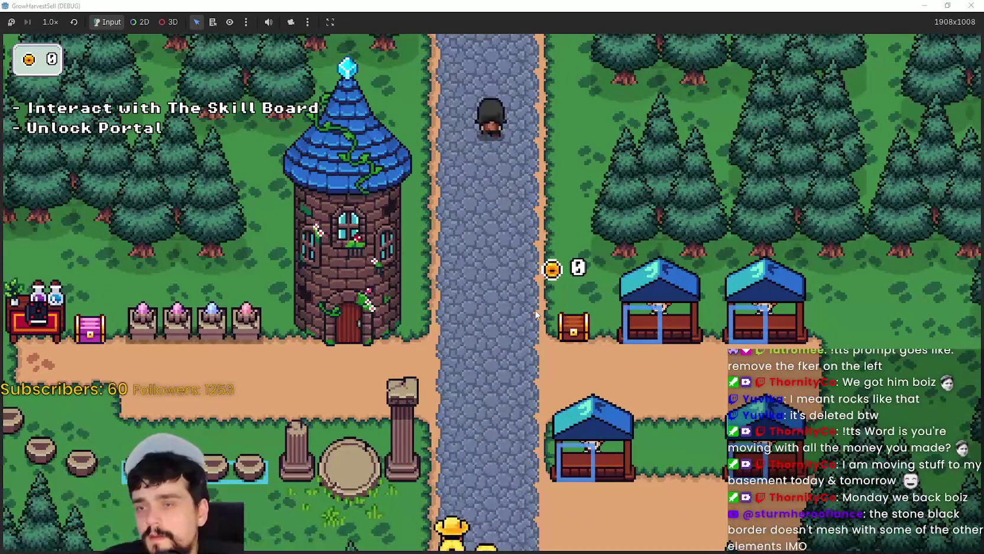
key("Down")
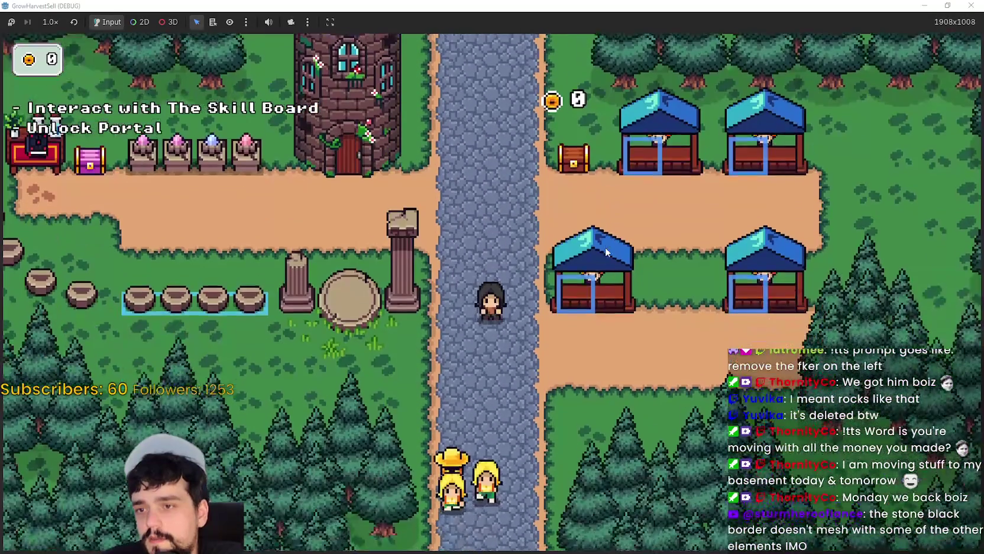
key("Up")
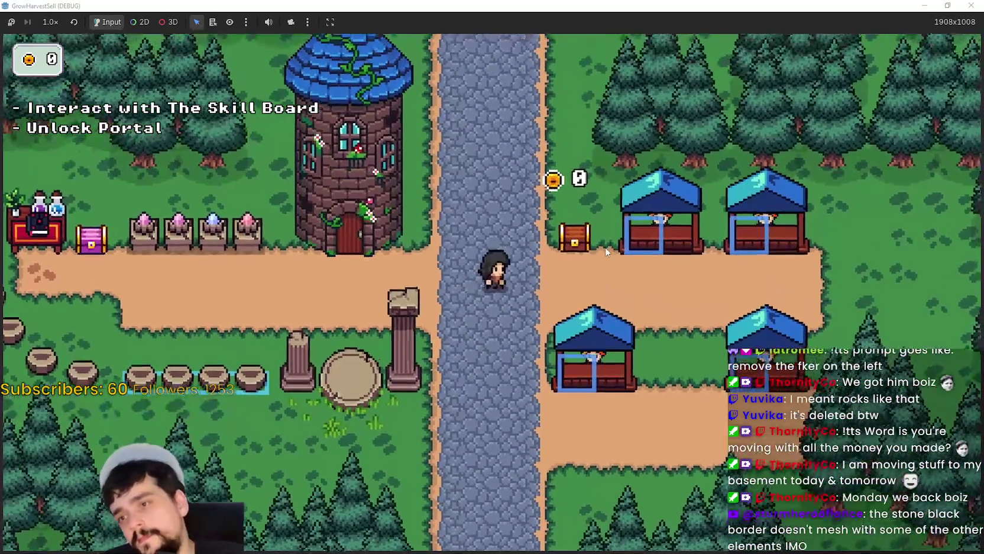
key("Left")
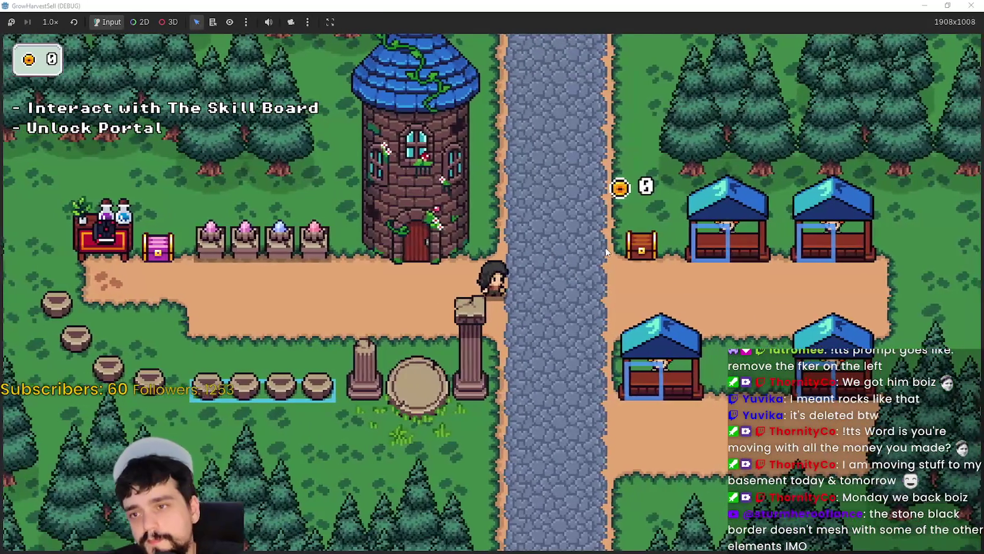
key("Right")
key("Up")
key("Down")
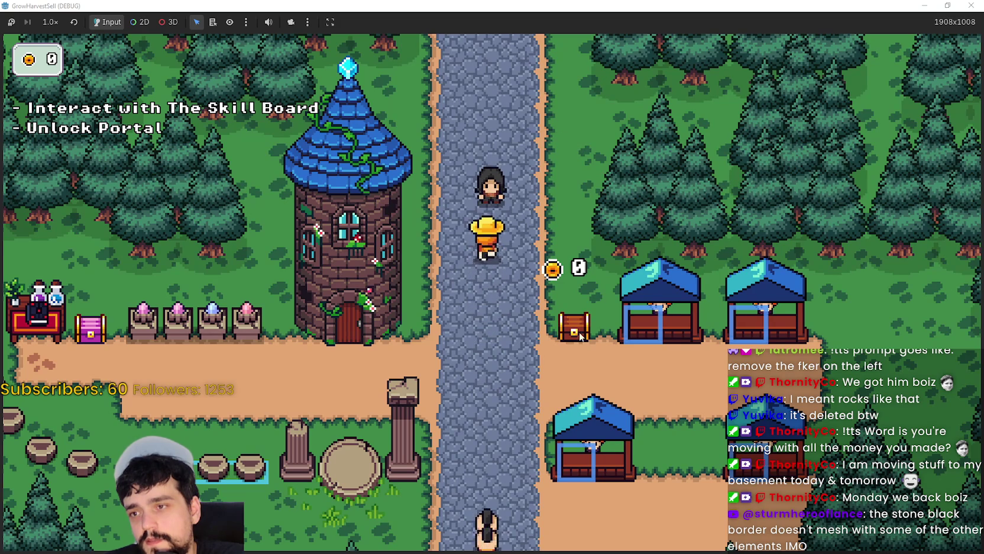
left_click(926, 4)
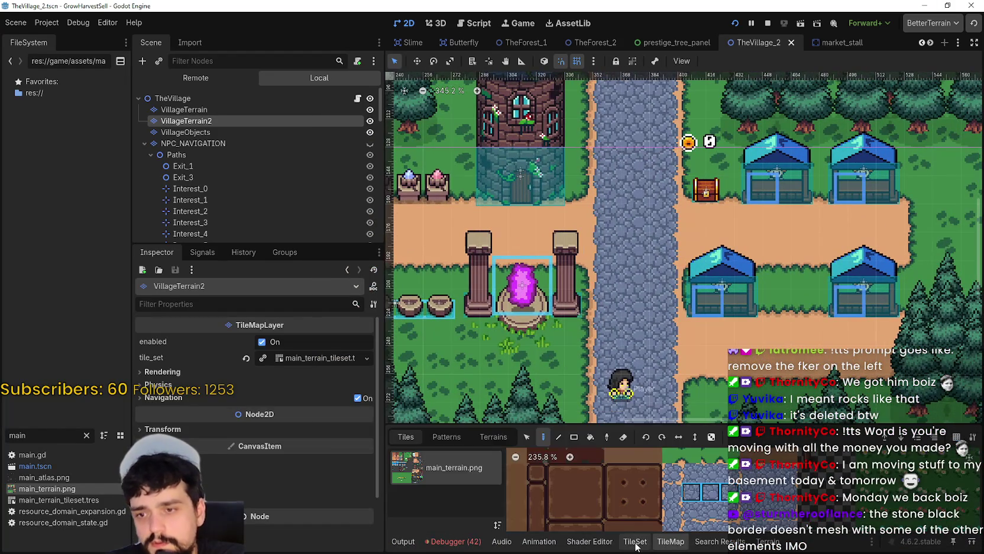
Step: Back in the TileMap panel, pick a cobblestone tile from the atlas
left_click(637, 542)
left_click(670, 541)
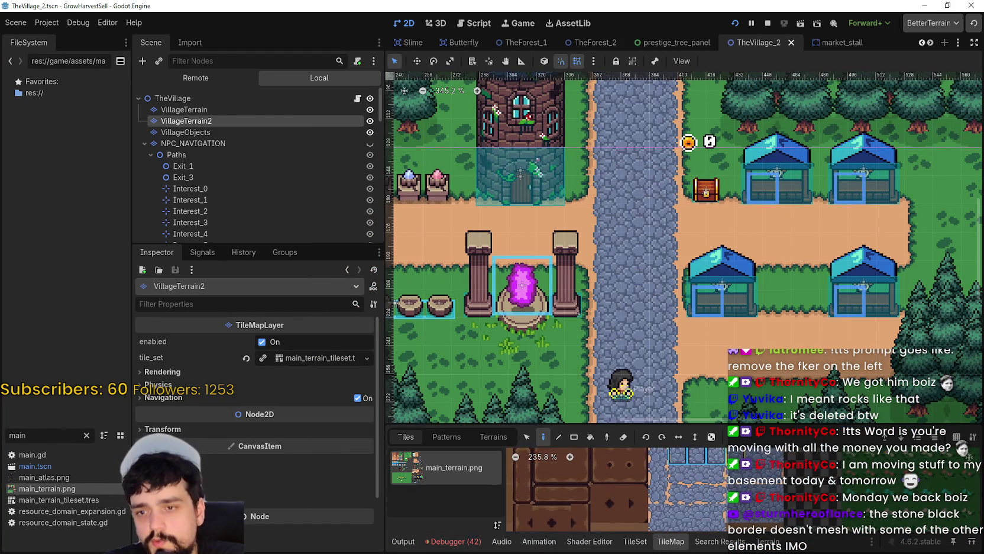
mouse_move(715, 510)
left_mouse_down()
mouse_move(732, 498)
mouse_move(702, 494)
mouse_move(702, 484)
mouse_move(700, 522)
left_mouse_up()
left_click(702, 469)
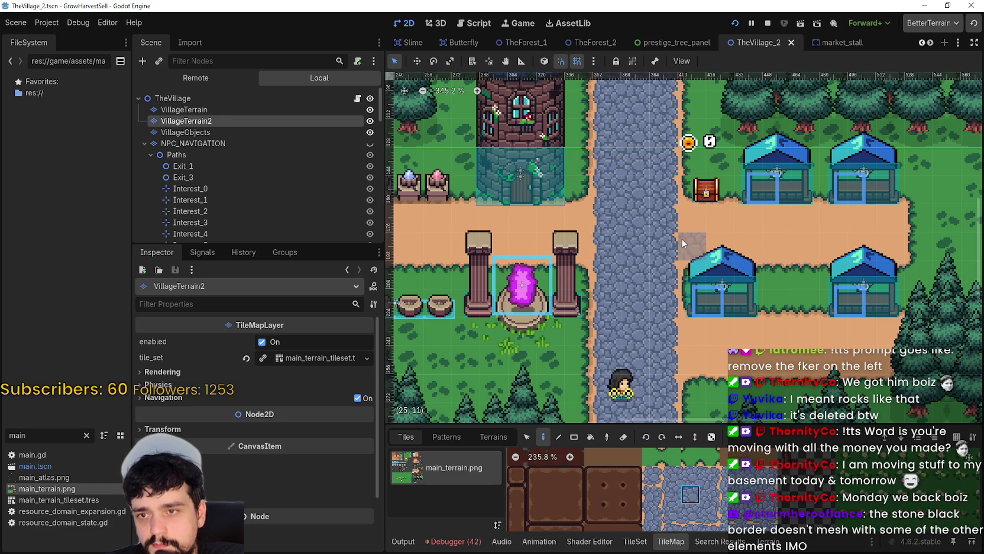
Step: Paint two stacked cobblestone blocks at the east end of the lane by the stalls
left_click_drag(684, 230, 669, 246)
mouse_move(713, 494)
left_mouse_down()
mouse_move(716, 456)
mouse_move(720, 485)
left_mouse_up()
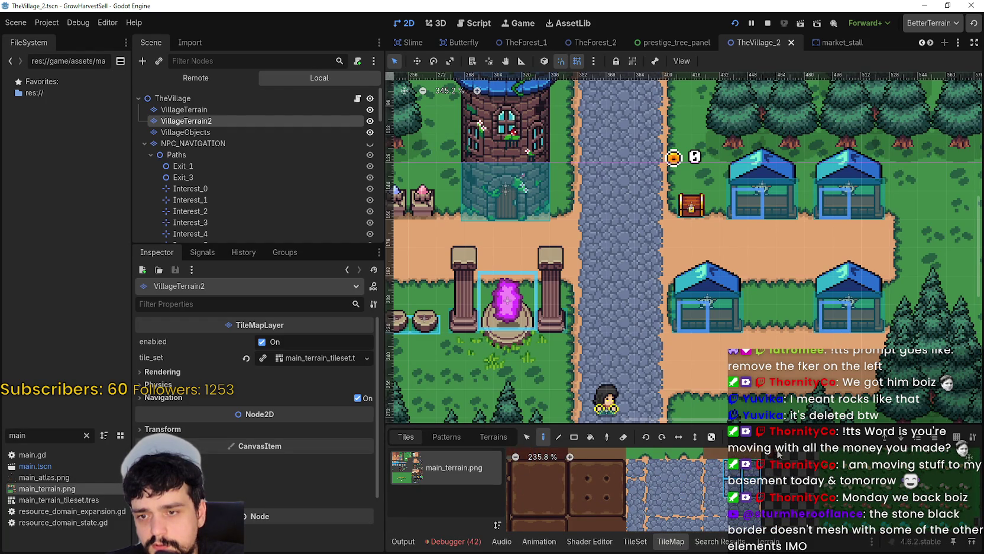
left_click(861, 234)
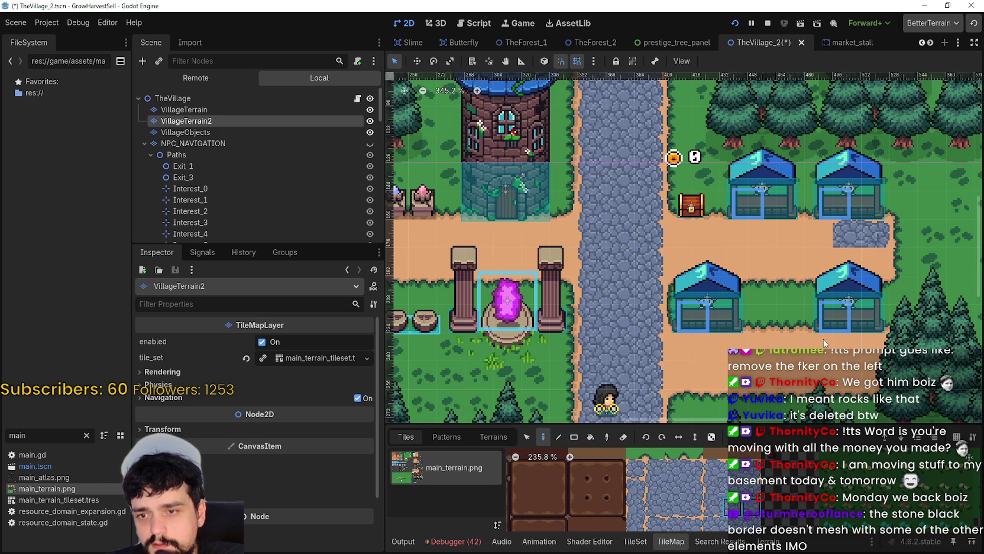
left_click(861, 262)
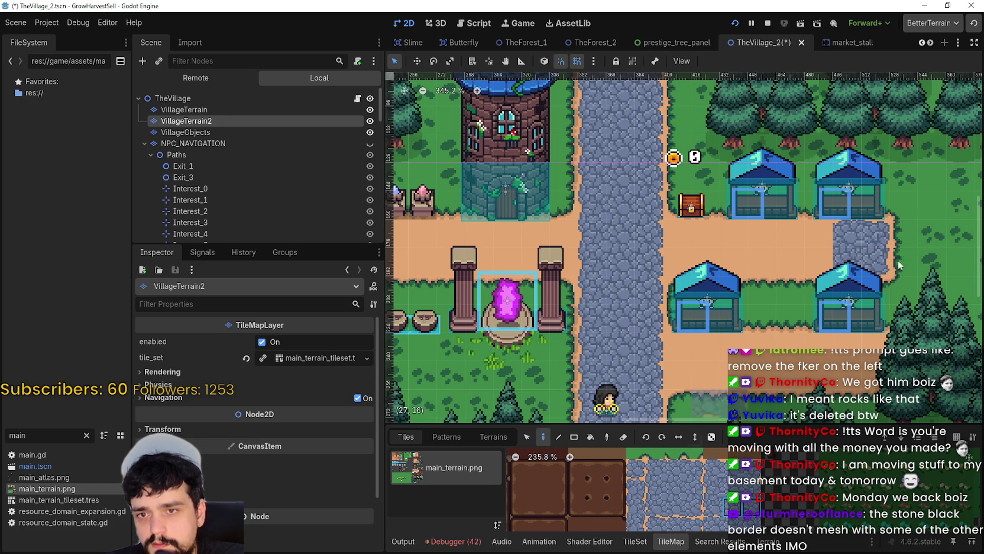
scroll(815, 326, "up", 2)
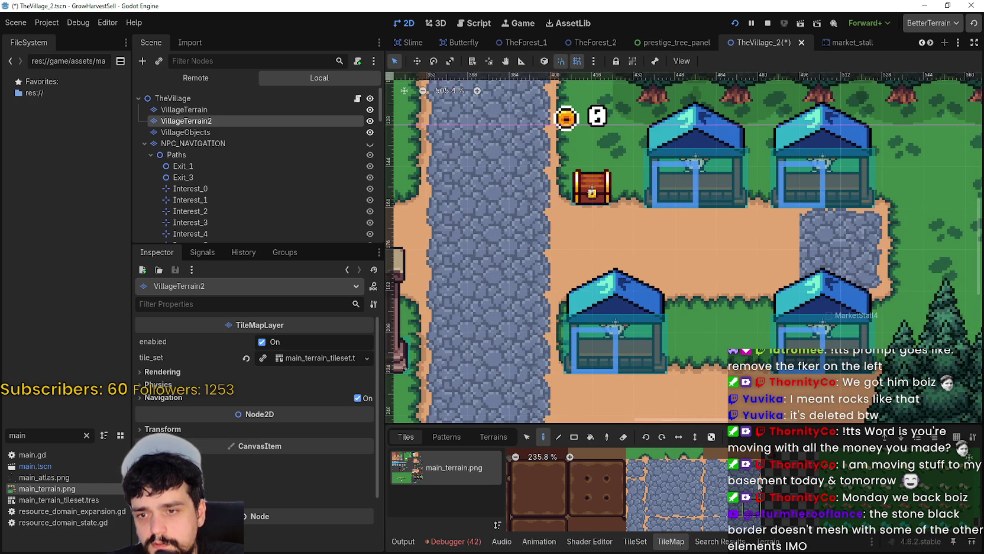
scroll(833, 263, "down", 1)
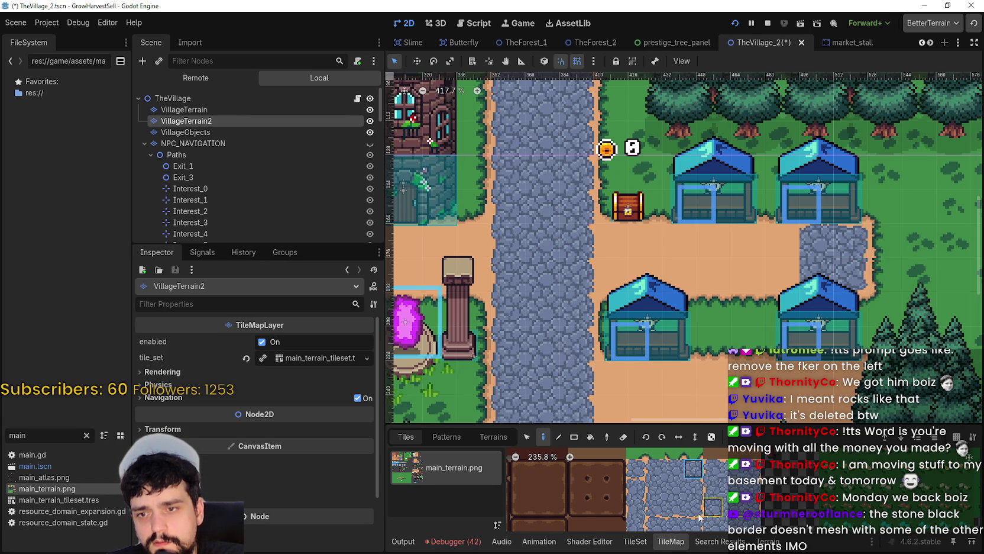
scroll(902, 246, "up", 4)
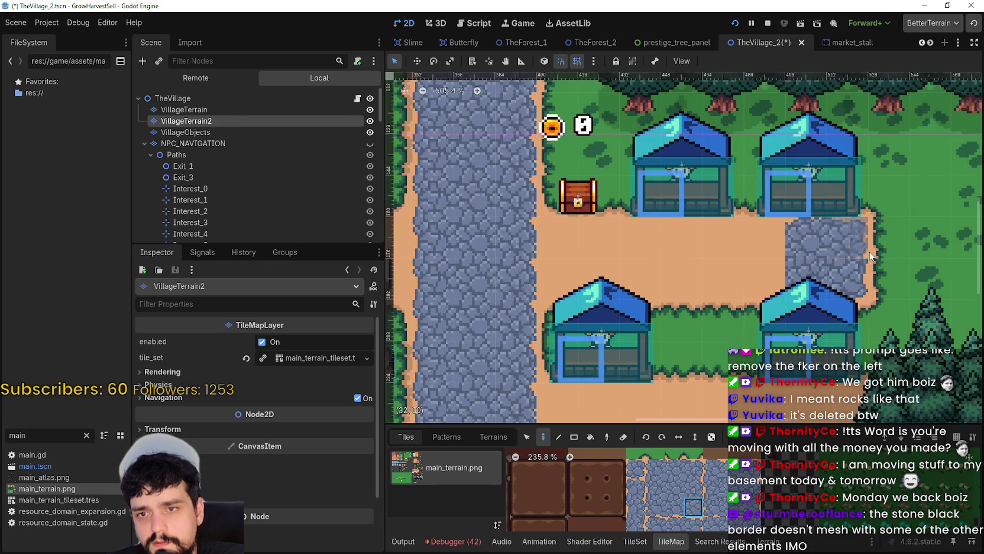
scroll(898, 245, "down", 2)
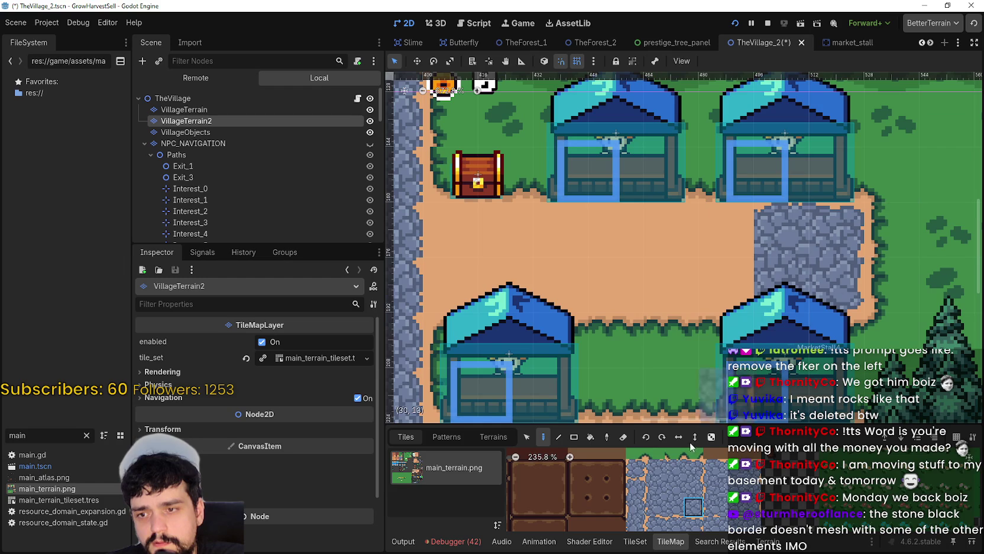
scroll(709, 463, "down", 2)
left_click_drag(709, 463, 725, 520)
left_click_drag(721, 471, 715, 528)
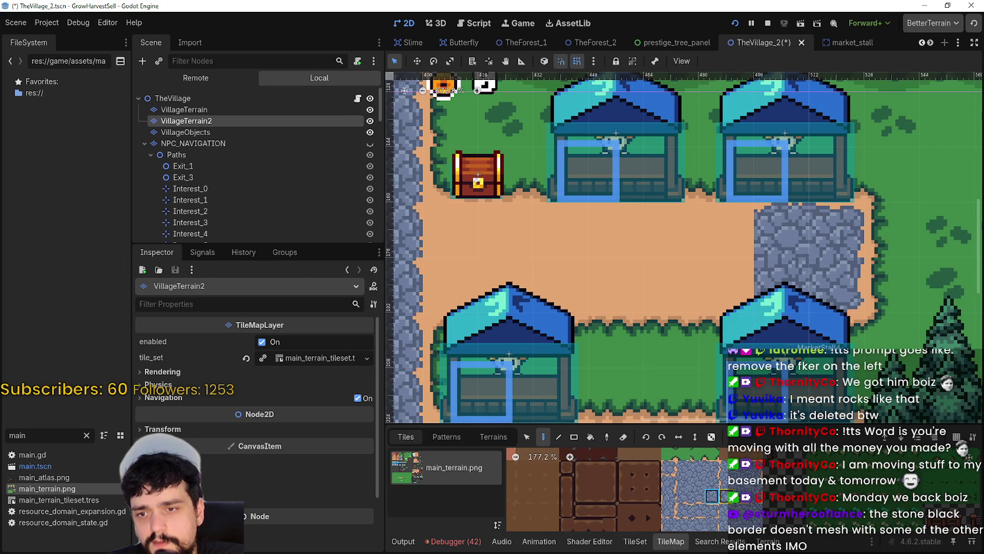
Step: Paint cobblestone rows leftward along the stall lane to meet the main road
left_click(729, 288)
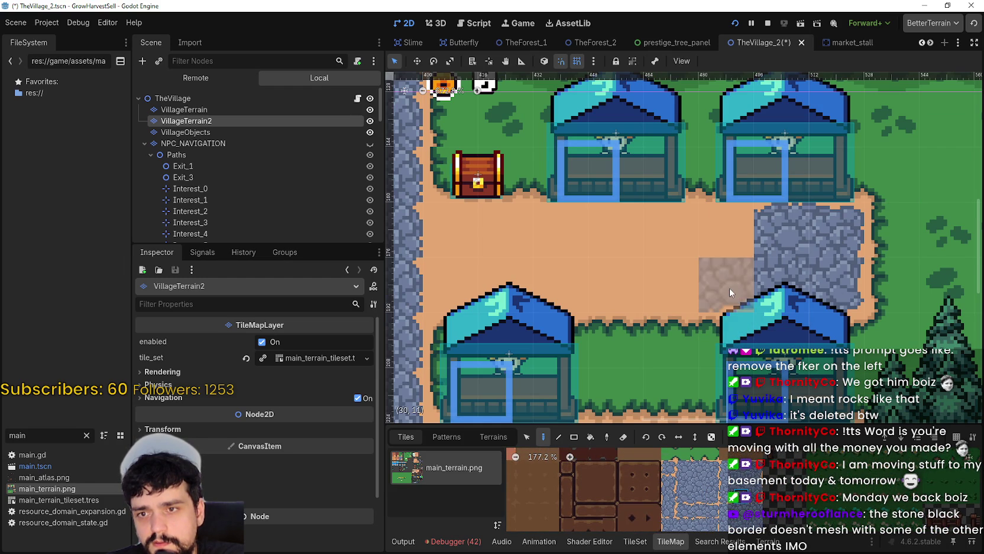
left_click(727, 230)
left_click_drag(615, 284, 721, 295)
scroll(728, 307, "down", 1)
left_click_drag(776, 272, 621, 269)
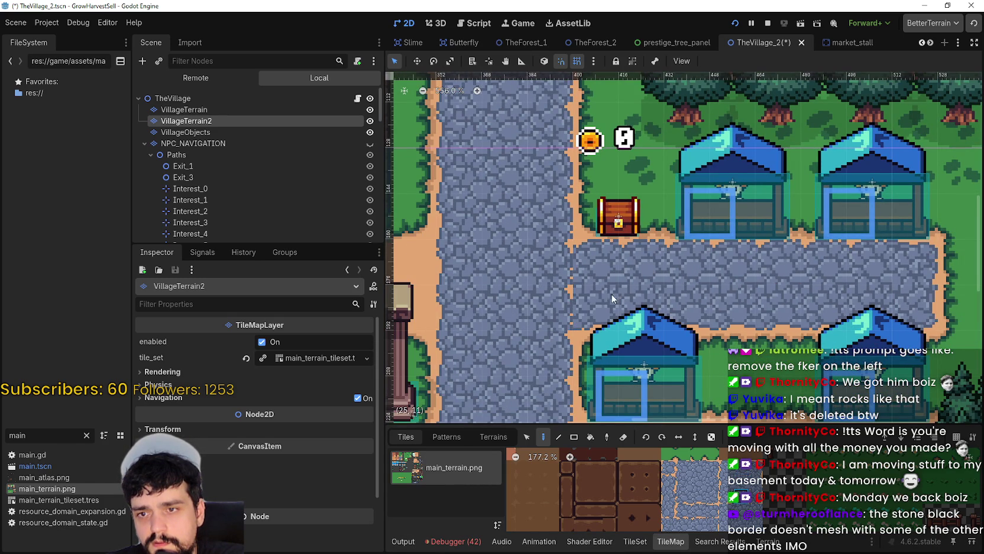
Step: Pick a different cobblestone edge tile for the road junction near the tower
scroll(752, 292, "down", 3)
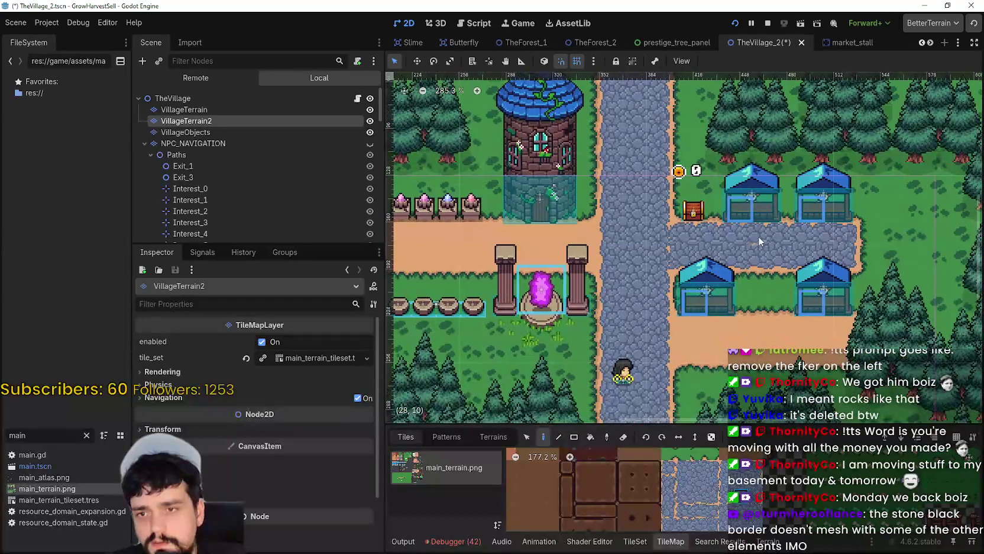
scroll(718, 467, "left", 2)
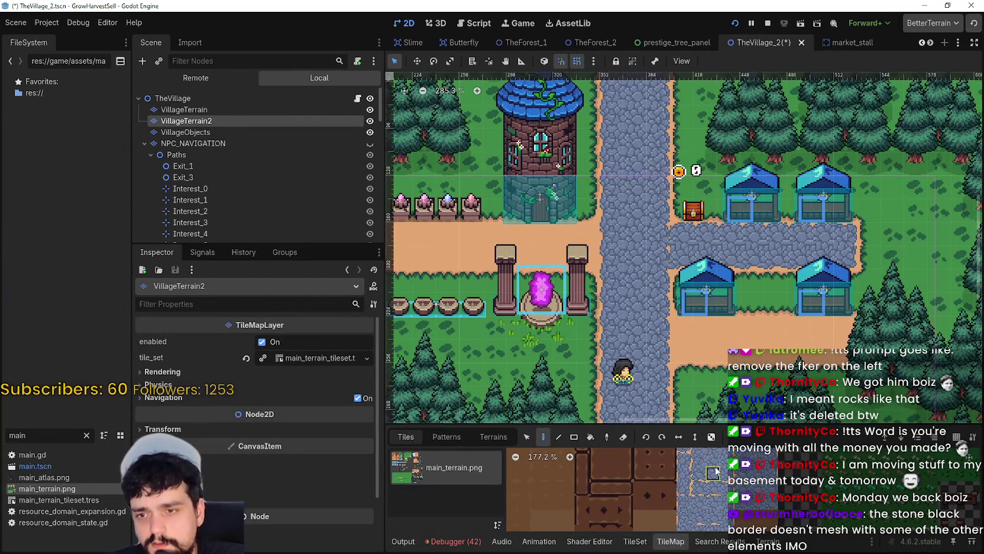
scroll(721, 482, "down", 3)
scroll(723, 499, "down", 4)
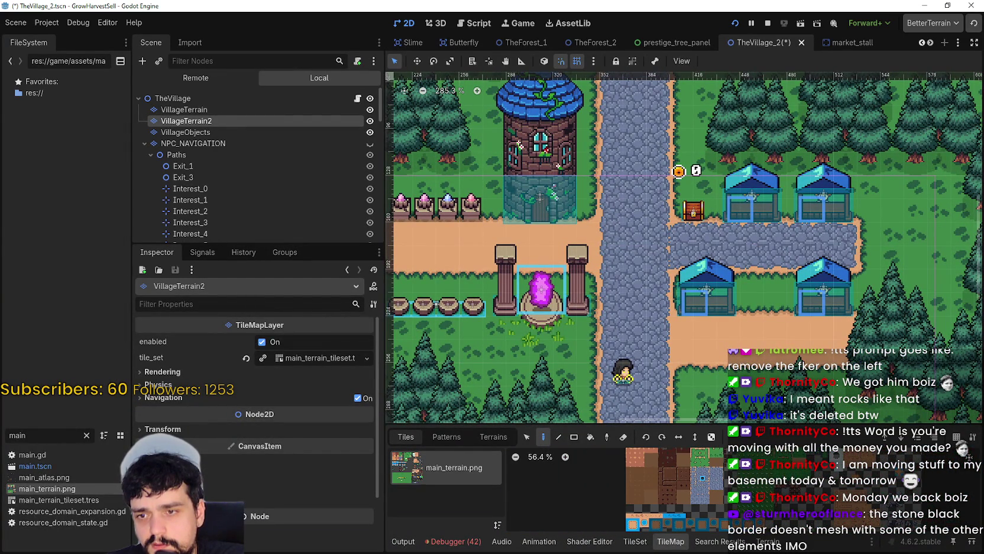
scroll(739, 473, "up", 2)
scroll(736, 489, "down", 2)
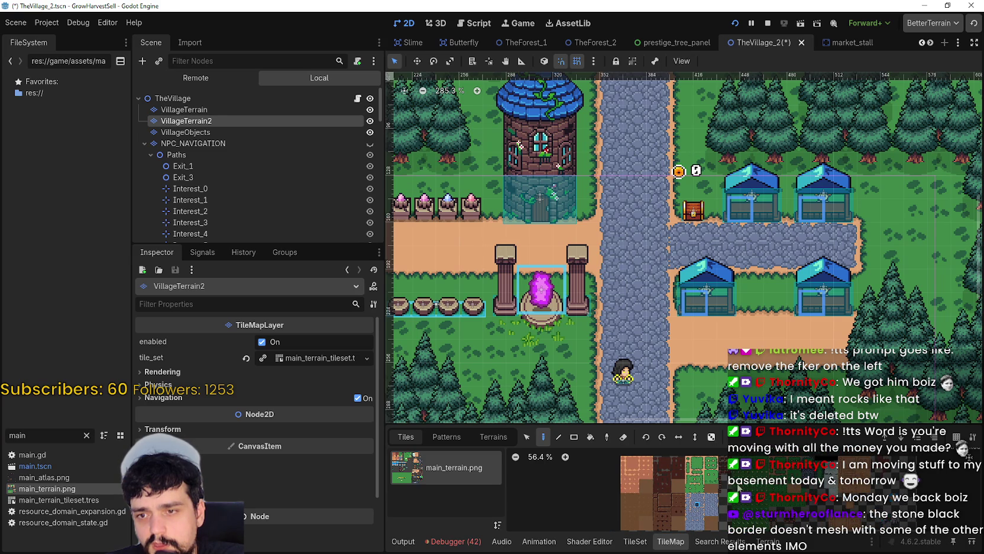
scroll(763, 360, "up", 1)
scroll(718, 487, "up", 6)
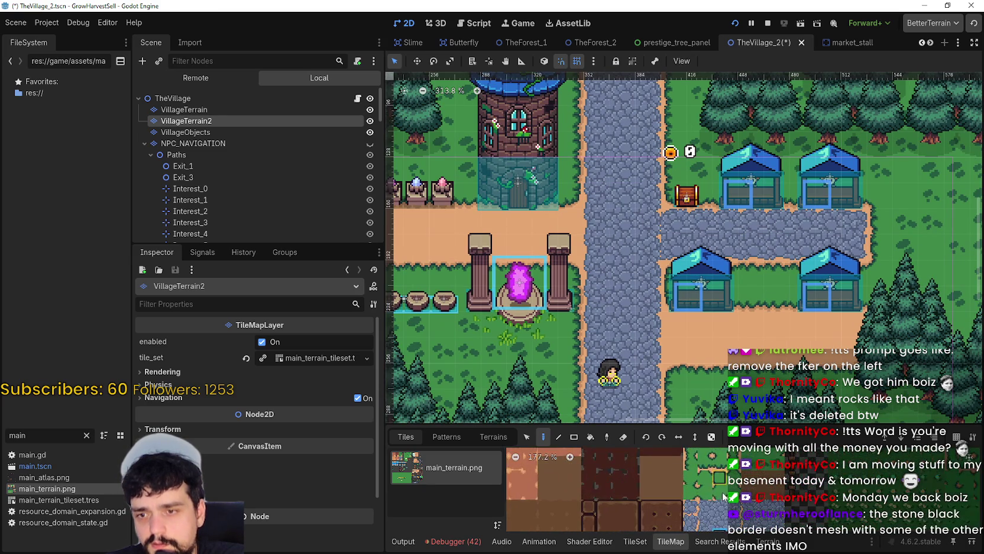
scroll(718, 486, "up", 1)
scroll(670, 241, "up", 4)
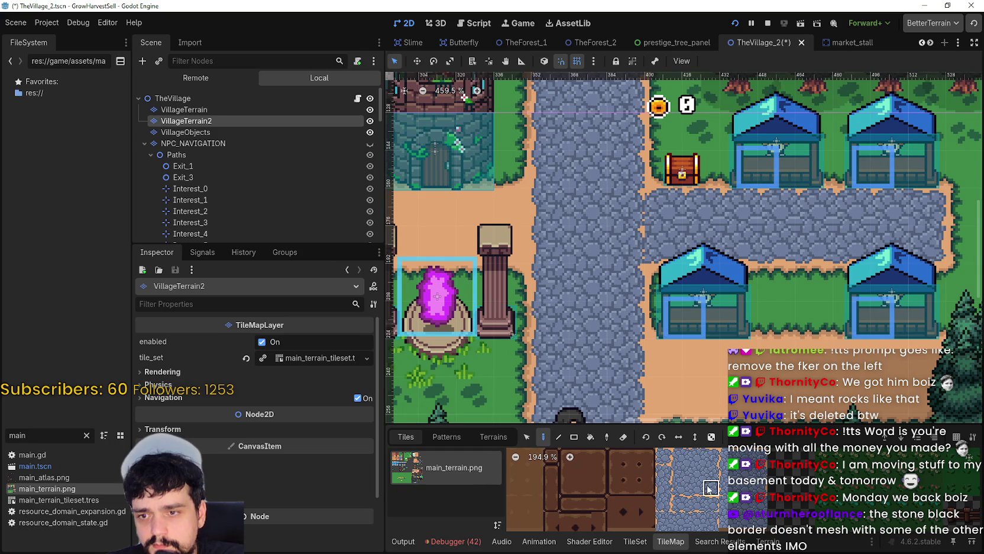
left_click_drag(858, 217, 821, 245)
left_click(712, 457)
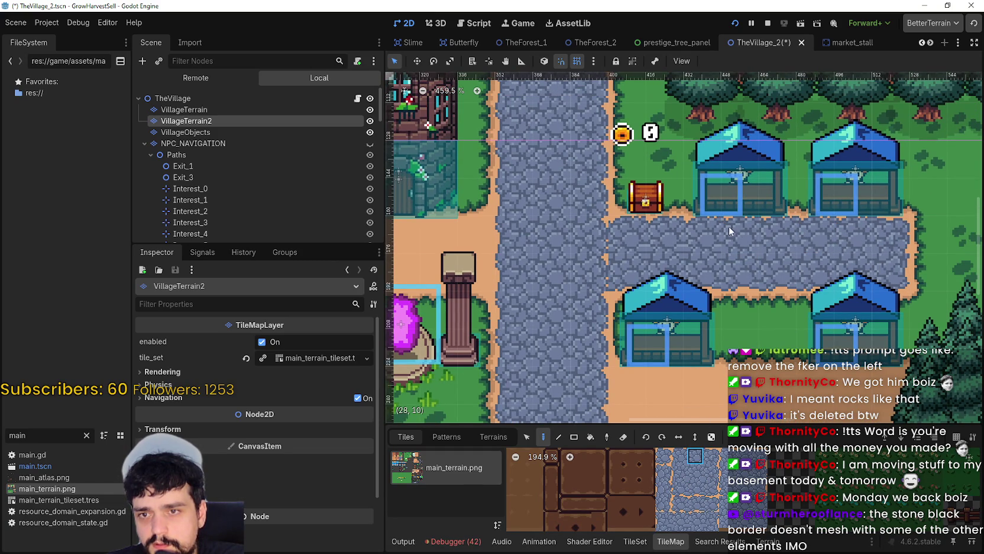
left_click_drag(692, 264, 719, 355)
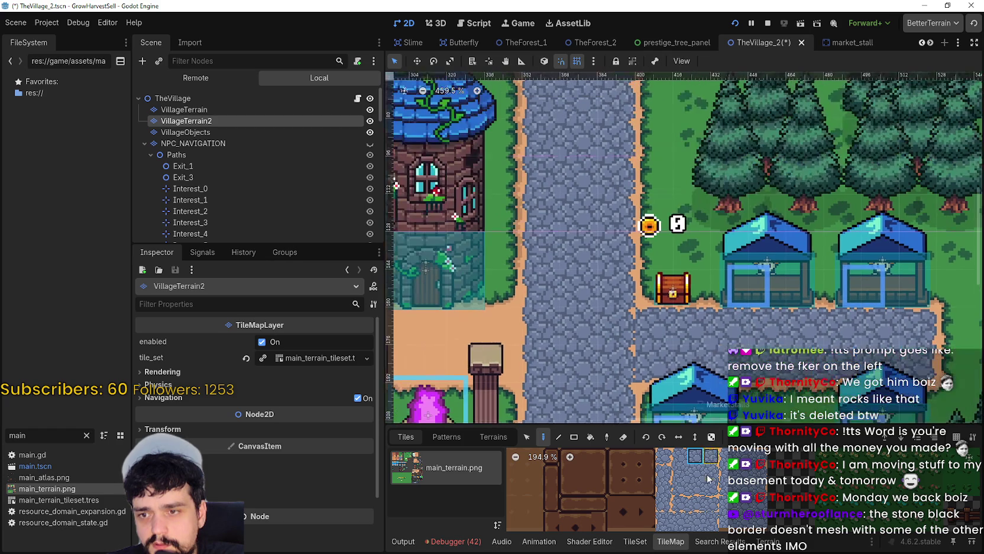
scroll(677, 348, "down", 3)
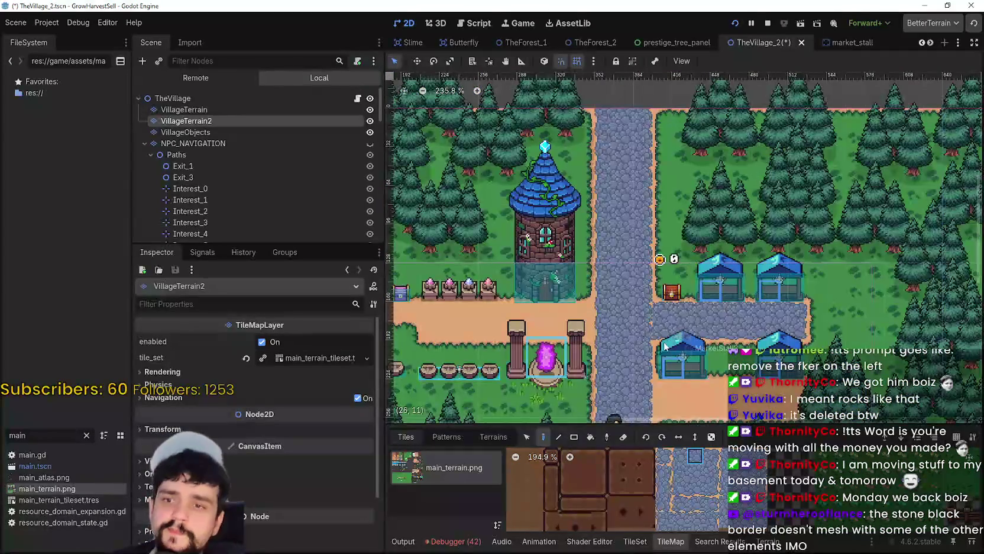
scroll(650, 319, "down", 1)
scroll(649, 318, "up", 5)
scroll(725, 494, "up", 5)
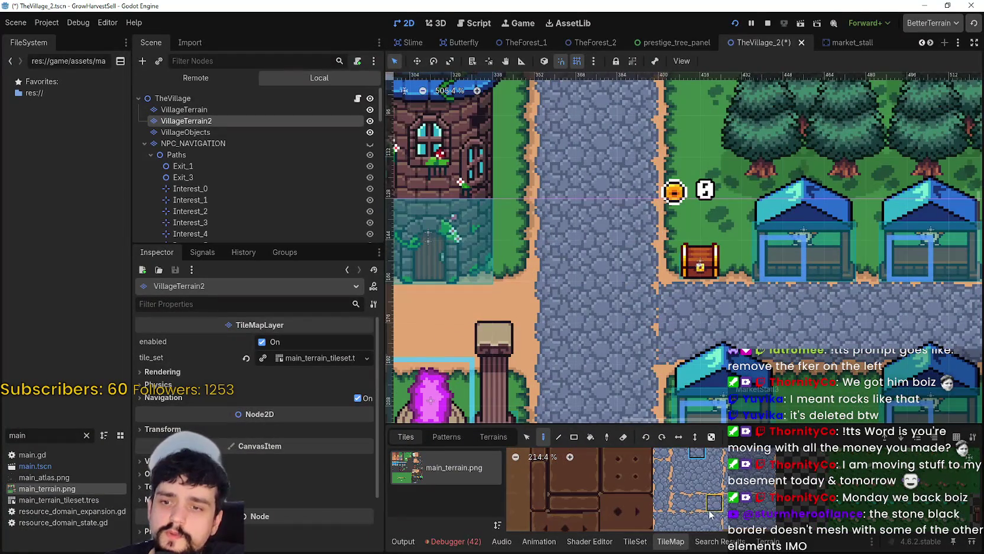
scroll(725, 495, "down", 5)
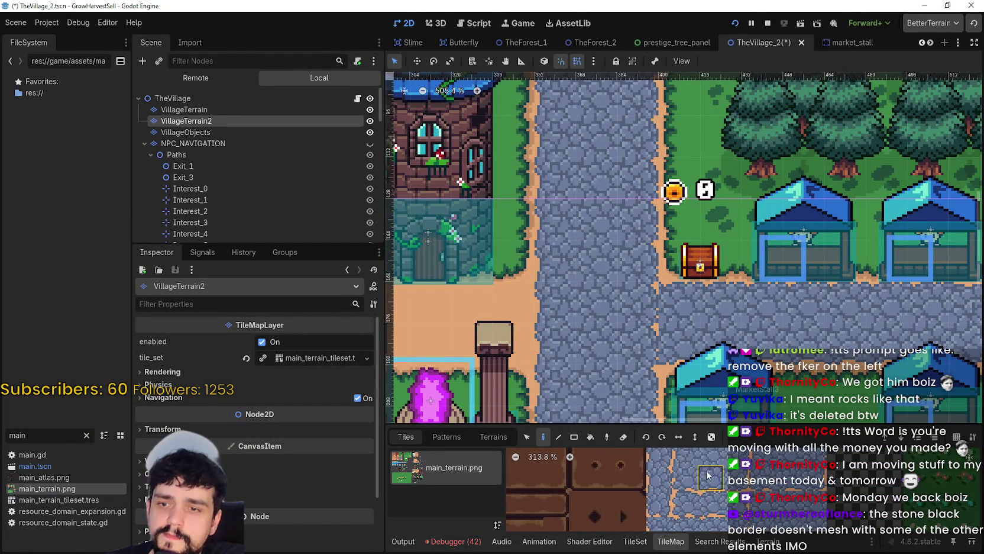
scroll(724, 475, "up", 9)
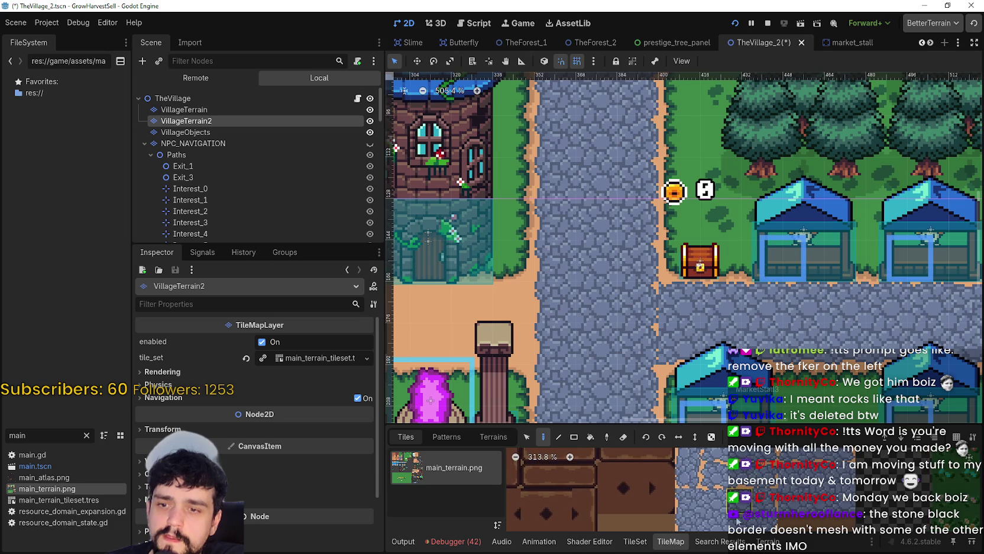
scroll(777, 503, "down", 12)
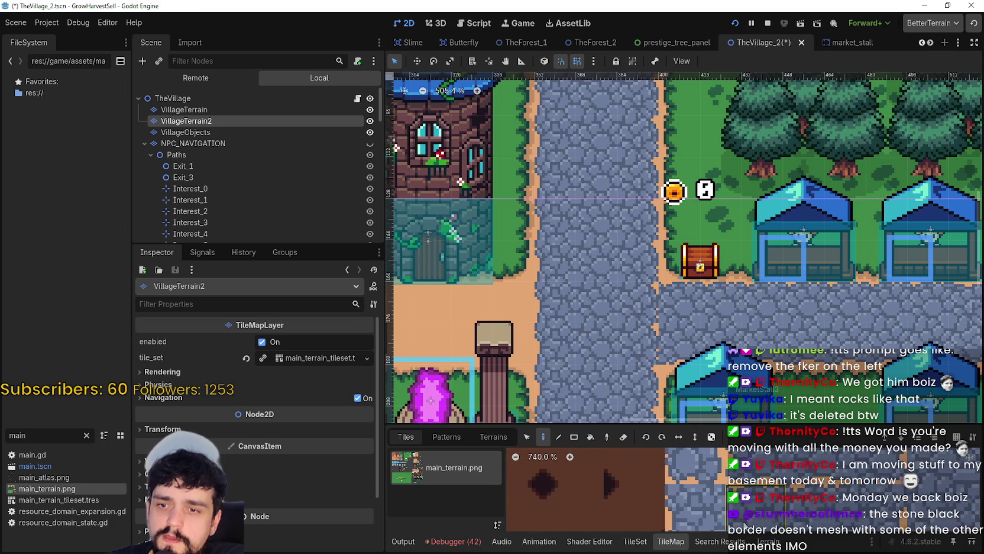
scroll(737, 504, "down", 6)
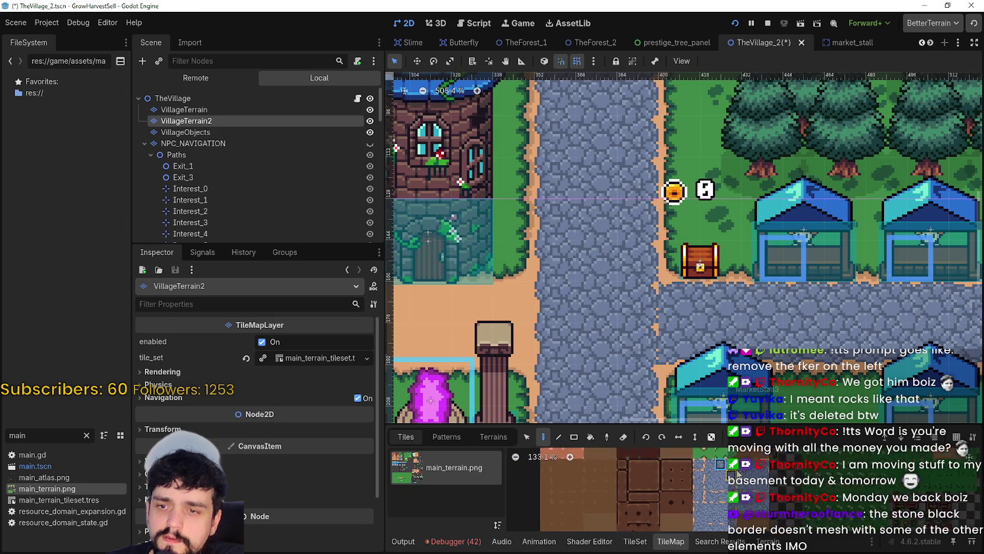
scroll(690, 482, "up", 6)
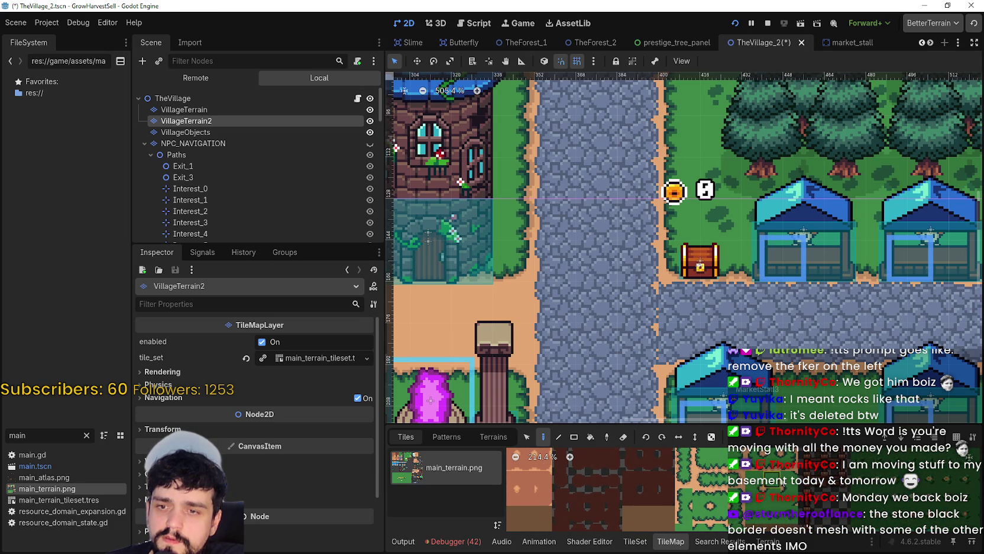
scroll(739, 503, "right", 1)
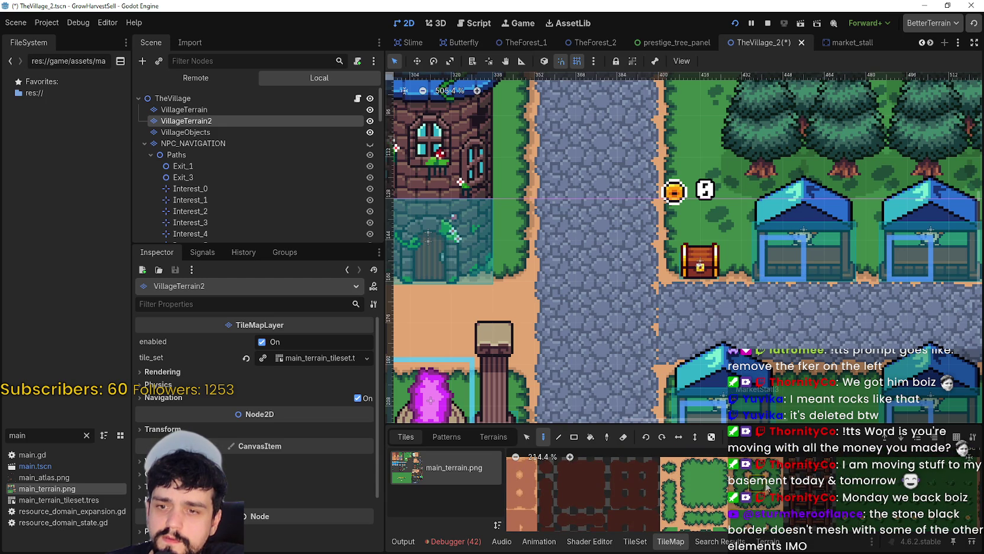
scroll(621, 491, "up", 1)
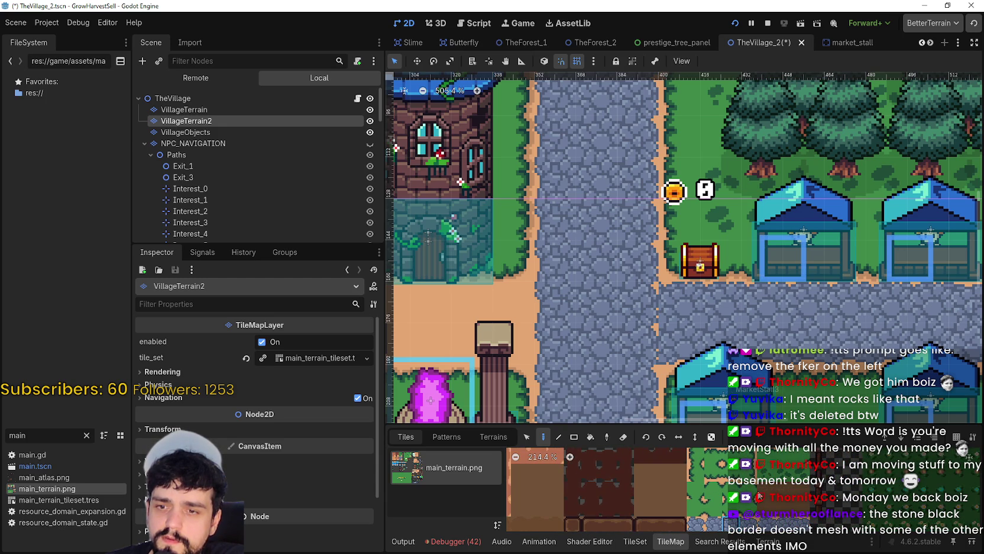
scroll(753, 506, "up", 3)
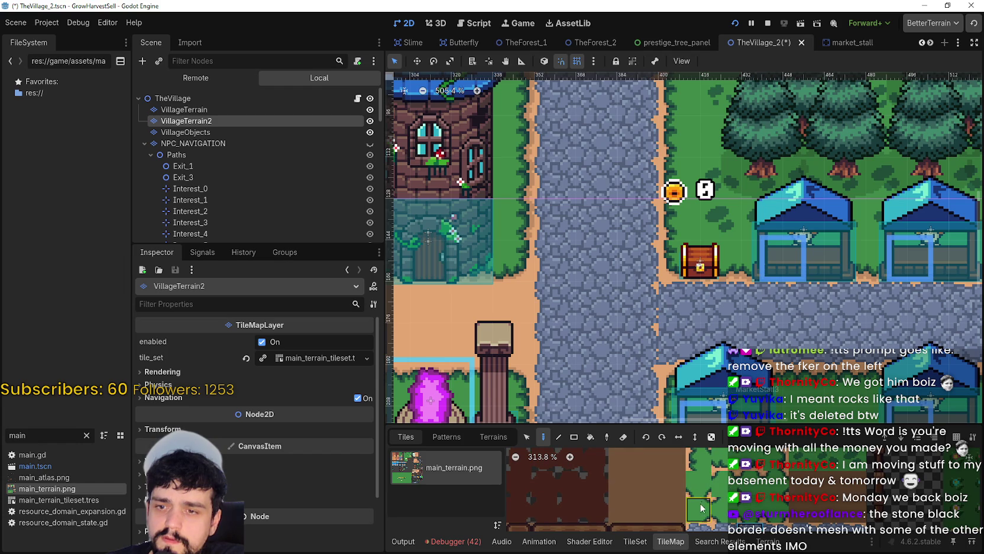
scroll(703, 502, "down", 2)
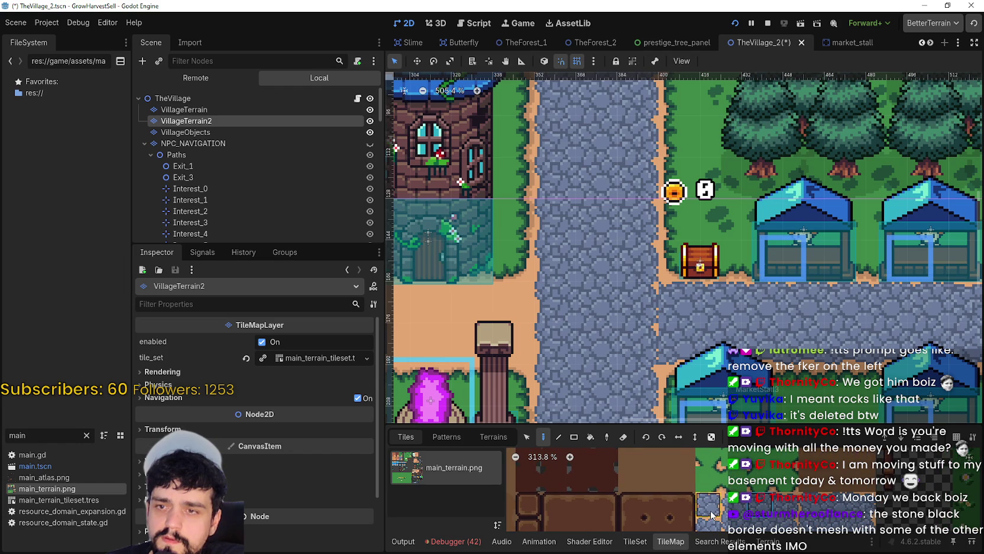
scroll(728, 491, "up", 2)
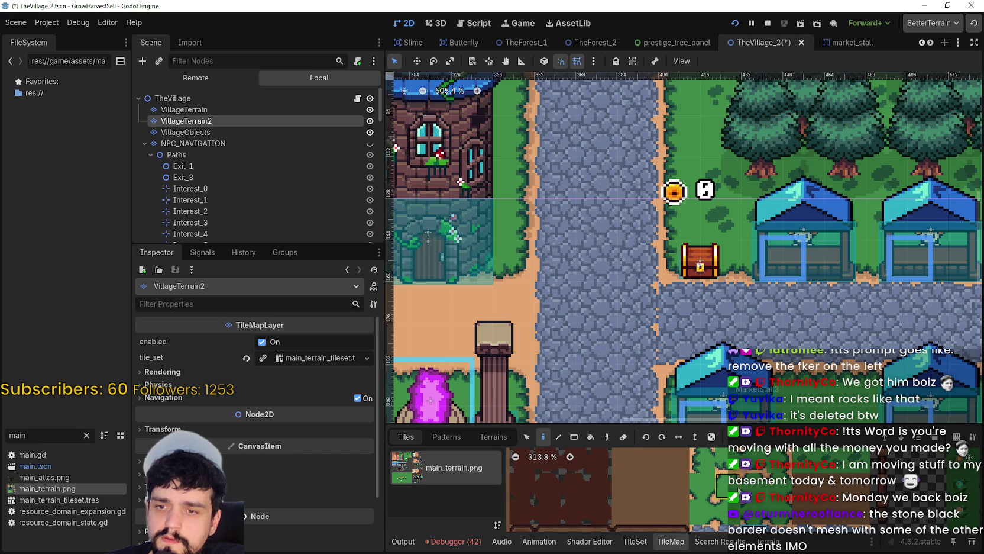
scroll(709, 503, "down", 2)
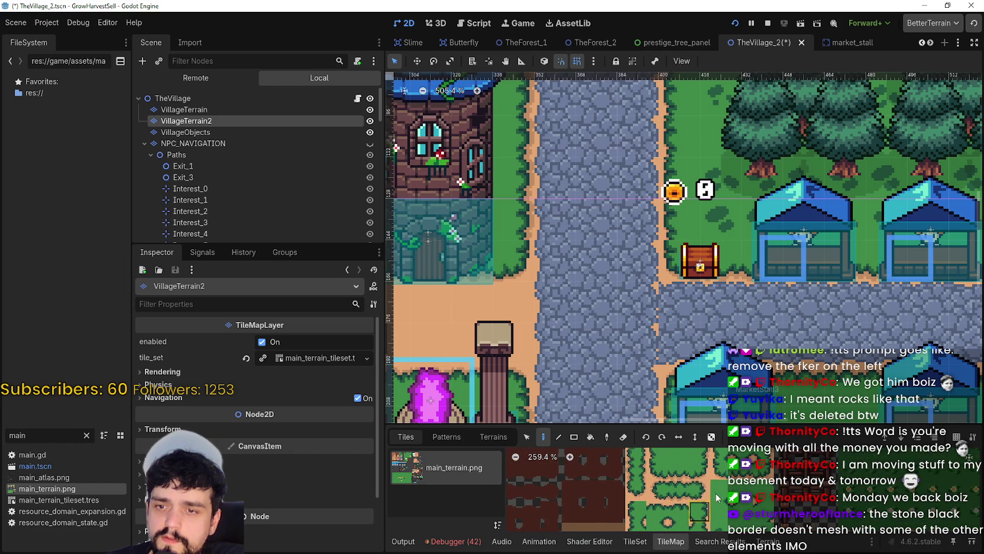
scroll(722, 520, "down", 8)
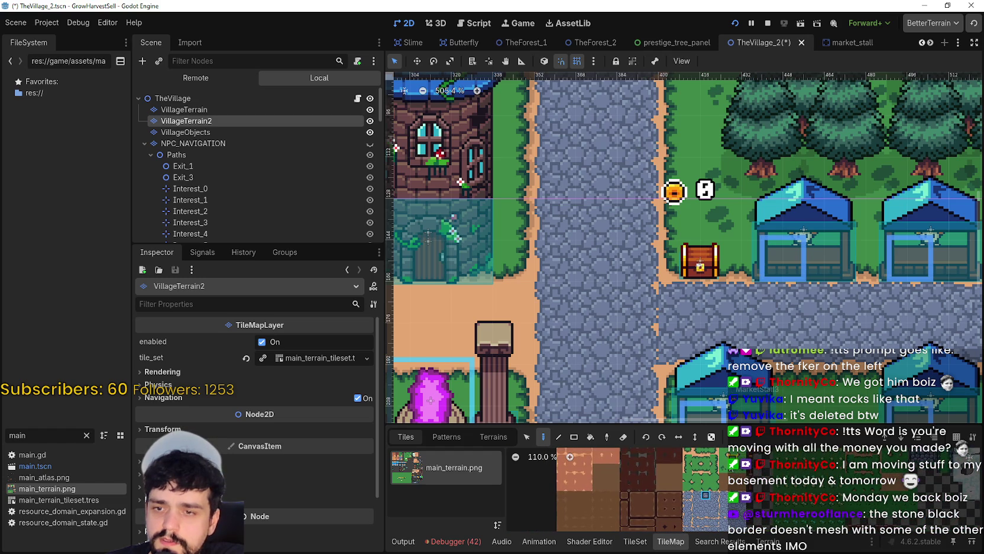
left_click_drag(724, 463, 731, 498)
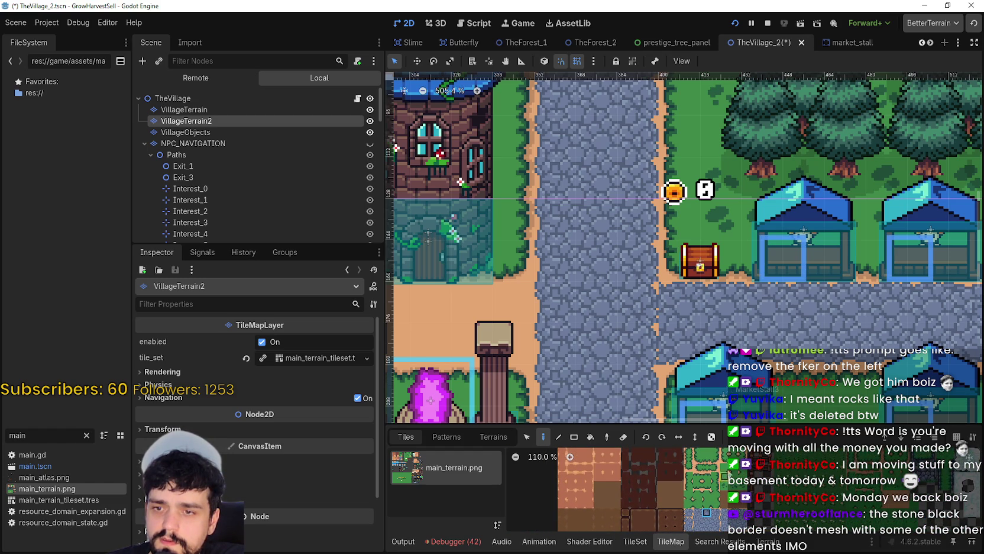
scroll(726, 477, "up", 3)
scroll(749, 486, "up", 3)
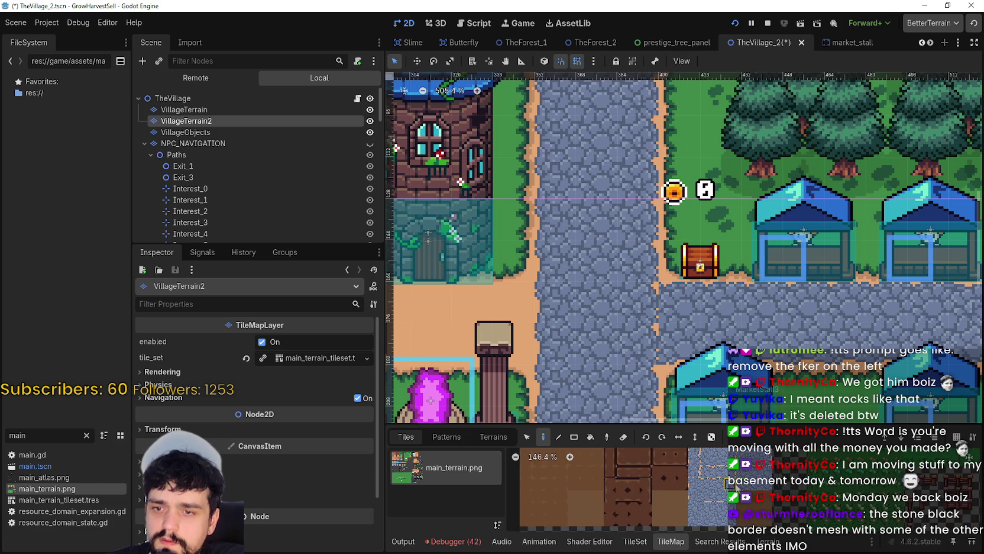
scroll(762, 481, "down", 2)
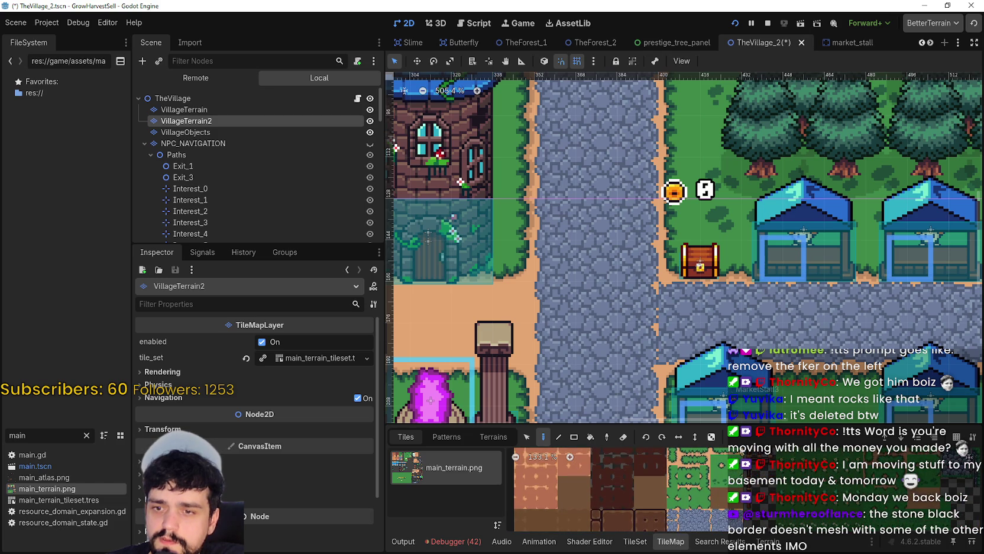
scroll(733, 503, "down", 1)
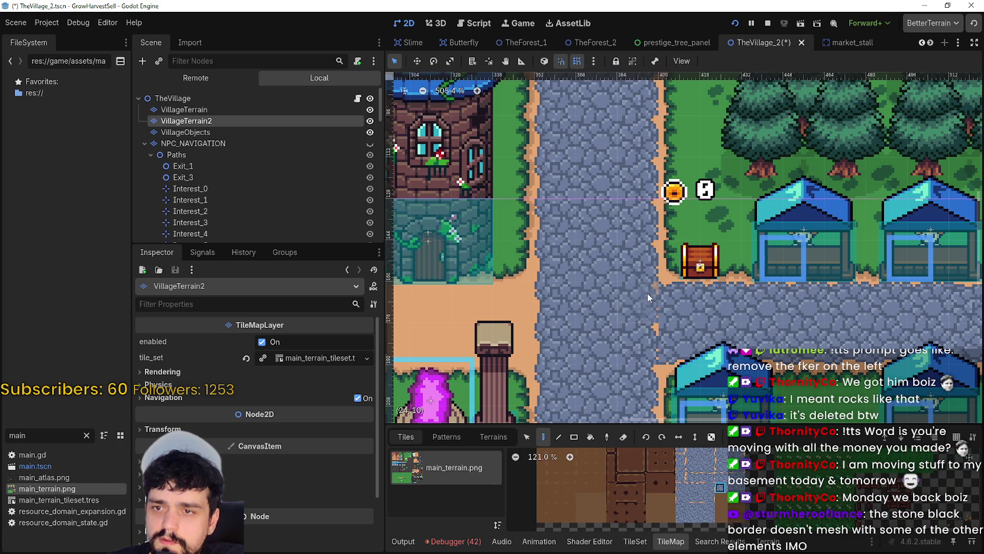
Step: Pick a cobblestone tile and paint it onto the road edge beside the lower houses
scroll(592, 376, "down", 2)
left_click(721, 478)
scroll(611, 388, "down", 8)
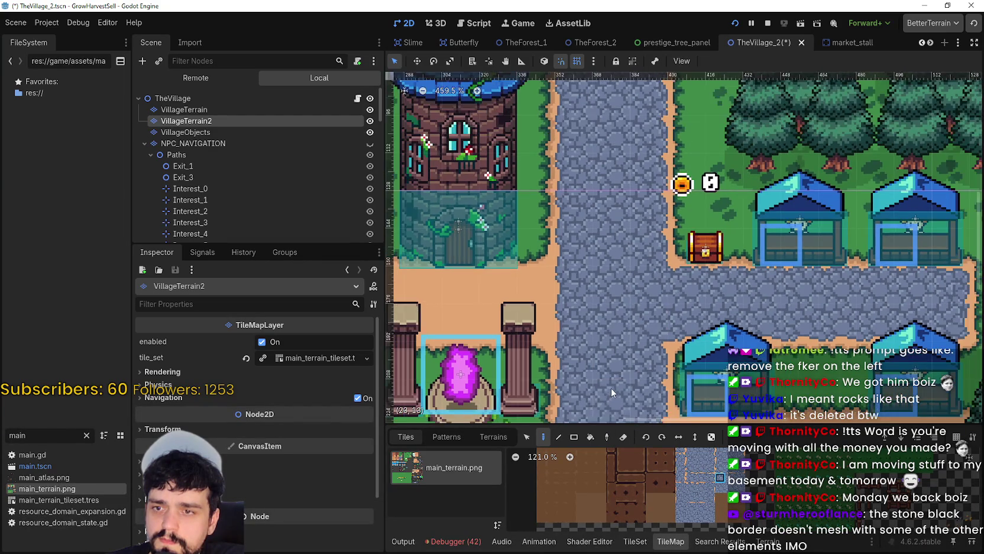
scroll(676, 219, "up", 2)
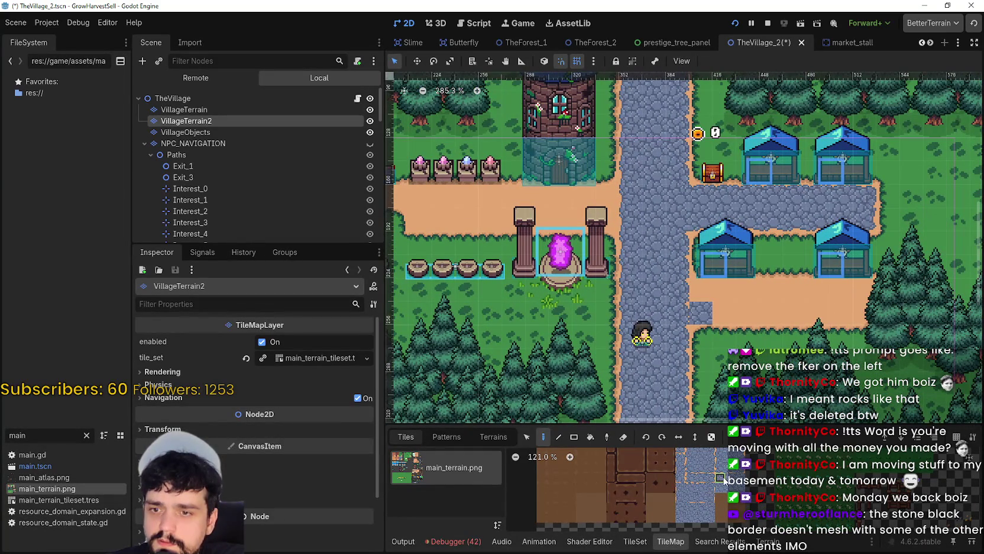
left_click(699, 296)
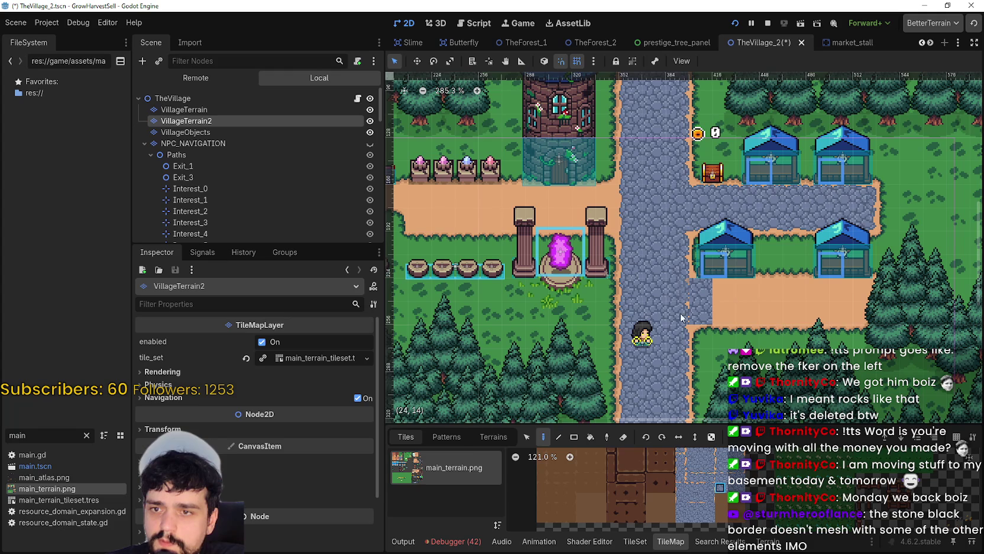
Step: Select a different cobblestone tile in the TileMap atlas
scroll(703, 481, "up", 1)
scroll(676, 303, "up", 1)
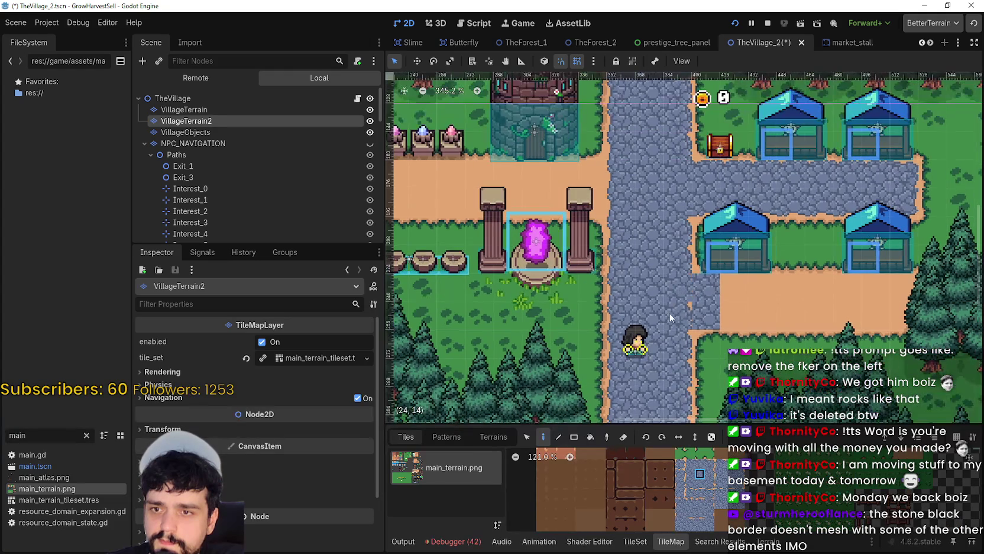
scroll(710, 500, "up", 3)
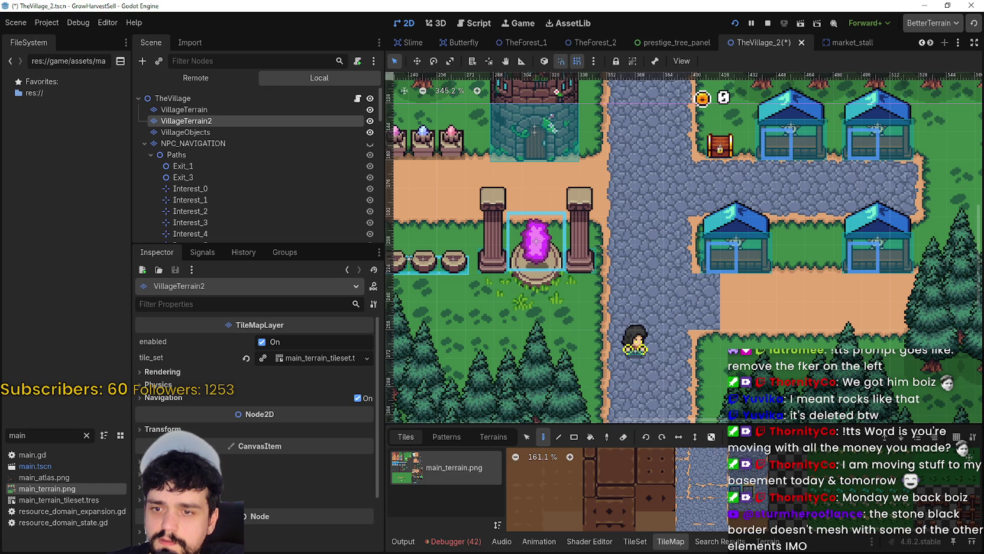
scroll(742, 510, "down", 4)
scroll(742, 508, "up", 2)
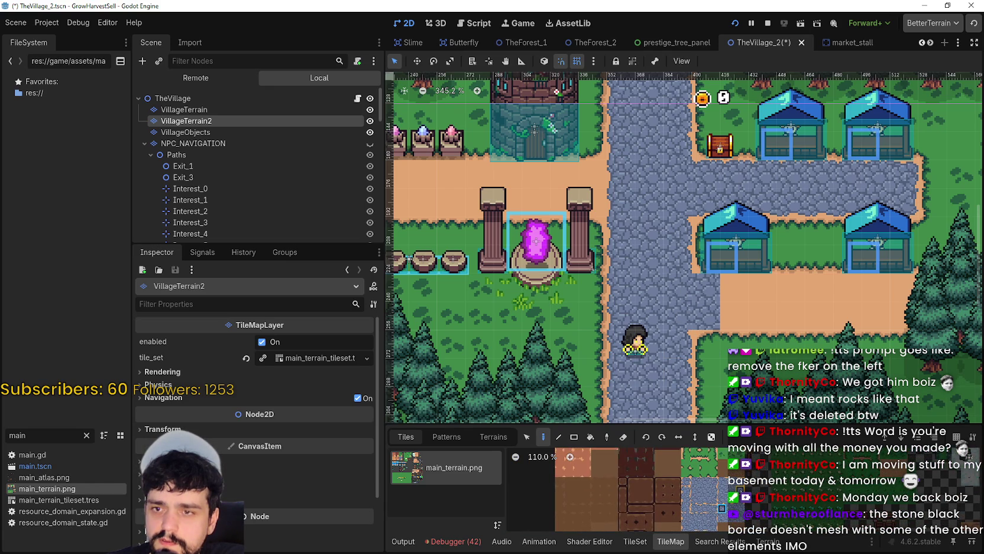
left_click(707, 464)
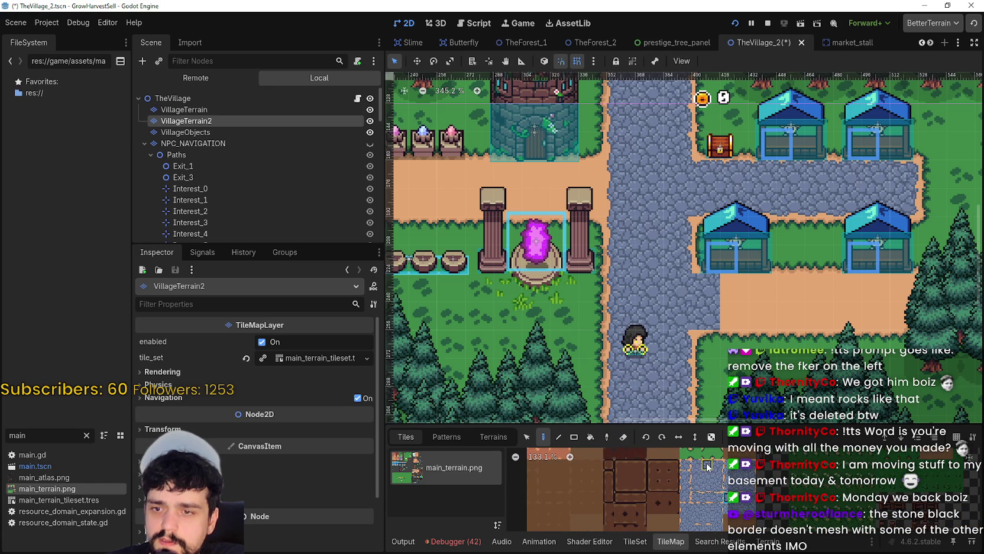
Step: Pave the dirt strip in front of the tower and crystal stalls with two rows of cobblestone
left_click_drag(729, 287, 894, 289)
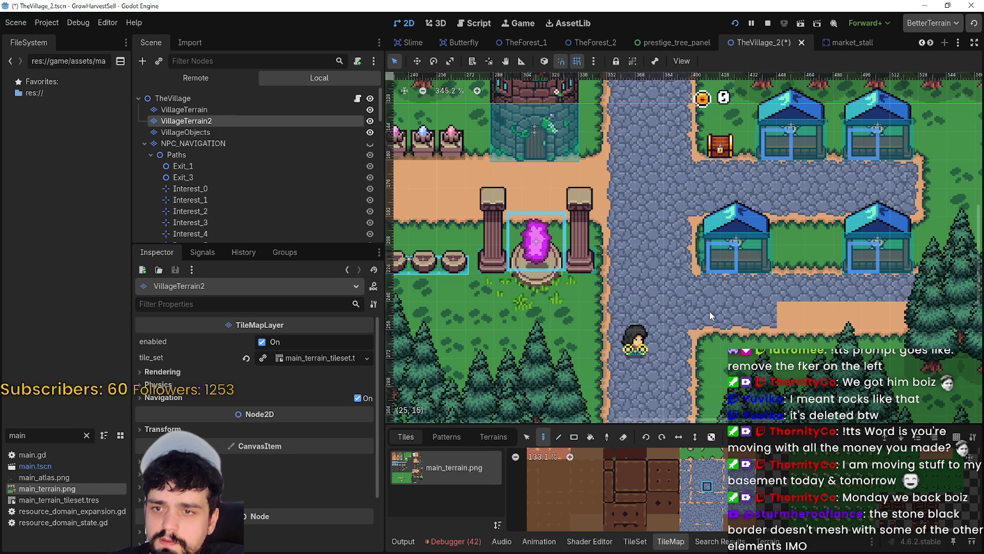
left_click_drag(791, 316, 871, 319)
scroll(739, 284, "left", 3)
scroll(681, 272, "up", 3)
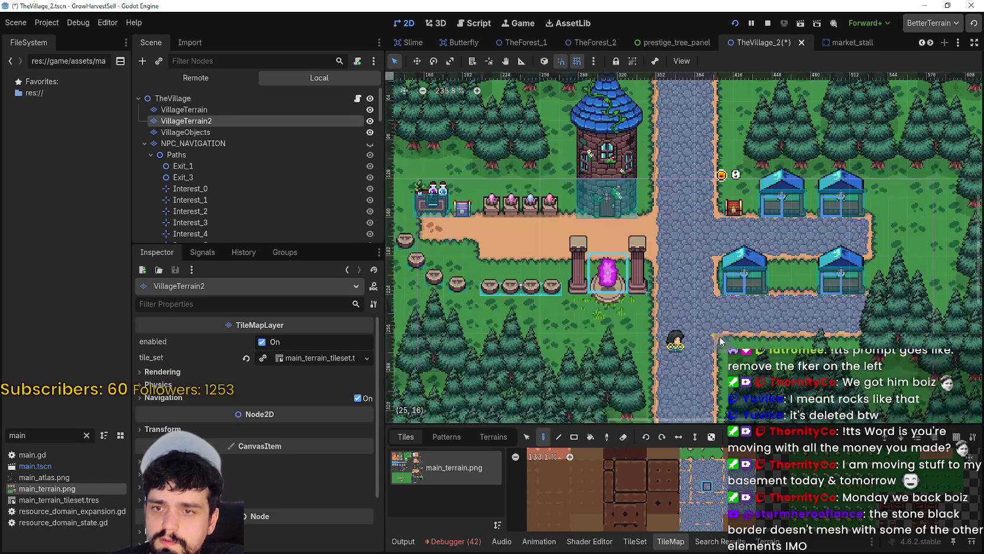
scroll(650, 266, "up", 1)
Step: Pave the path between the pillars and the dirt road leading left with cobblestone
left_click_drag(665, 260, 476, 261)
scroll(509, 263, "left", 2)
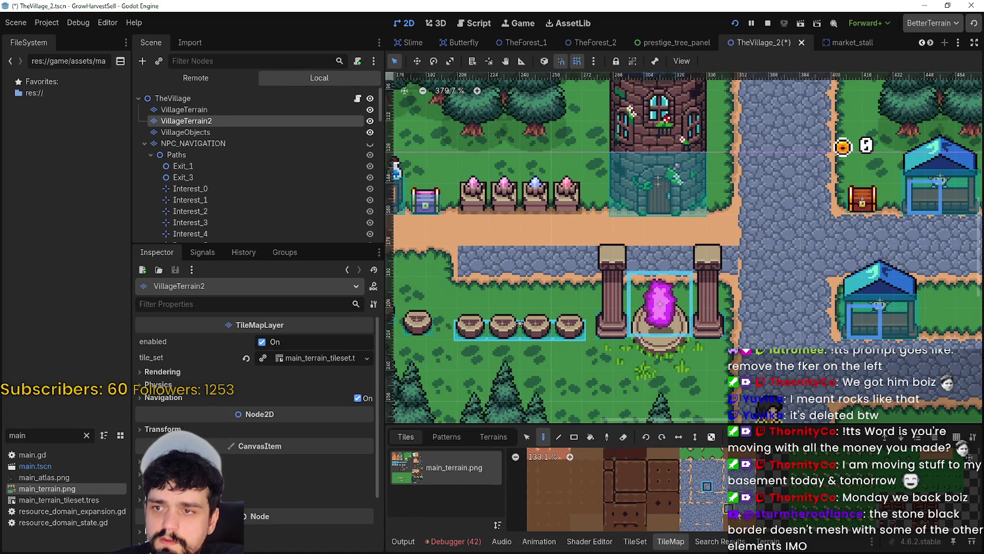
left_click_drag(735, 220, 586, 232)
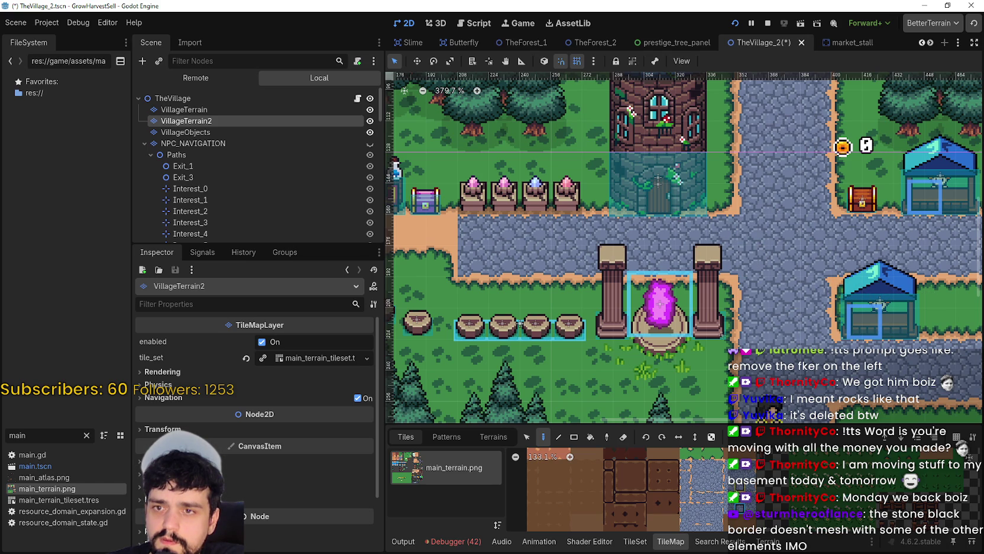
scroll(769, 278, "down", 6)
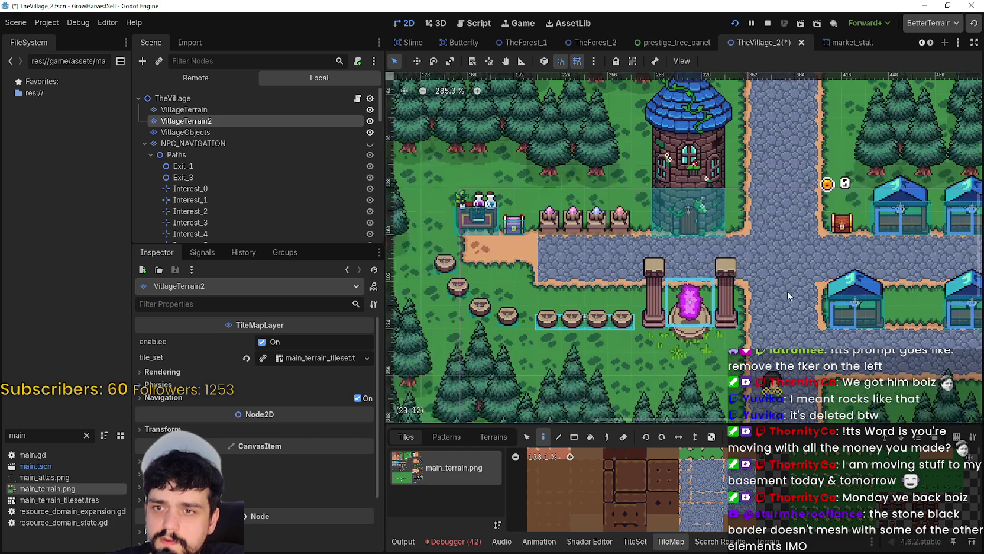
Step: Save the village scene with Ctrl+S and launch the game with Run Project
key("ctrl+s")
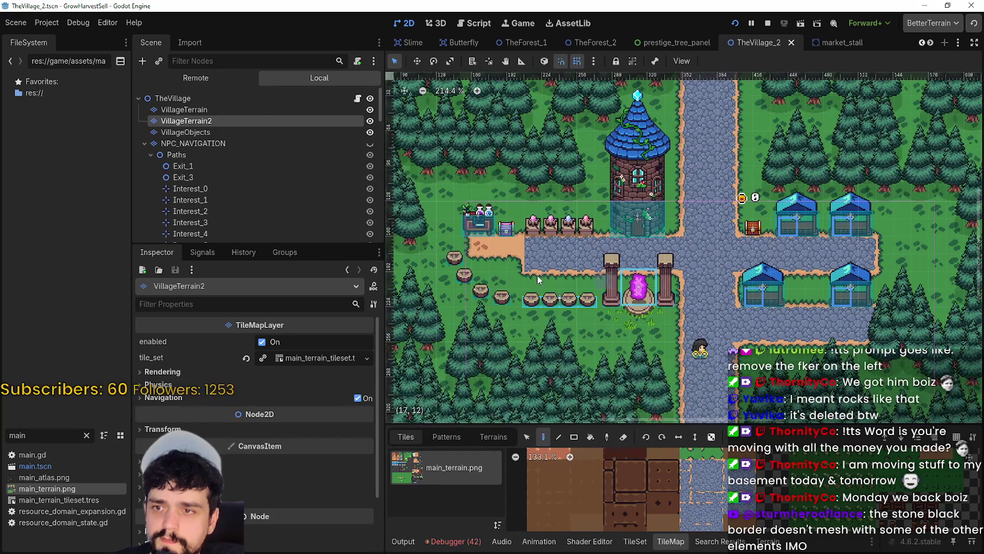
scroll(739, 308, "down", 1)
scroll(752, 307, "right", 2)
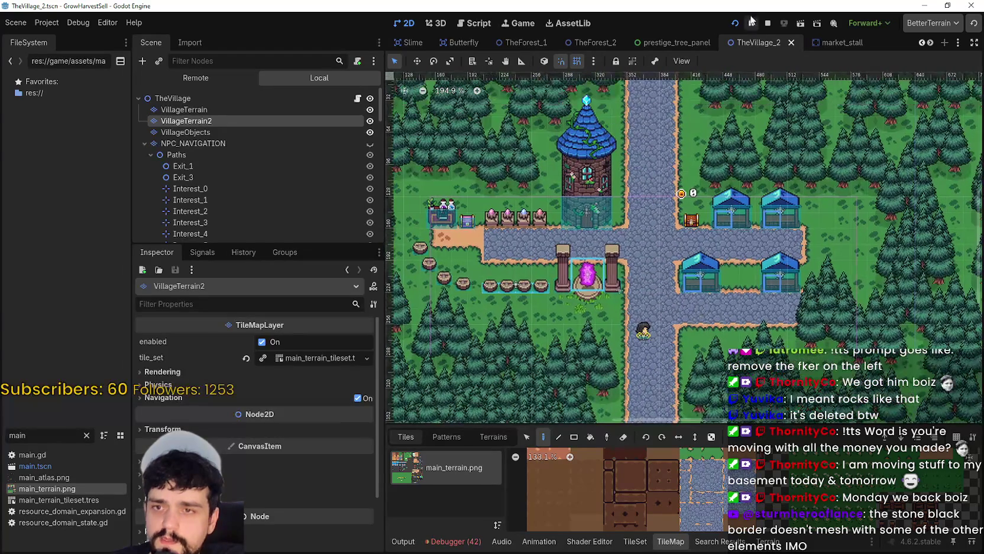
left_click(736, 22)
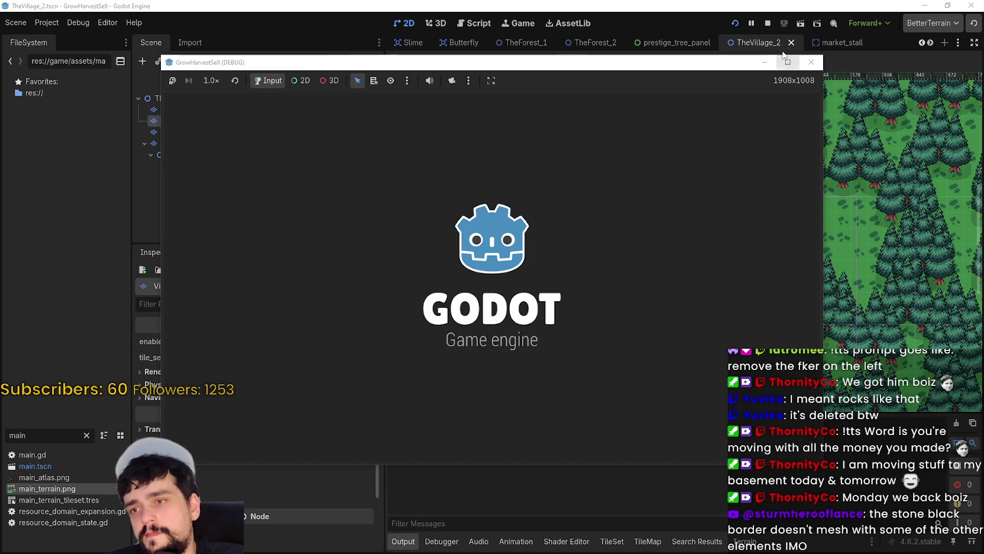
Step: Back in the editor, reopen the TileMap panel's terrain list
left_click(757, 5)
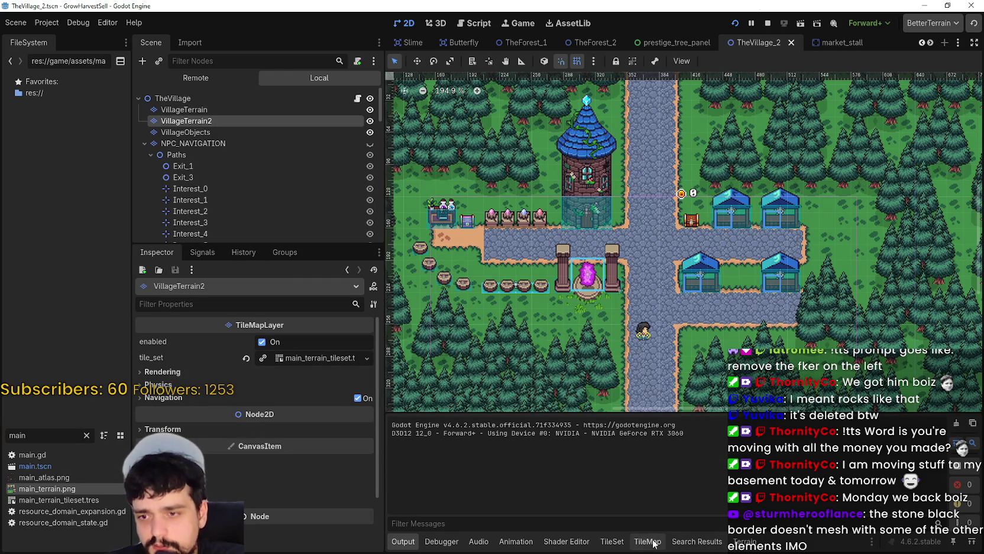
left_click(611, 542)
left_click(769, 543)
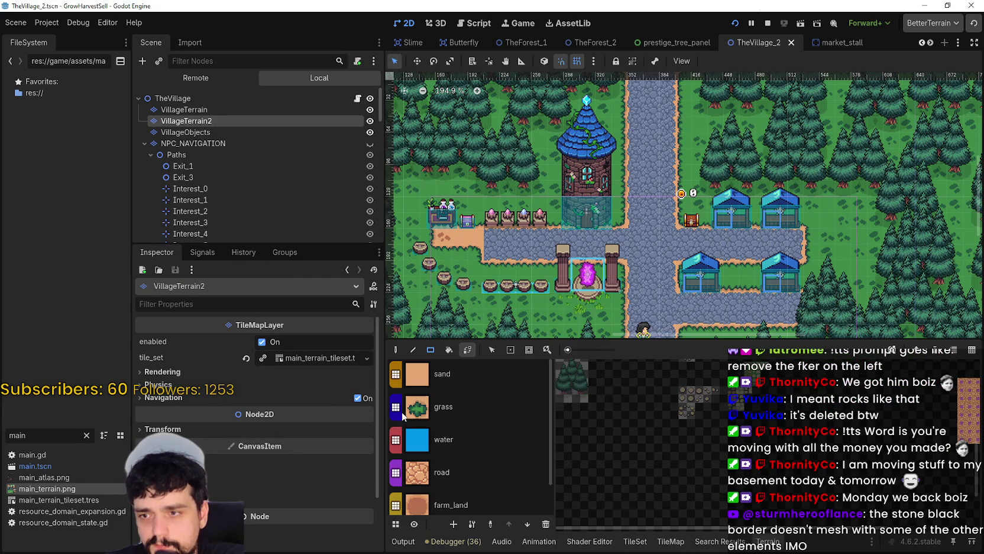
Step: Start a new game from the title screen and maximize the game window
key("alt+Tab")
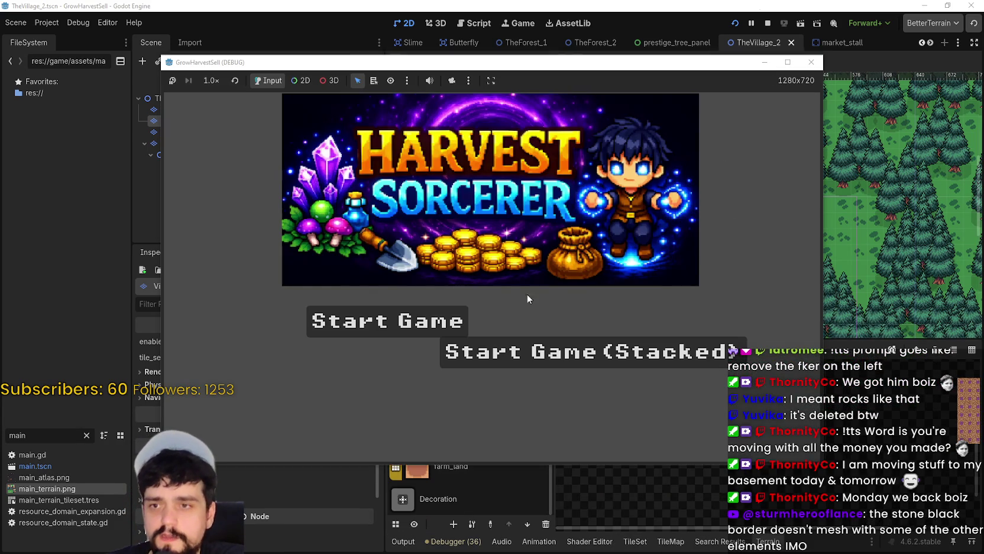
left_click(414, 321)
left_click(788, 61)
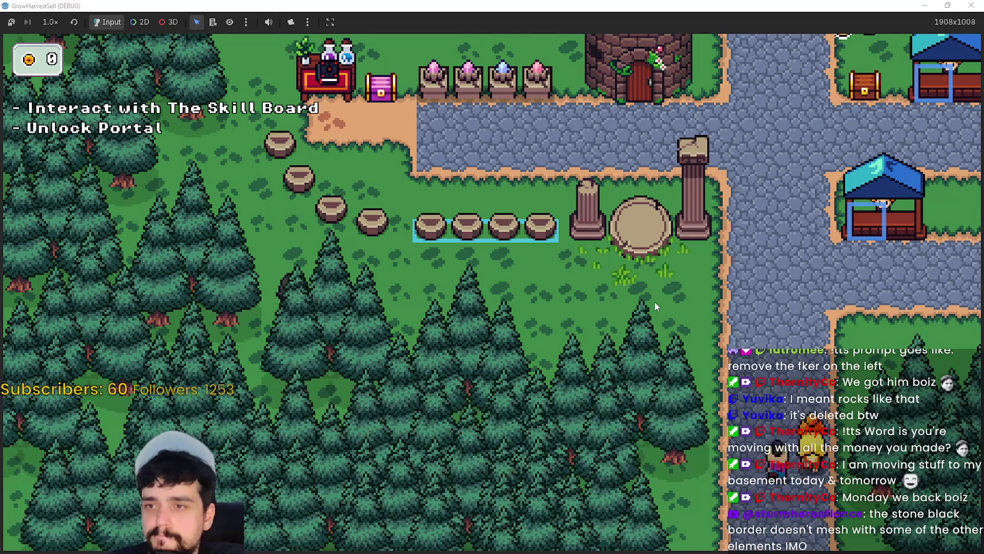
Step: Walk the player onto the cobblestone road, past the stalls and along the horizontal road
key("d")
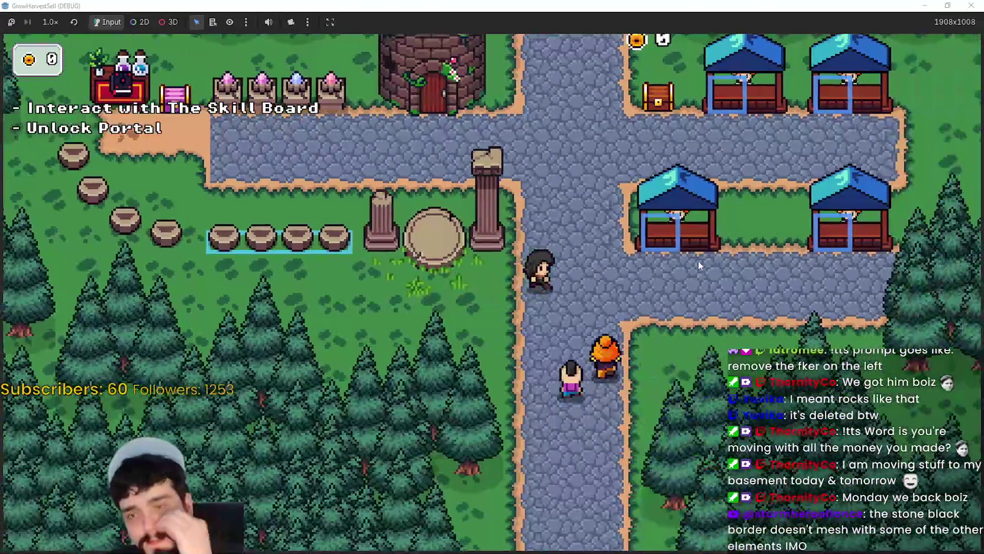
key("w")
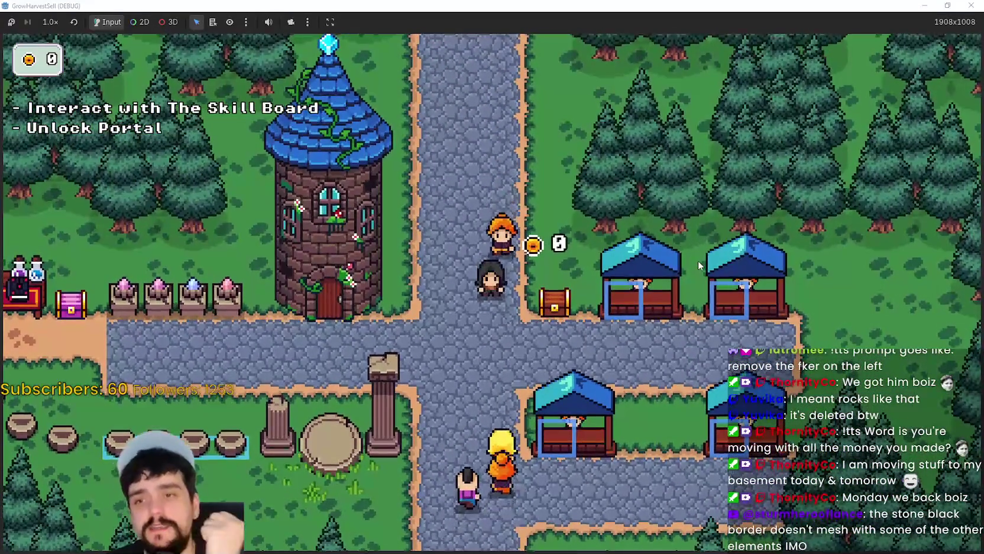
key("s")
key("s")
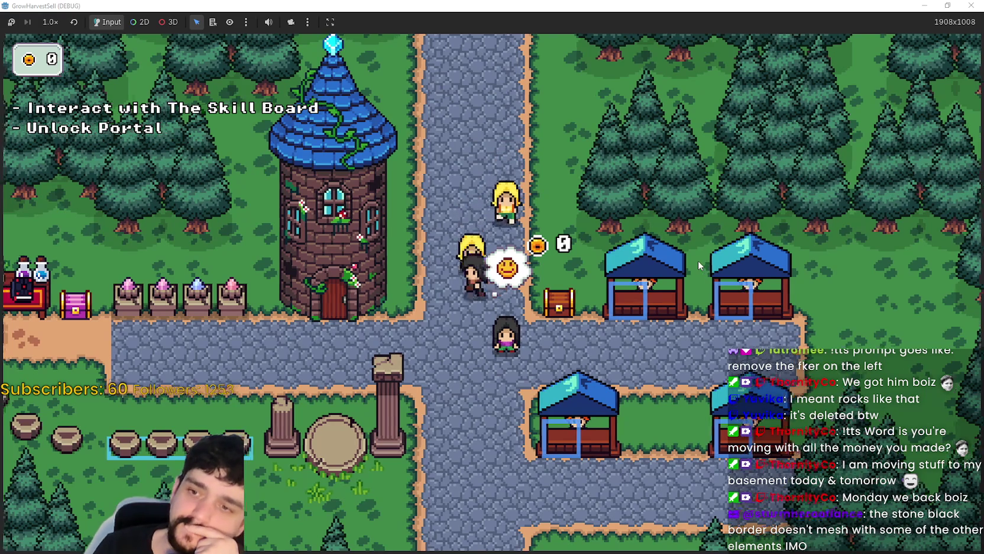
key("s")
key("a")
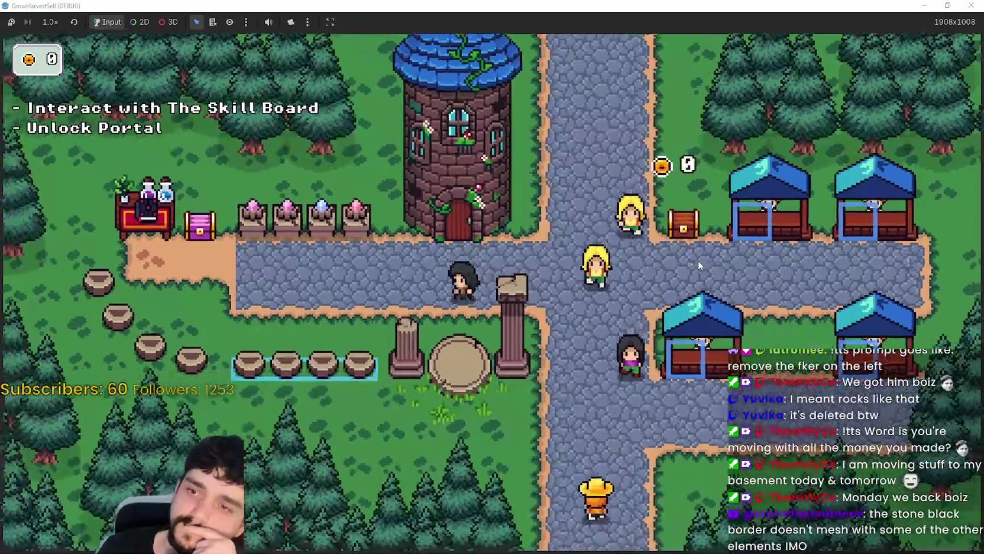
key("a")
key("d")
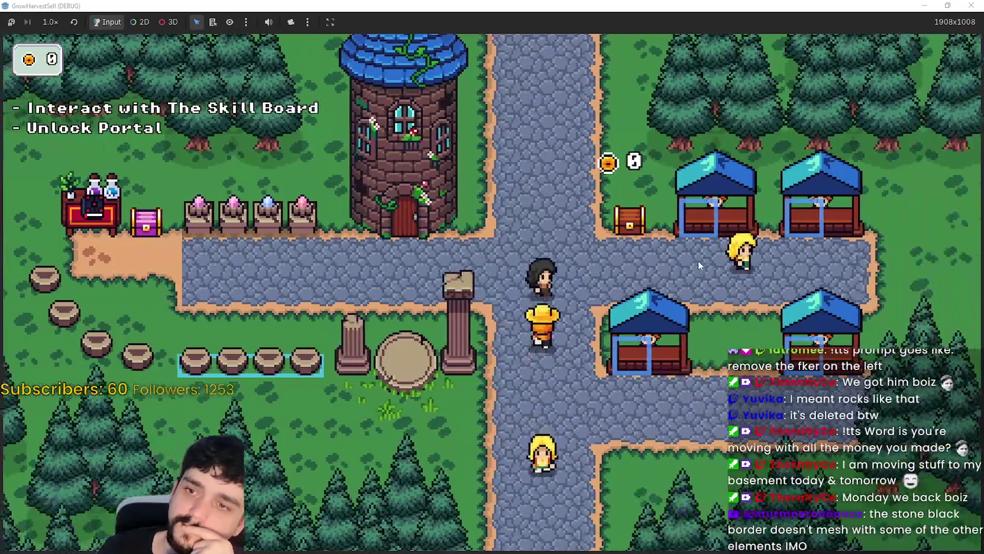
key("s")
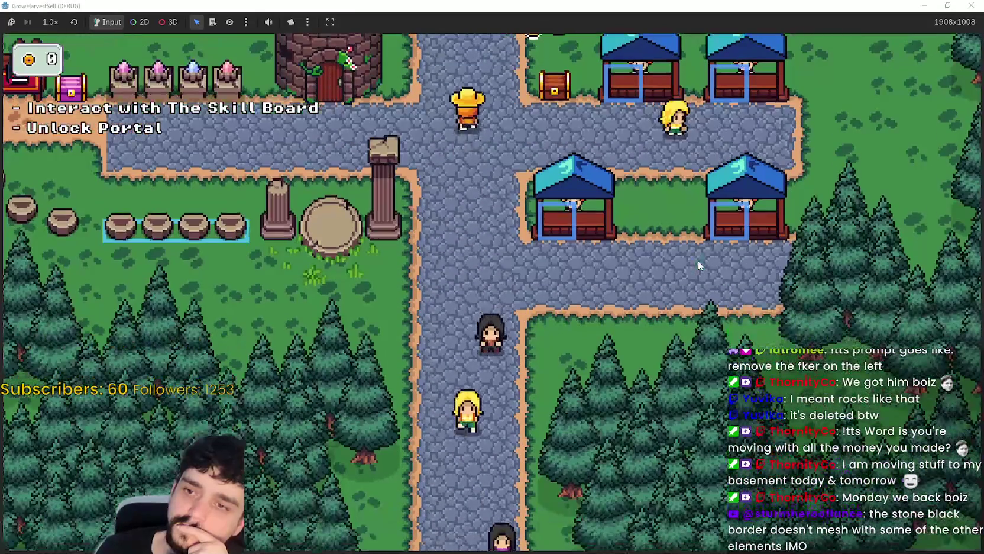
key("w")
key("w")
key("s")
Step: Walk the player up and down the vertical road to the tower crossroads
key("a")
key("s")
key("d")
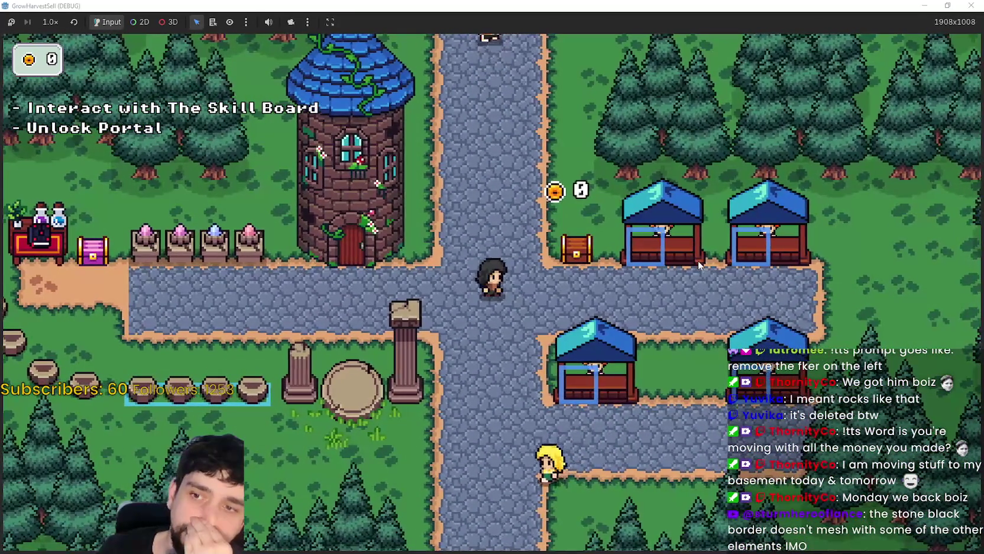
key("s")
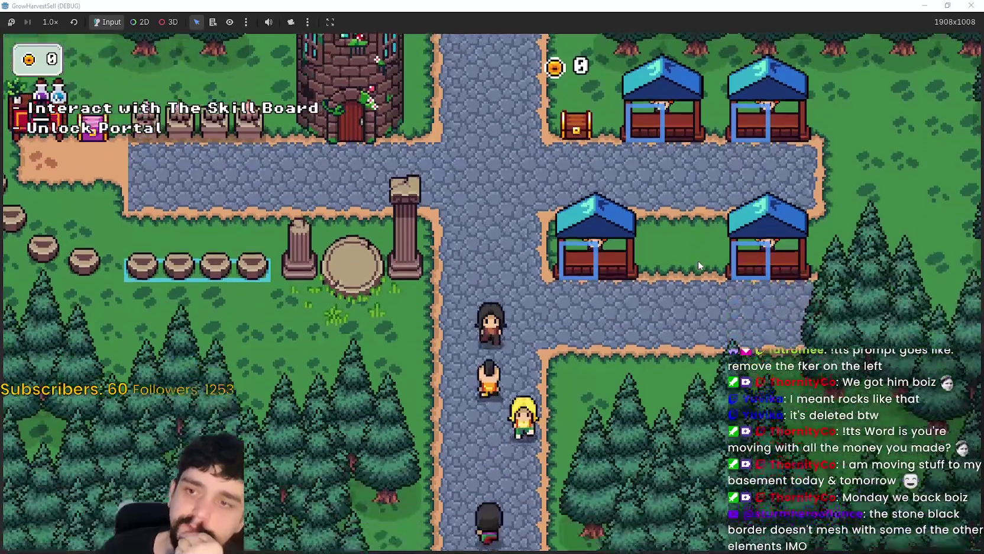
key("w")
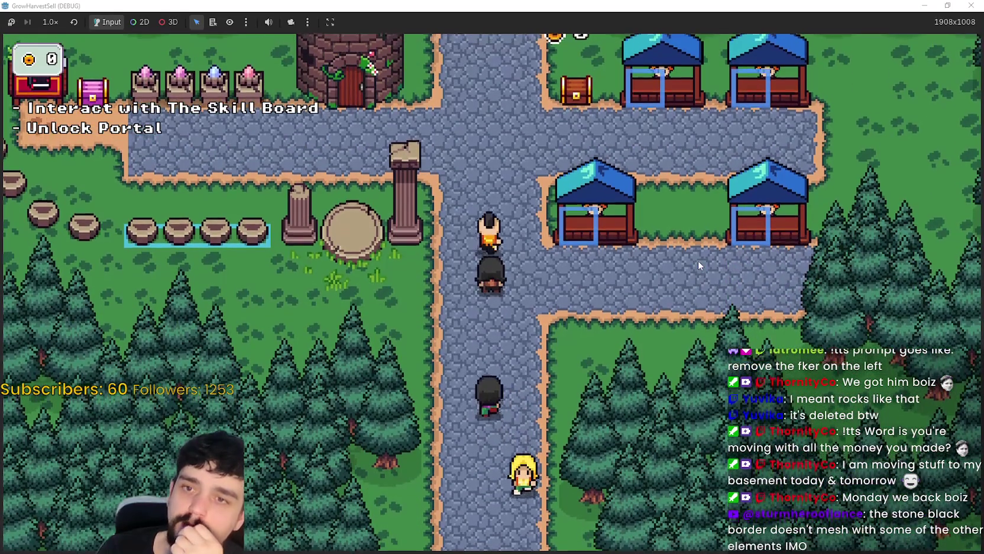
key("d")
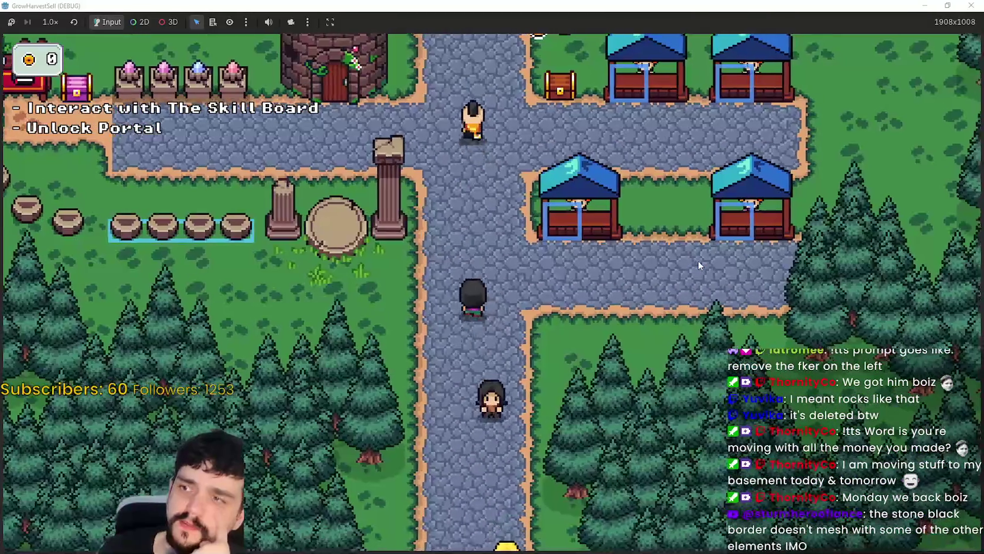
key("w")
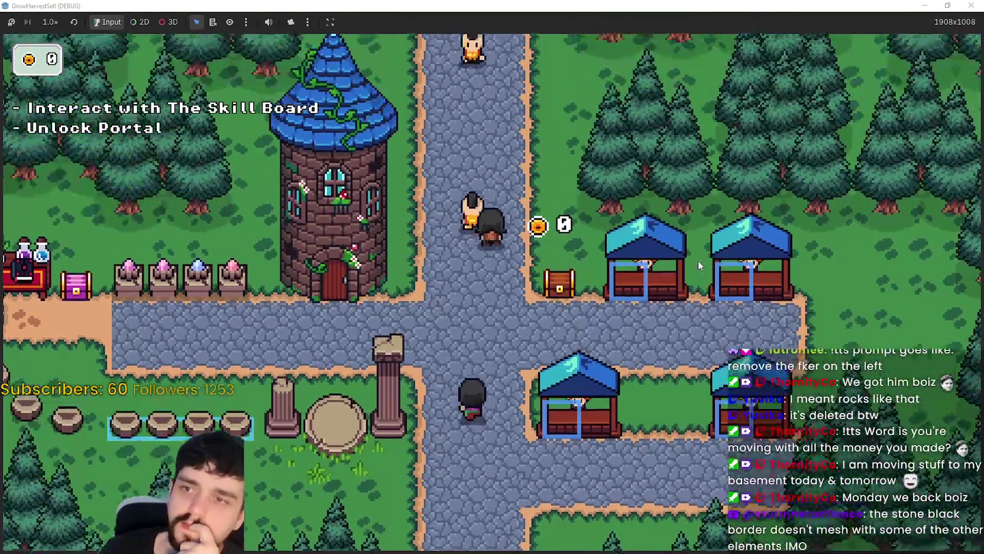
key("s")
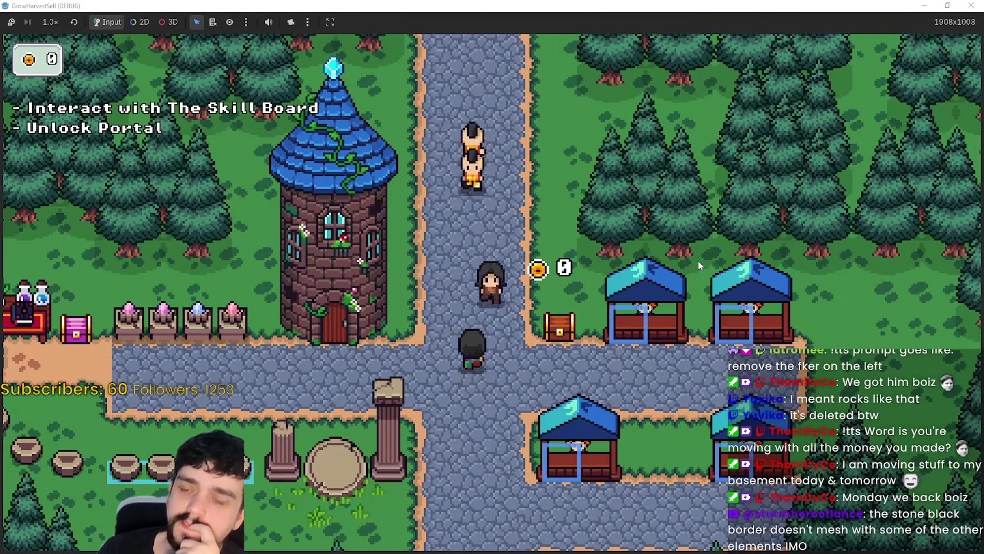
key("w")
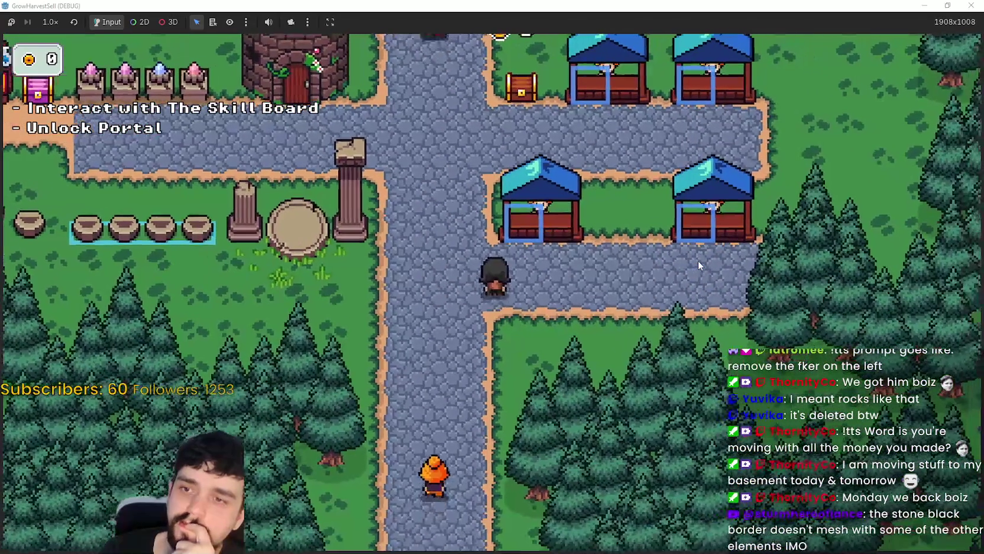
key("s")
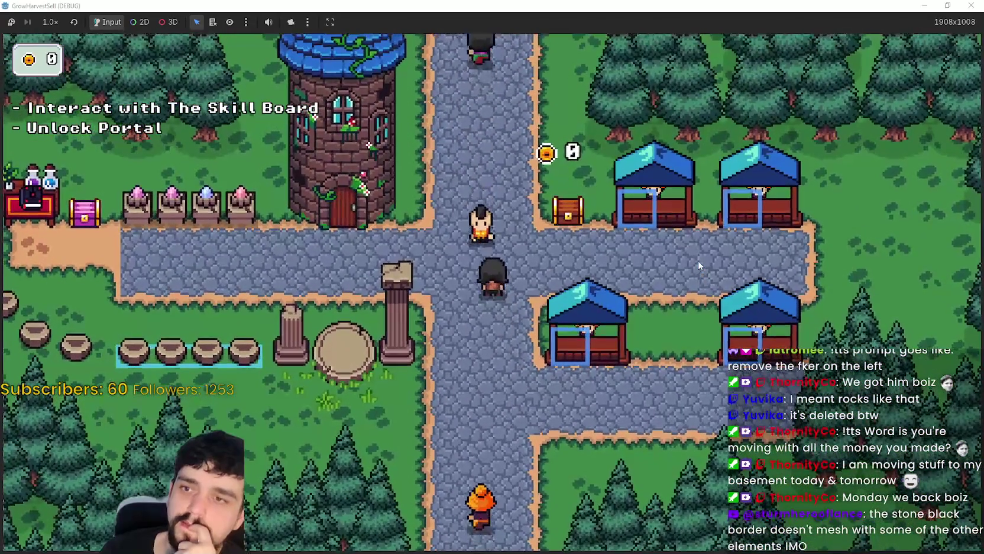
key("s")
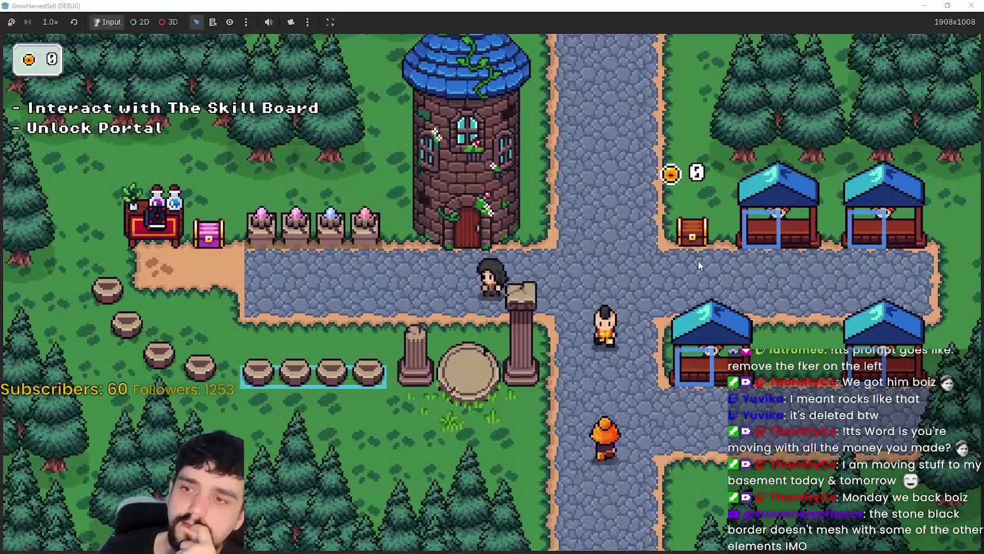
Step: Walk the player along the market road between the stalls, then stop the game with F8
key("d")
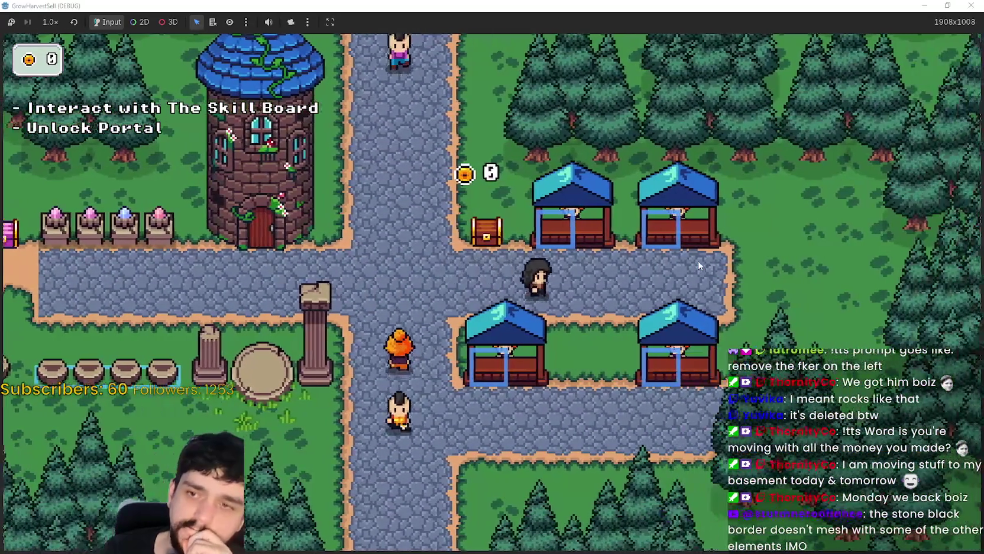
key("a")
key("s")
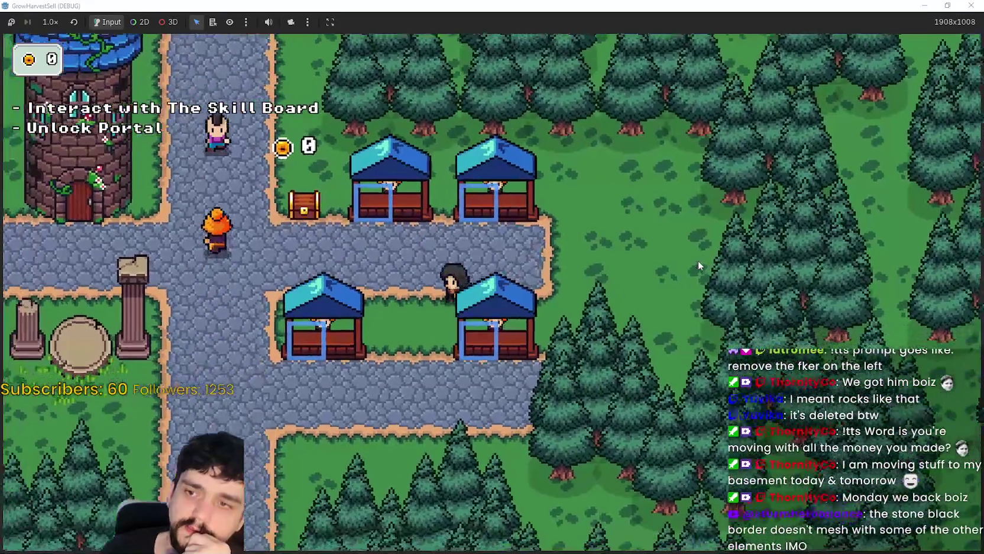
key("d")
key("w")
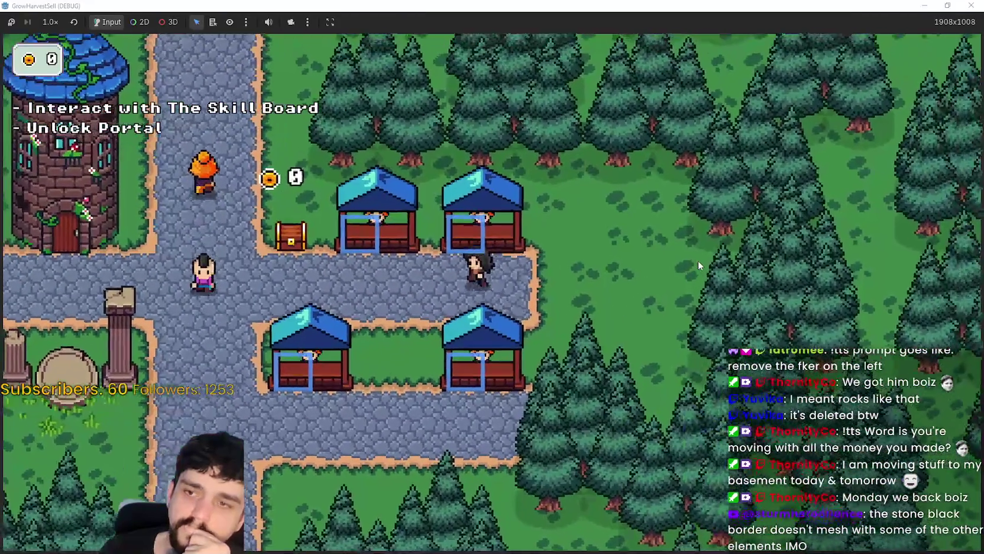
key("a")
key("s")
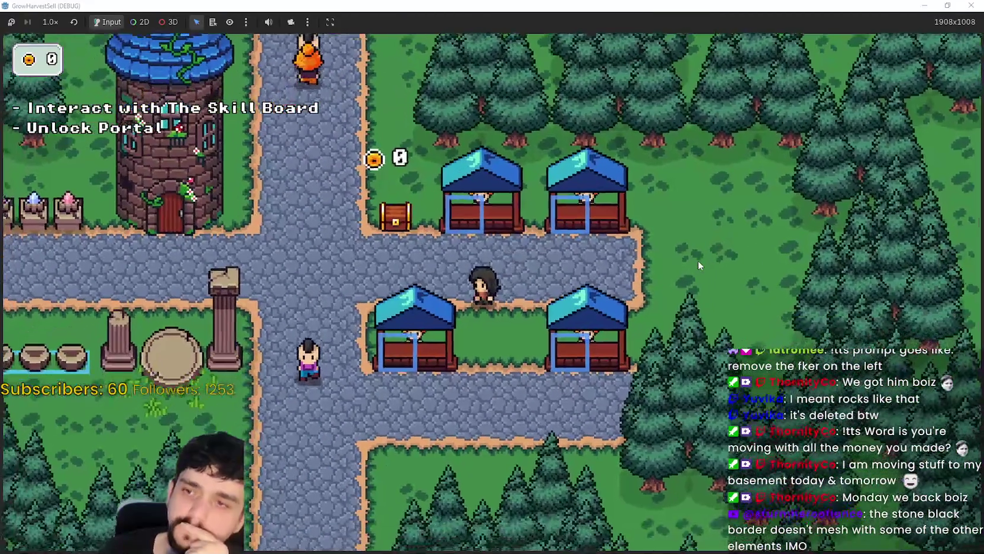
key("d")
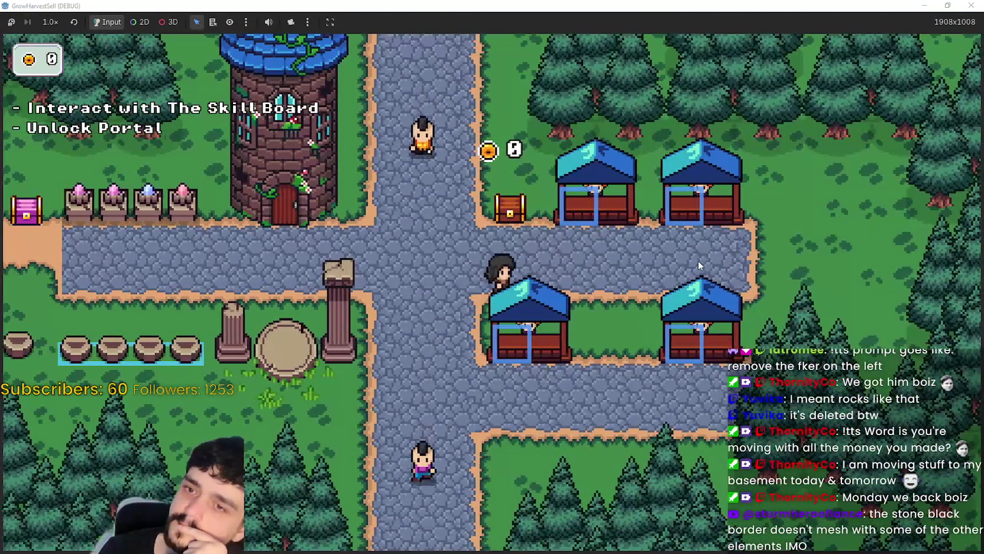
key("w")
key("d")
key("F8")
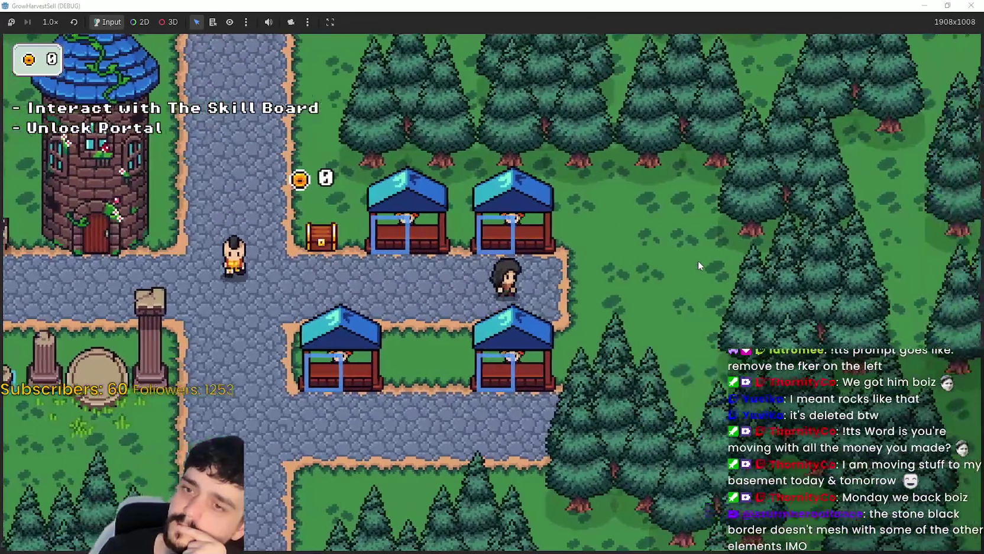
Step: Choose the grass terrain and paint the road cell beside the right stall as grass
scroll(734, 272, "up", 2)
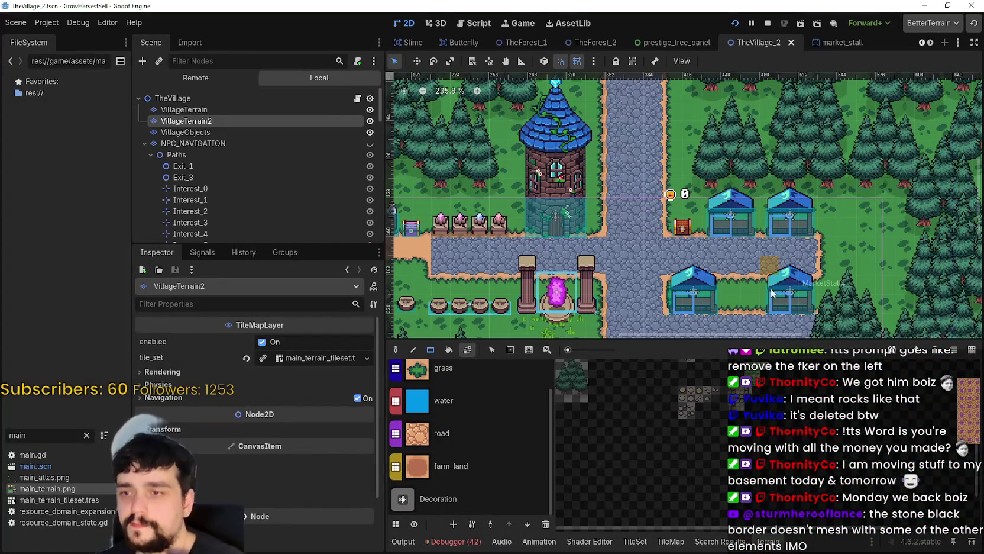
scroll(550, 408, "up", 1)
left_click(481, 408)
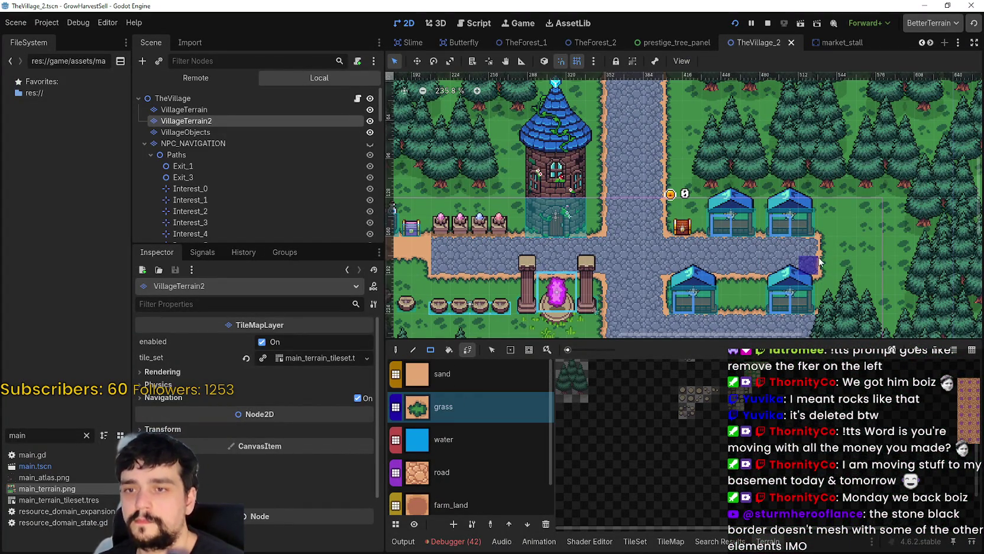
left_click(756, 263)
Step: On the VillageTerrain layer, paint the lower road strip and its last leftover tile with grass
left_click(259, 110)
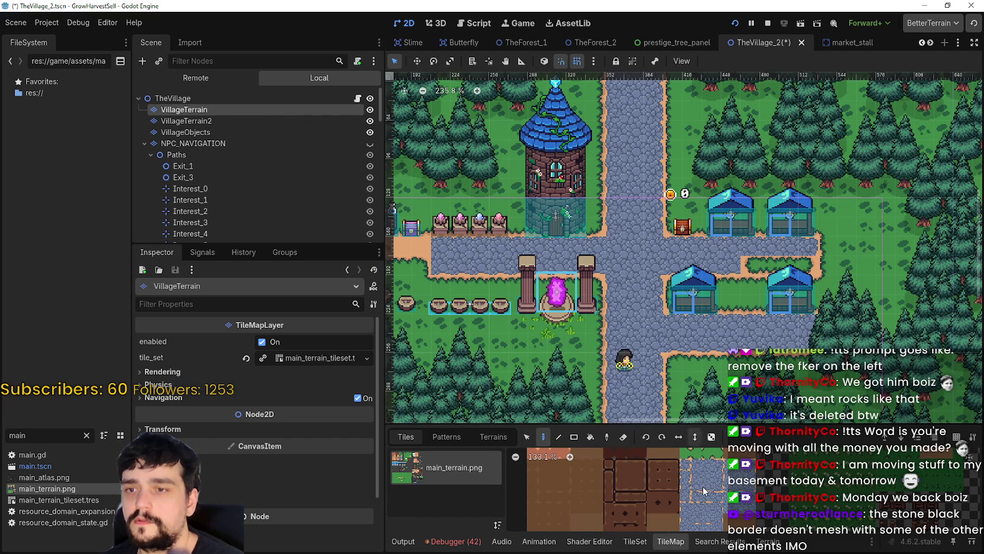
scroll(706, 492, "down", 2)
left_click(767, 540)
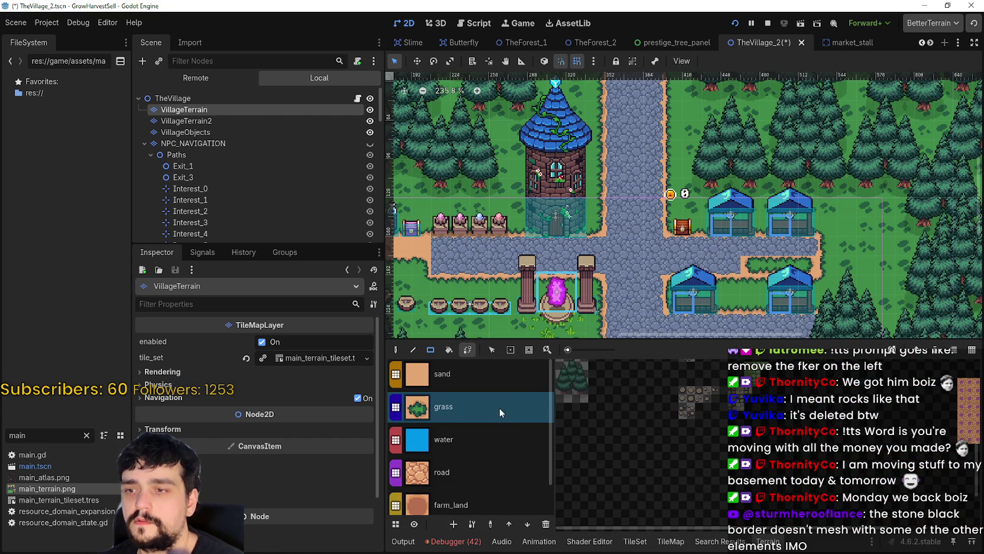
left_click(485, 406)
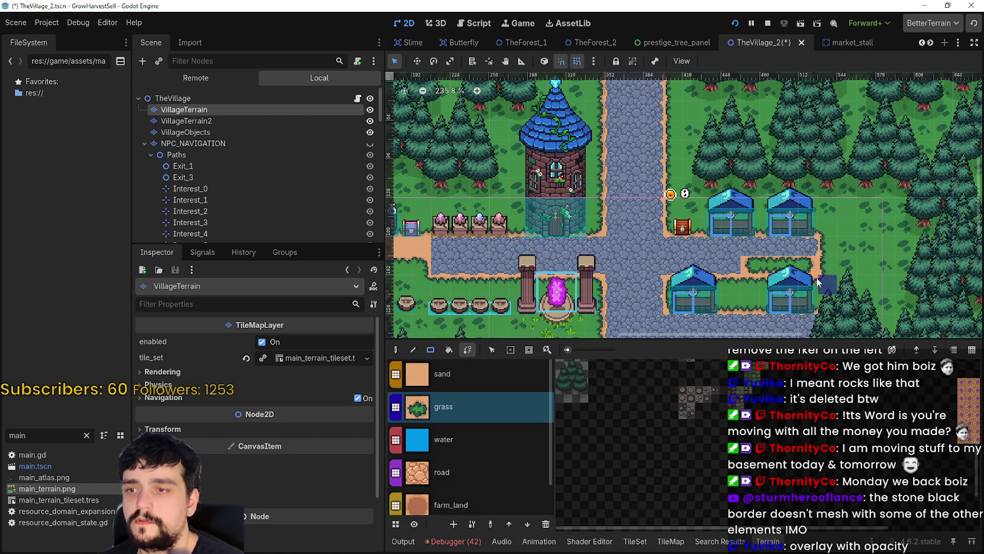
scroll(828, 260, "up", 2)
left_click_drag(743, 263, 732, 273)
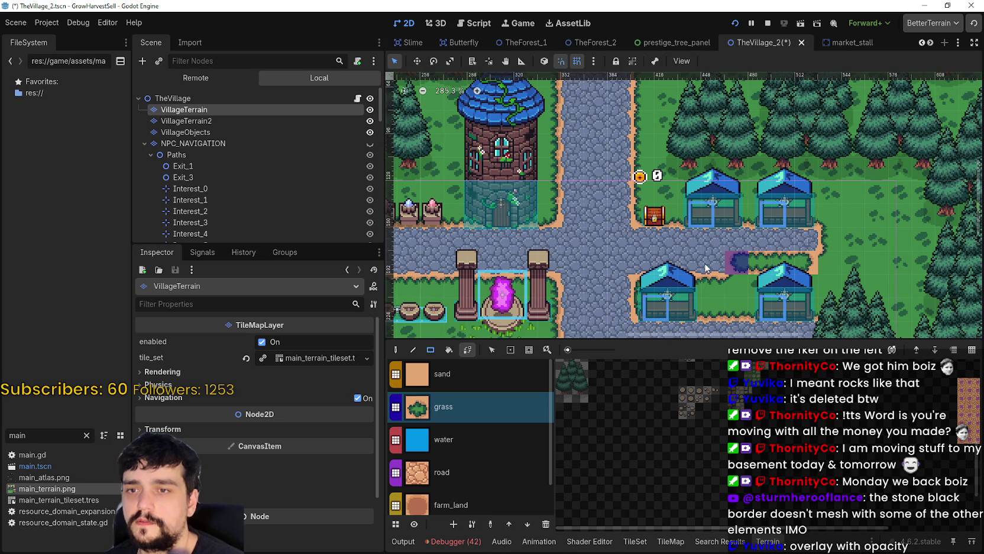
left_click(725, 266)
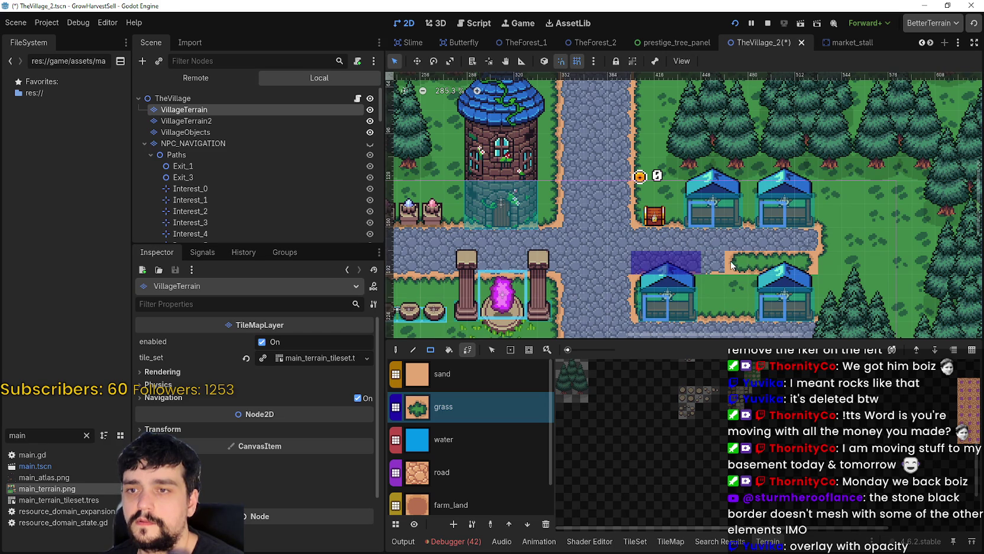
Step: Switch to the VillageTerrain2 layer and back to VillageTerrain to review the narrowed road
left_click(292, 121)
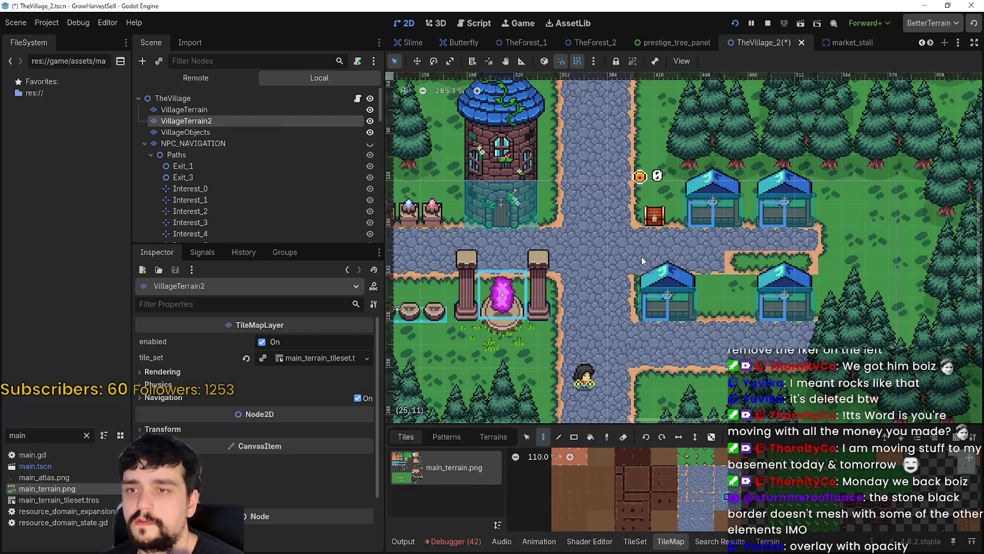
scroll(732, 262, "up", 3)
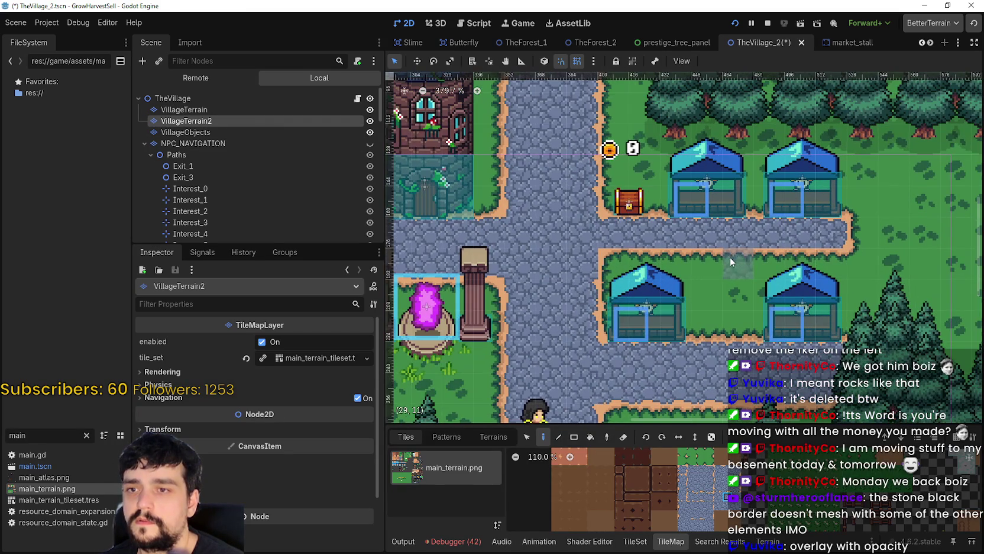
left_click(239, 110)
scroll(709, 481, "up", 4)
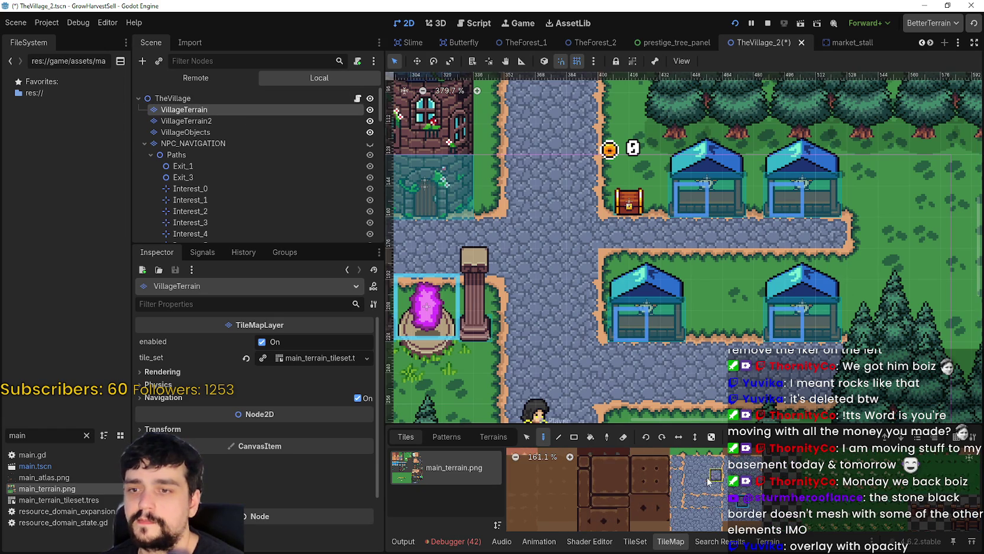
scroll(528, 224, "up", 3)
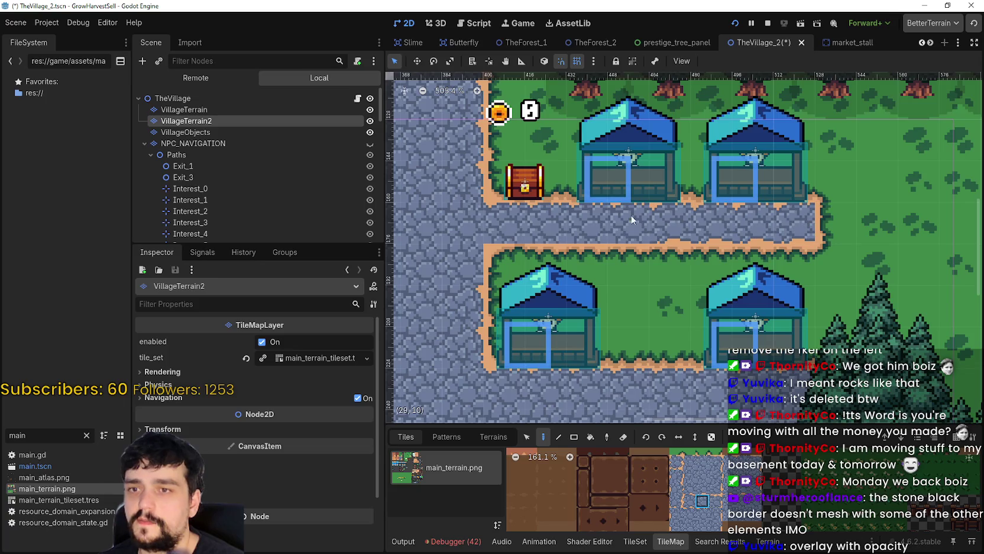
scroll(511, 225, "down", 4)
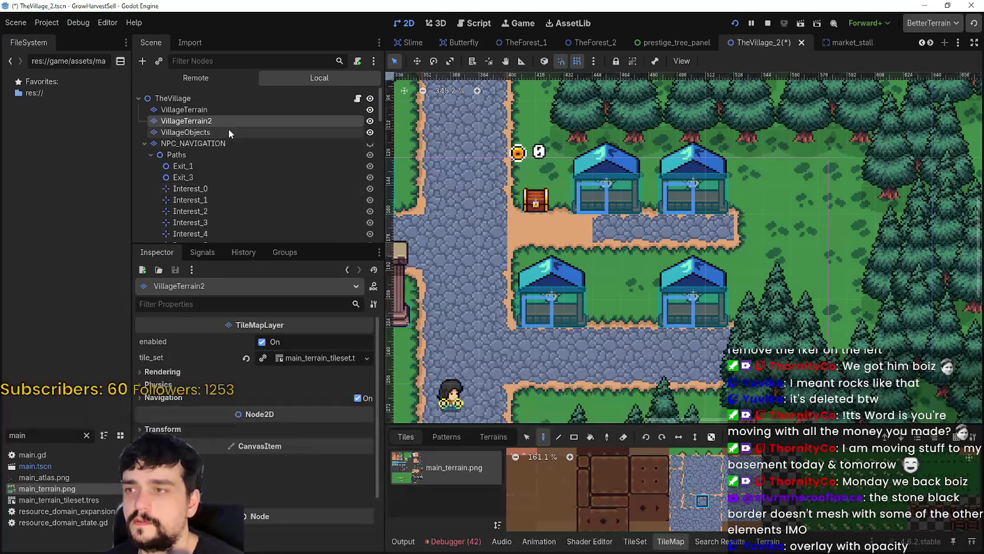
left_click(230, 110)
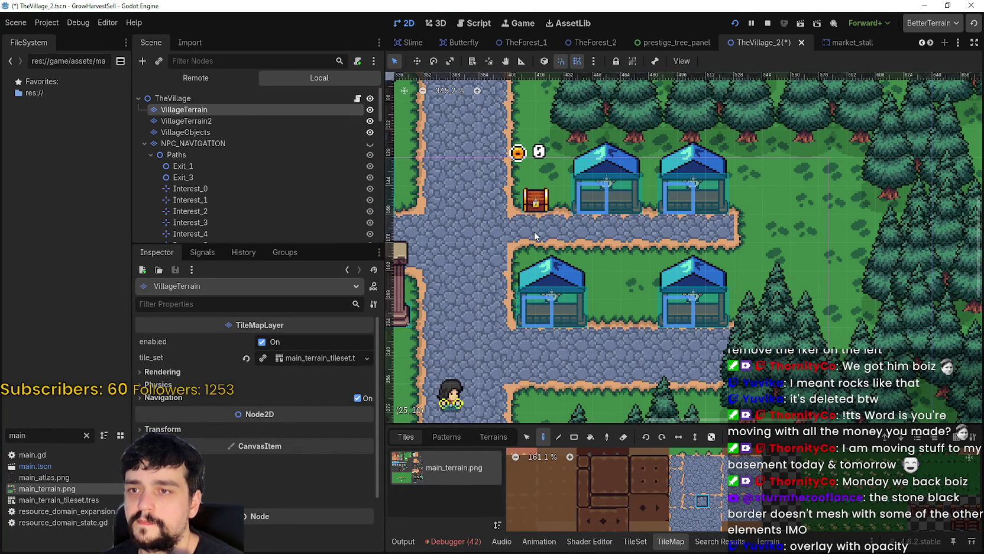
scroll(622, 298, "down", 2)
scroll(675, 326, "up", 3)
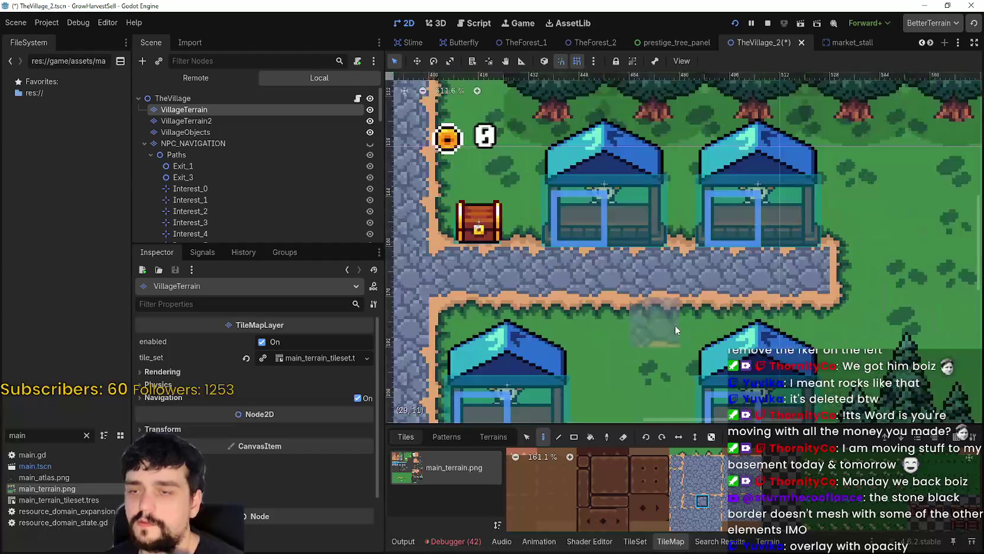
scroll(676, 320, "down", 8)
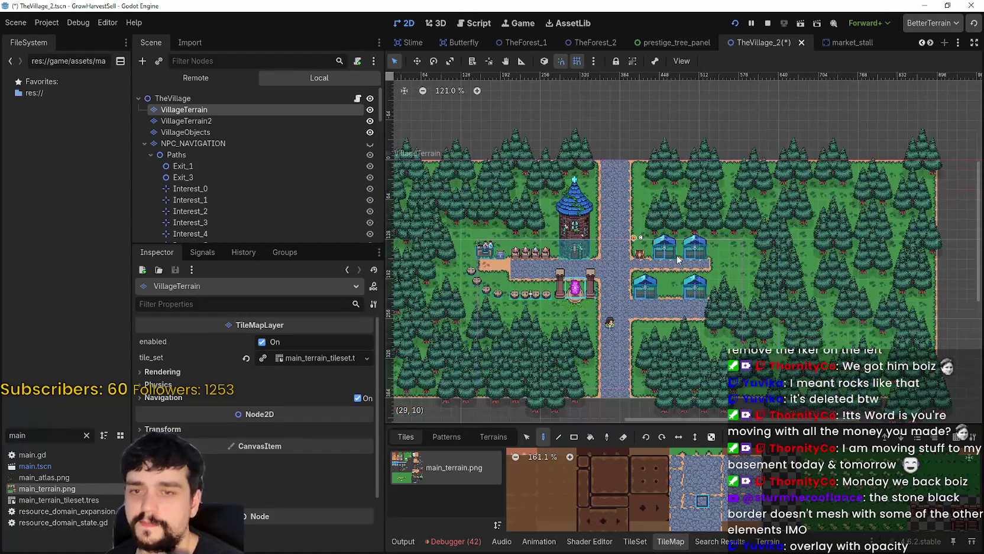
scroll(677, 262, "up", 7)
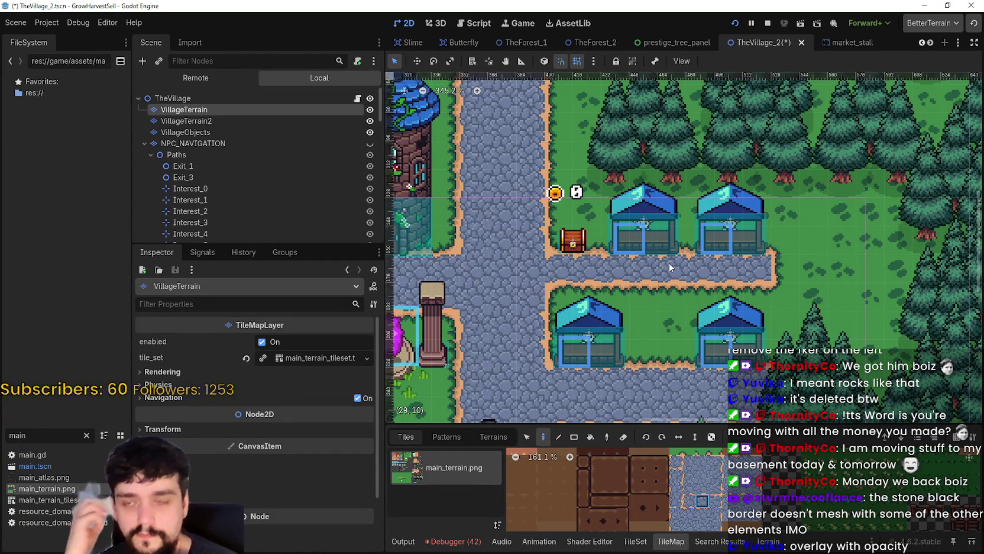
scroll(669, 263, "down", 4)
scroll(681, 268, "up", 6)
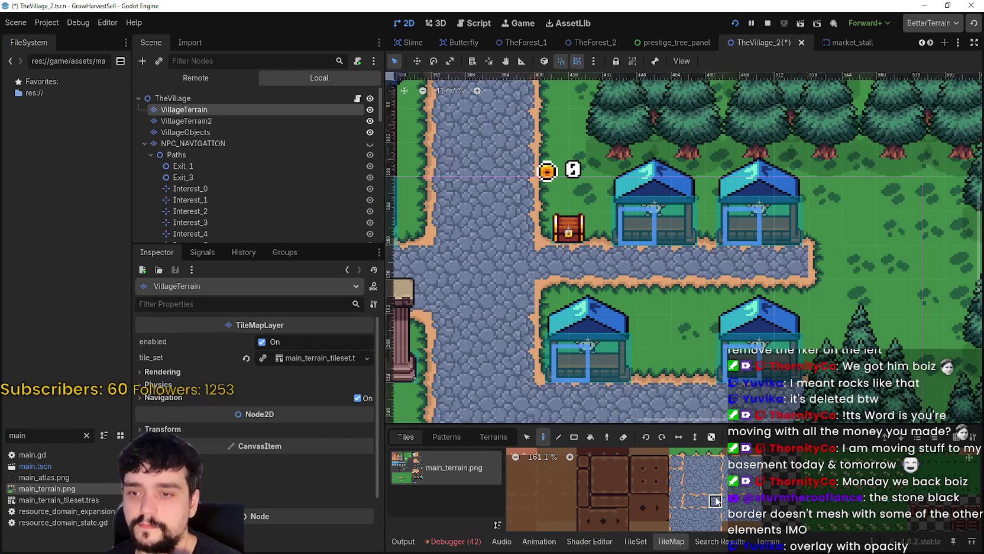
scroll(621, 285, "down", 3)
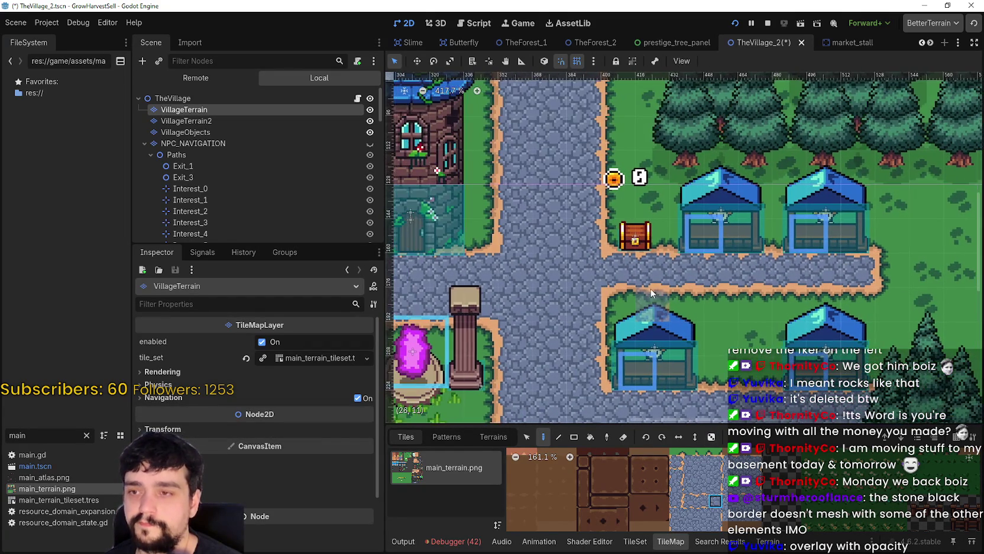
scroll(648, 289, "up", 2)
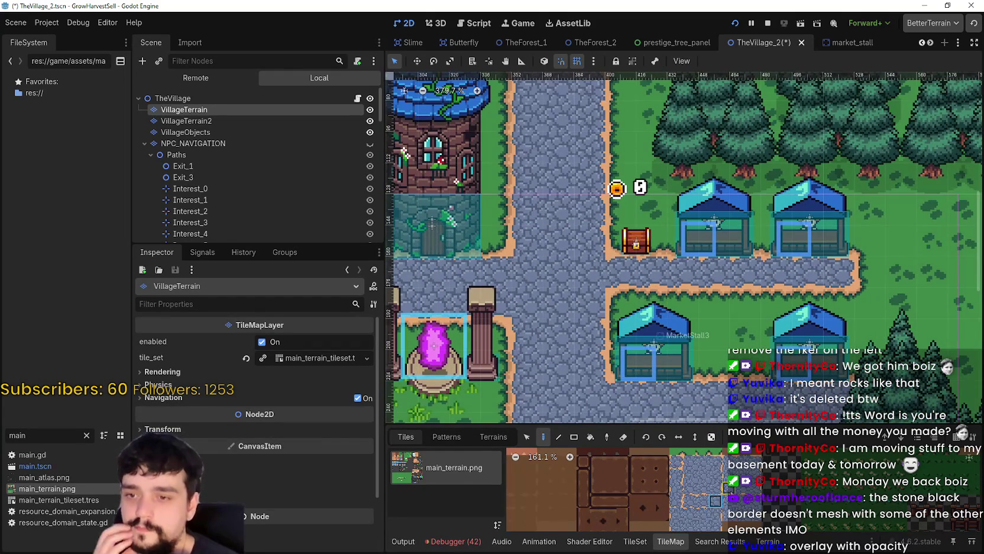
scroll(704, 299, "down", 2)
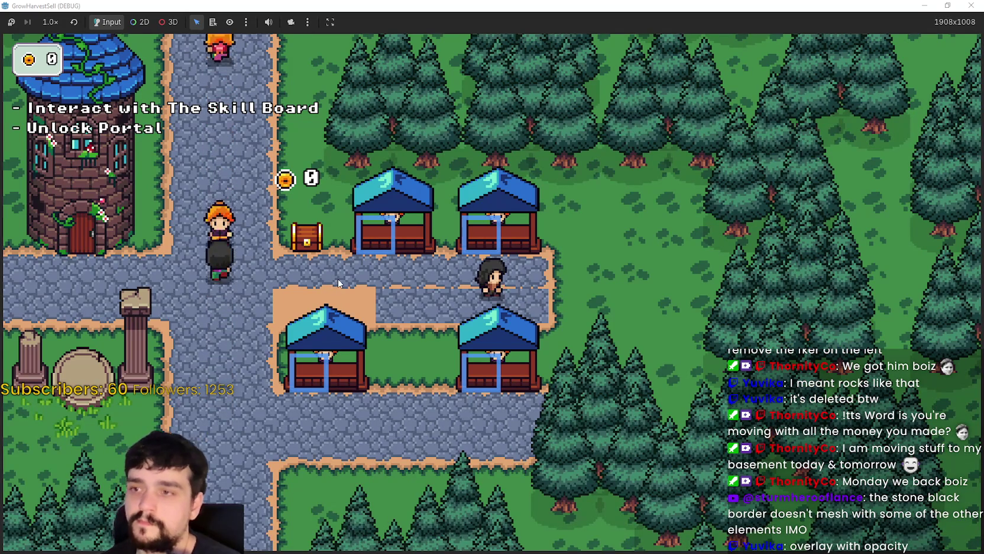
Step: Walk the player left, down-left and back right along the road, then restore the game window from full screen
key("a")
key("a")
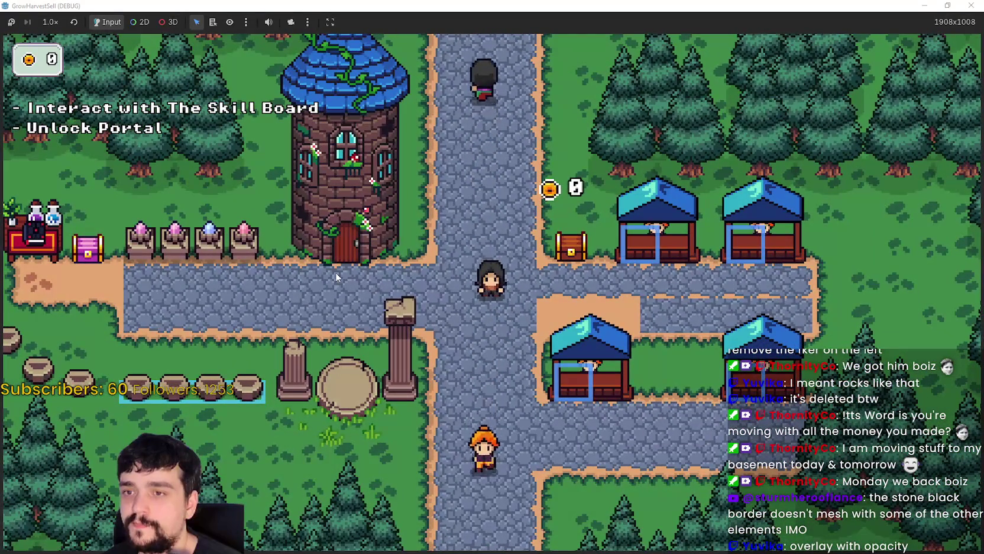
key("s")
key("a")
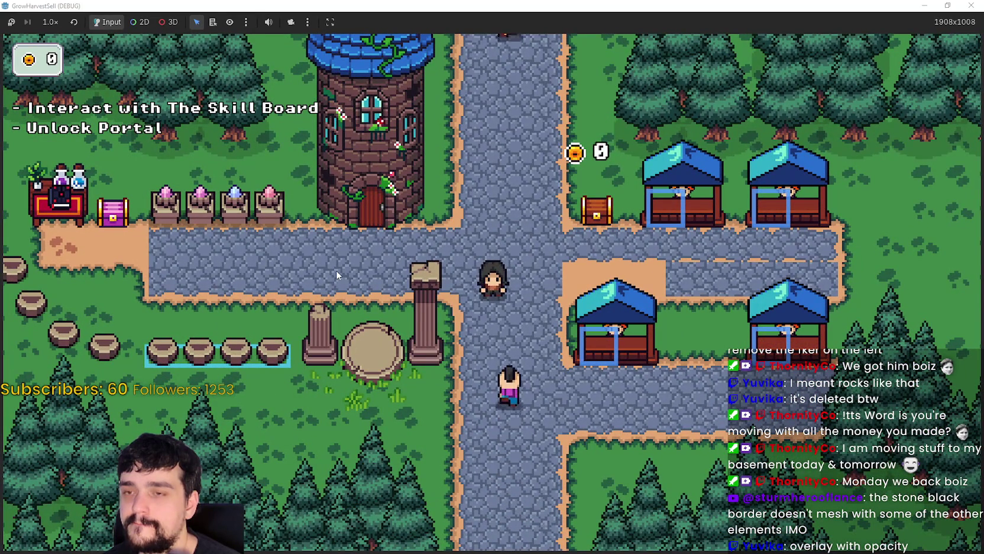
key("d")
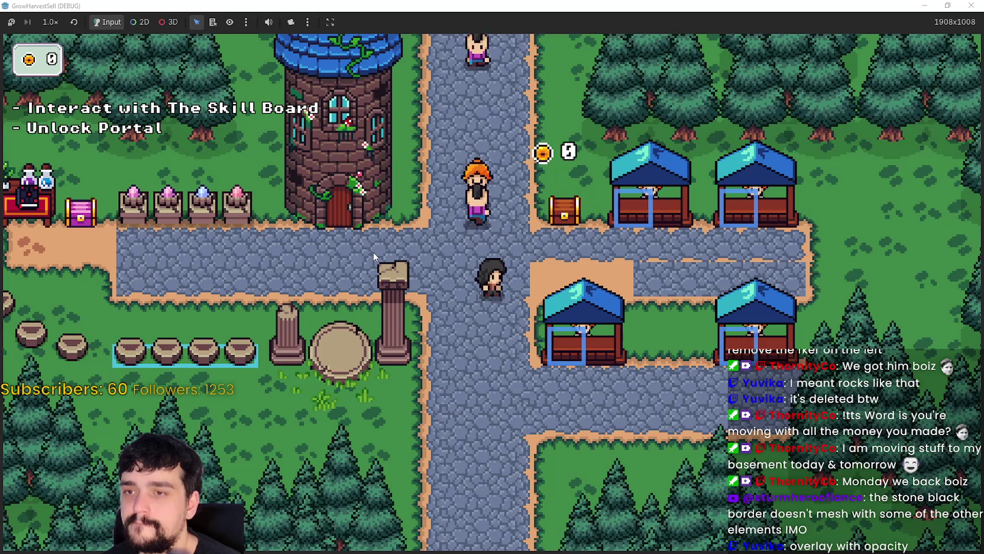
key("d")
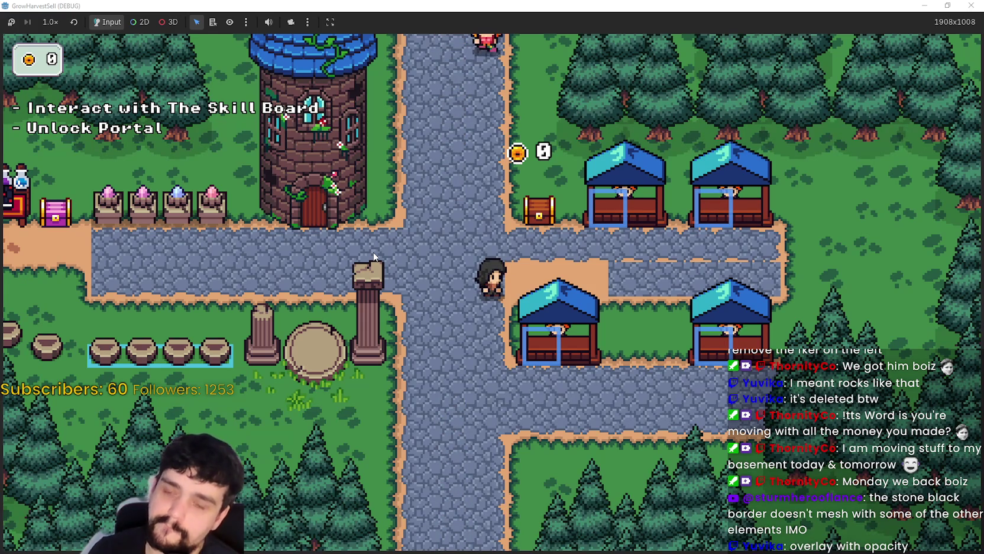
left_click(948, 5)
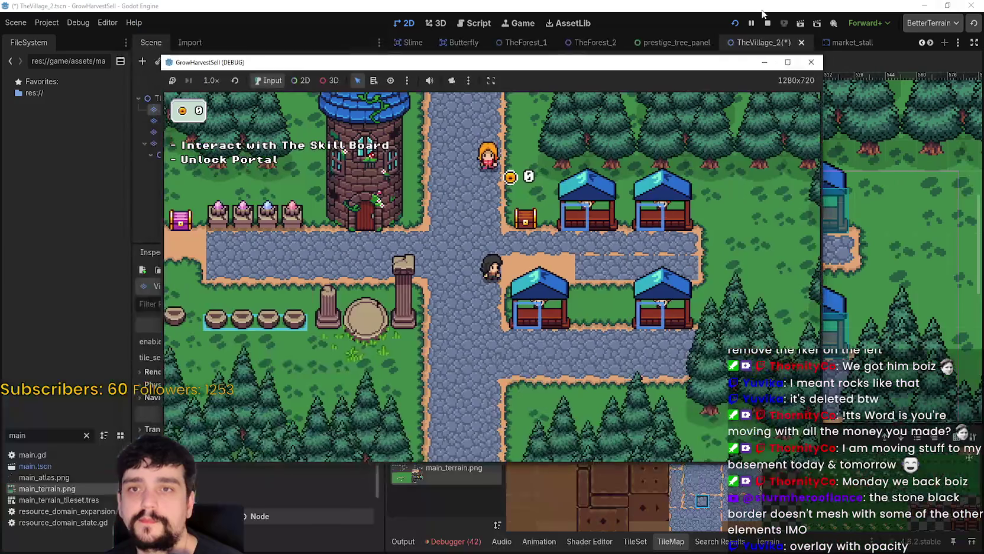
Step: Stop the running game and pan the TileMap atlas to look over other tiles
left_click(767, 21)
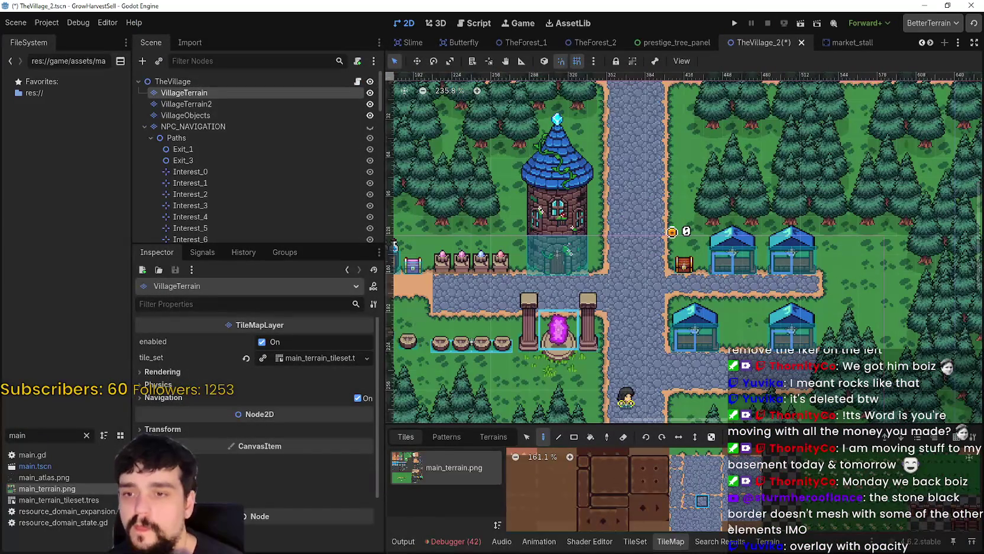
scroll(705, 470, "down", 6)
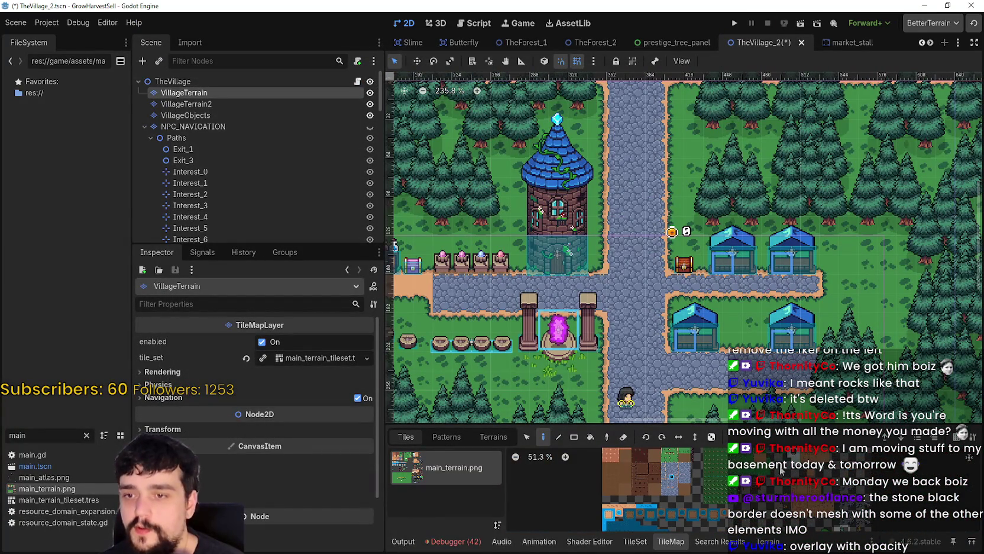
left_click_drag(771, 468, 760, 451)
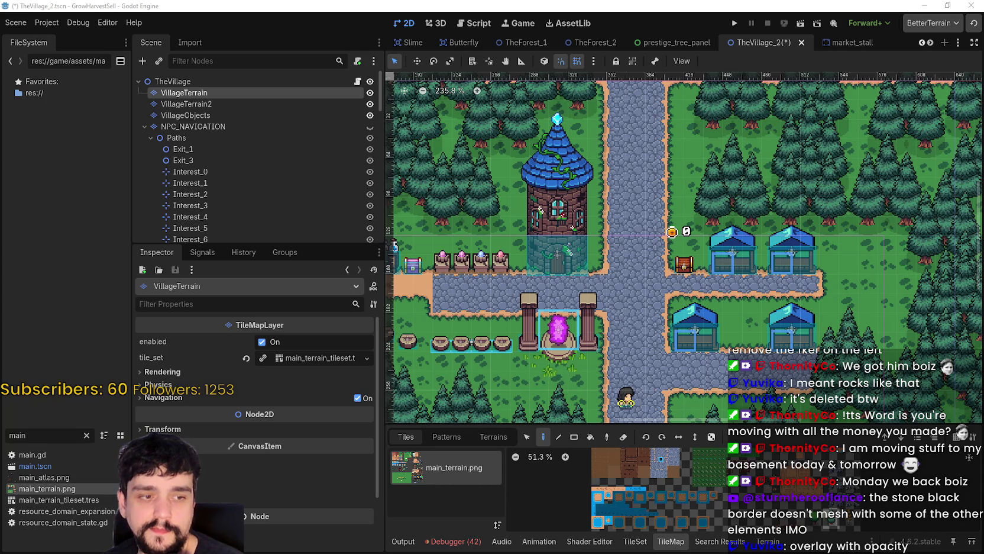
scroll(527, 302, "up", 3)
Step: With the rectangle selection tool, move the cobblestone block up and left on main_terrain.png and commit it
scroll(528, 302, "down", 3)
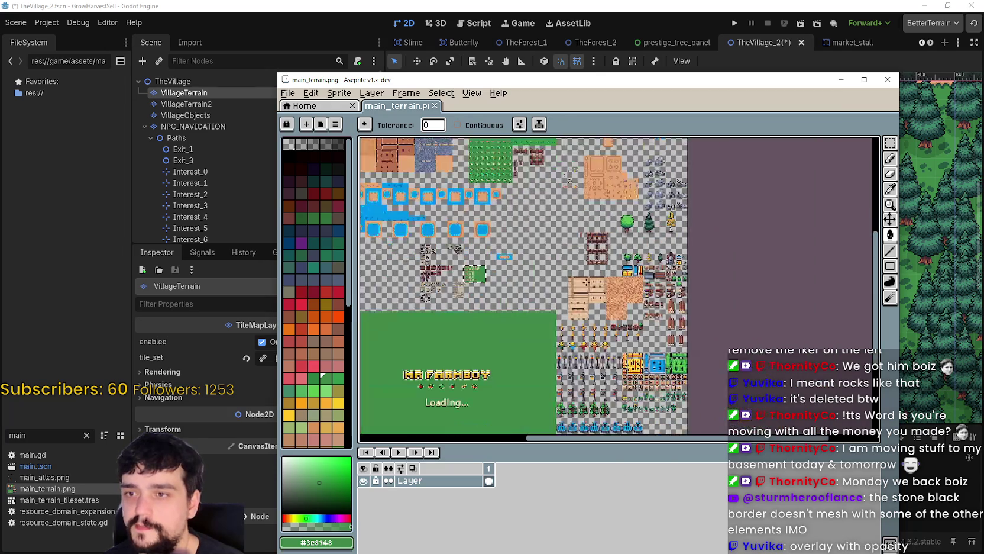
scroll(578, 267, "up", 3)
scroll(562, 271, "down", 3)
scroll(550, 274, "up", 4)
scroll(554, 217, "up", 4)
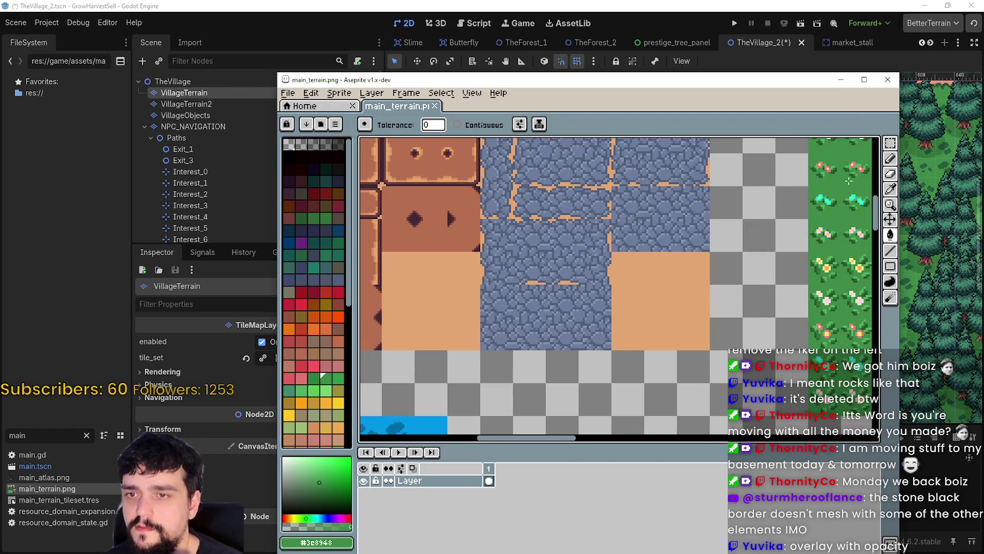
left_click(889, 143)
key("1")
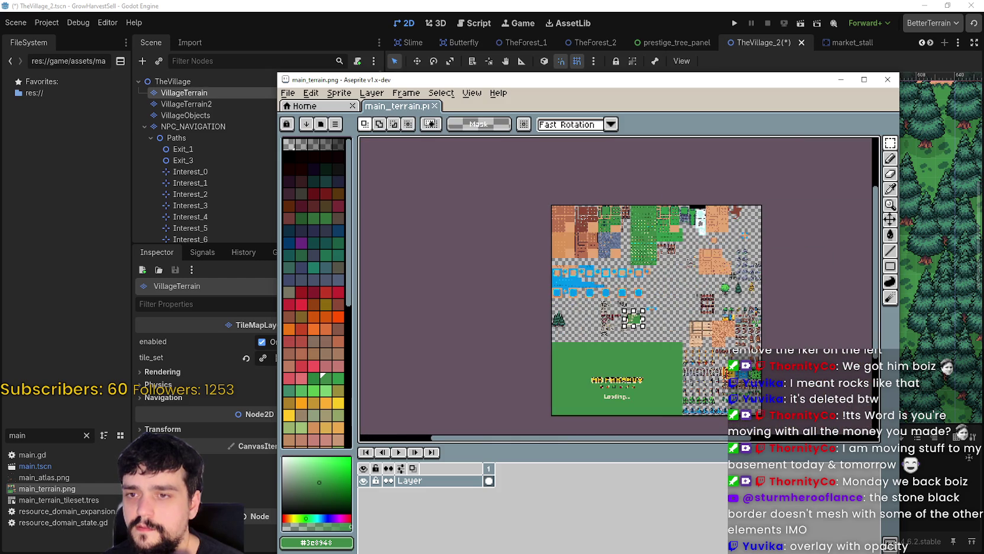
scroll(703, 255, "up", 5)
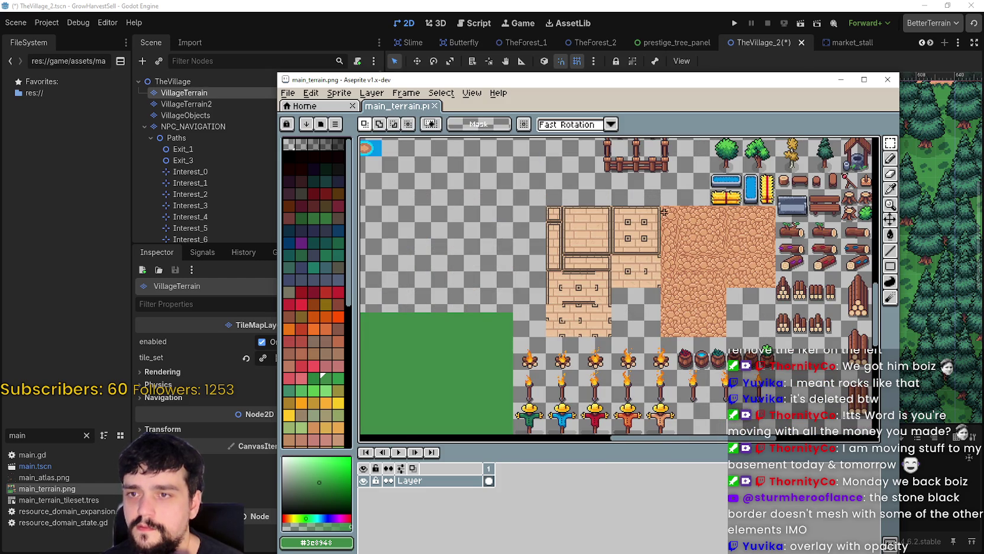
mouse_move(768, 328)
left_mouse_down()
mouse_move(605, 344)
mouse_move(687, 279)
mouse_move(704, 219)
left_mouse_up()
scroll(639, 356, "down", 2)
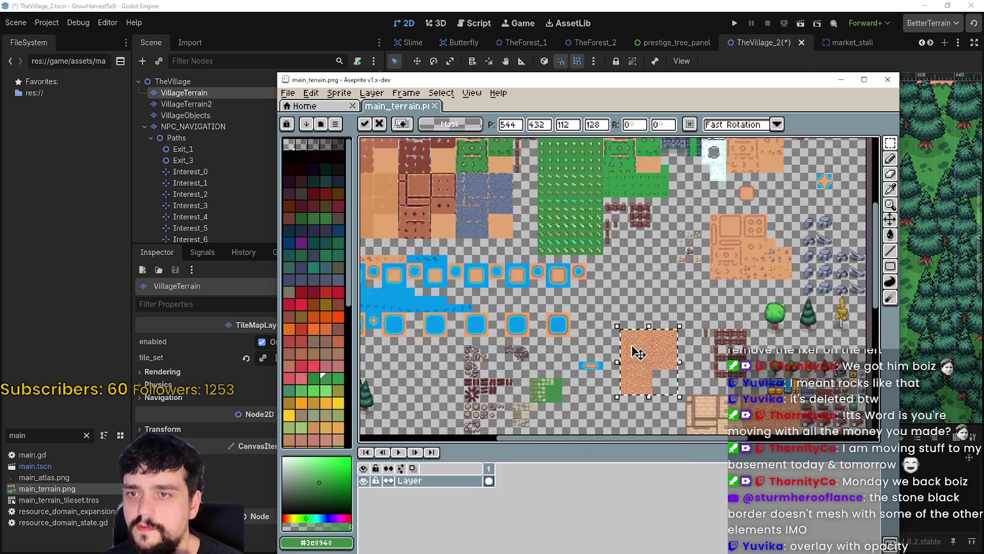
key("Return")
Step: Confirm the cobblestone block's new position, save main_terrain.png, and return to Godot
scroll(598, 247, "up", 3)
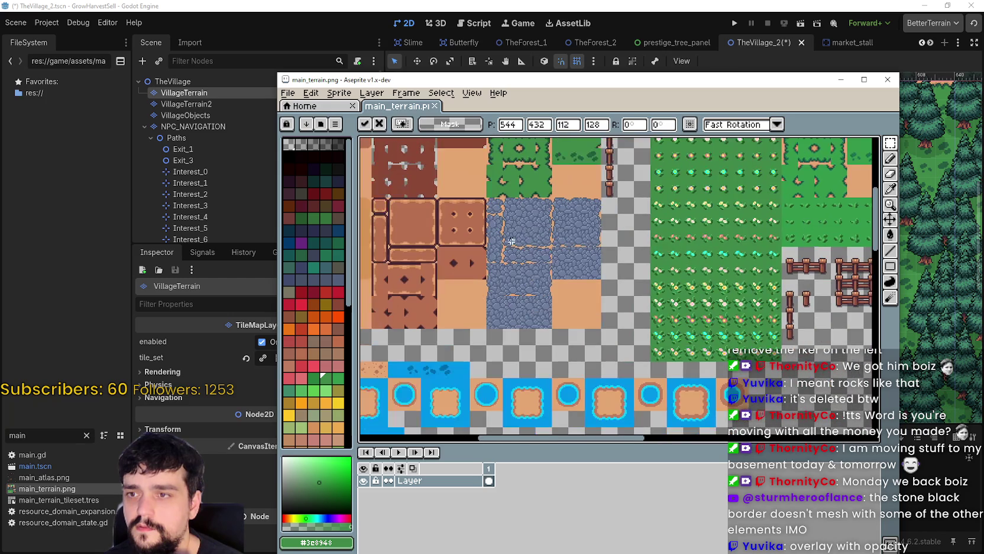
mouse_move(516, 250)
left_mouse_down()
mouse_move(514, 230)
mouse_move(604, 275)
mouse_move(584, 246)
left_mouse_up()
scroll(532, 242, "down", 2)
scroll(580, 266, "up", 2)
key("Return")
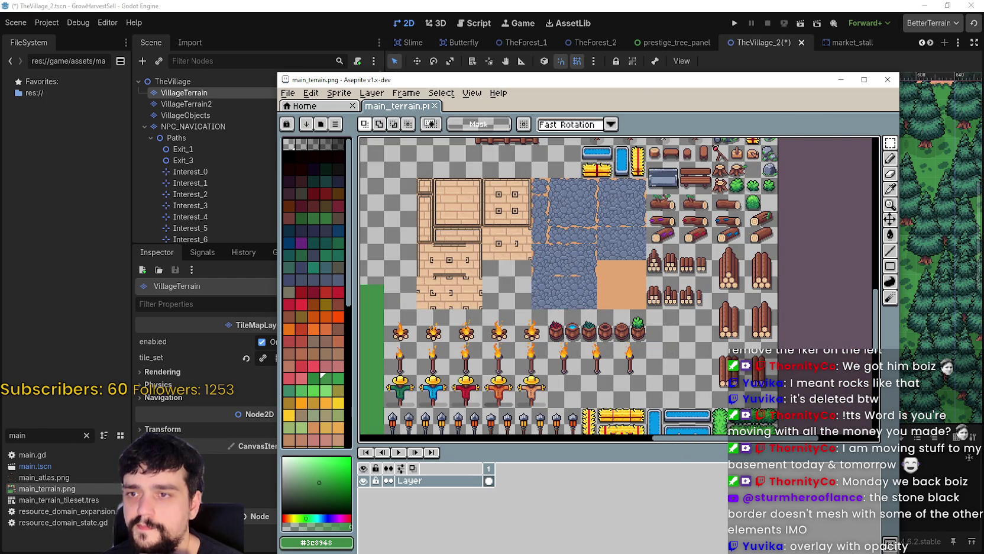
key("ctrl+s")
left_click(646, 25)
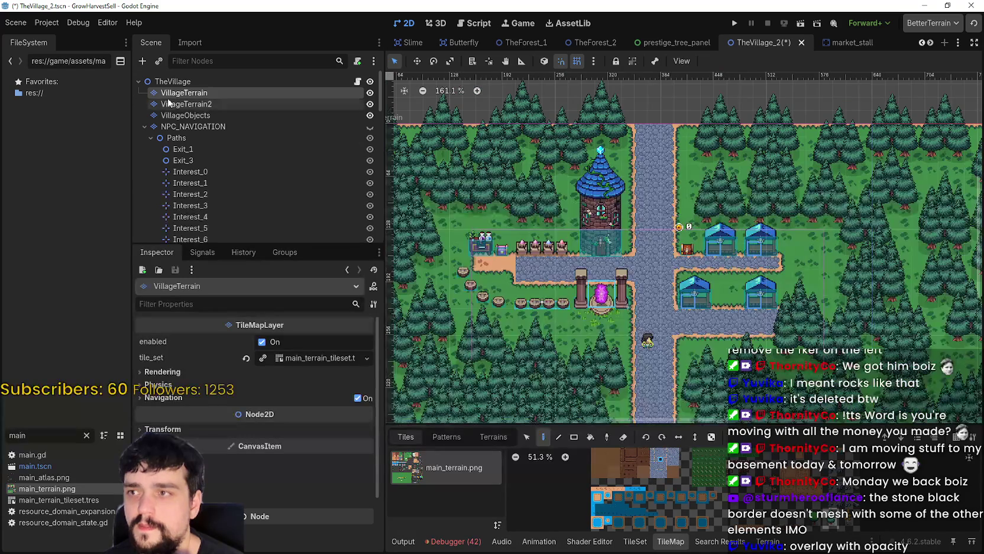
Step: On the VillageTerrain2 layer, repaint the vertical stone road as dirt path
left_click(169, 104)
scroll(610, 319, "down", 2)
scroll(645, 309, "down", 3)
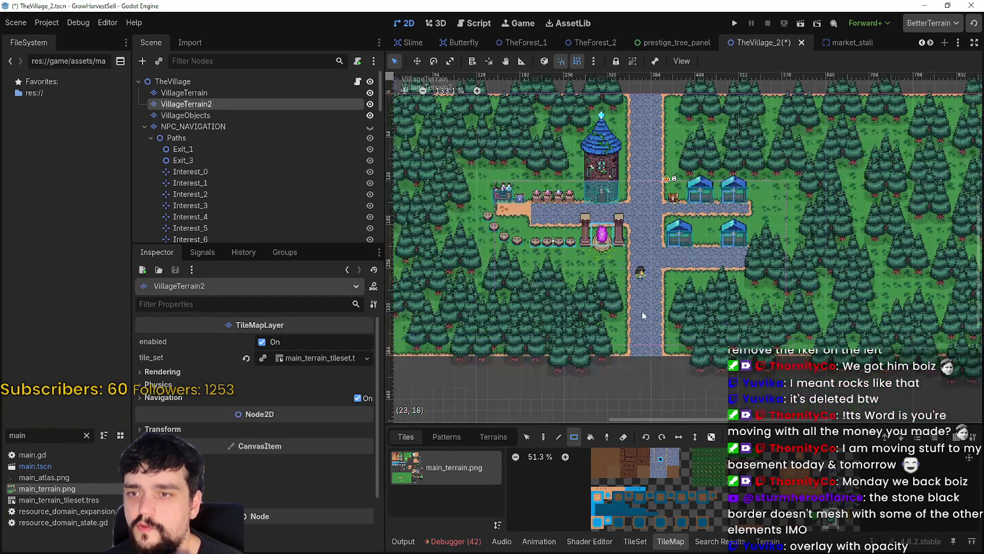
left_click_drag(644, 253, 655, 117)
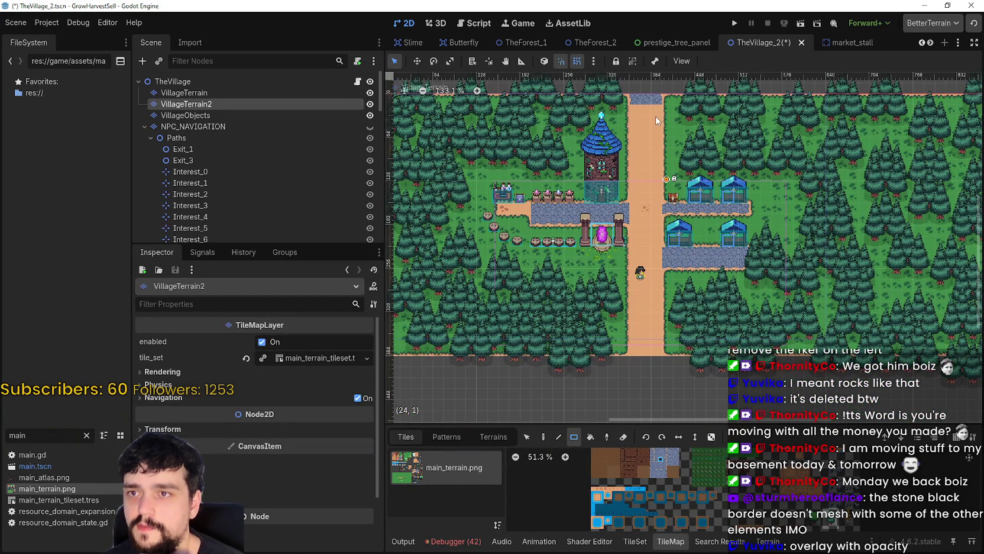
Step: Repaint the lower-right and tower-left stone strips as dirt, then reselect the VillageTerrain layer
scroll(700, 193, "down", 1)
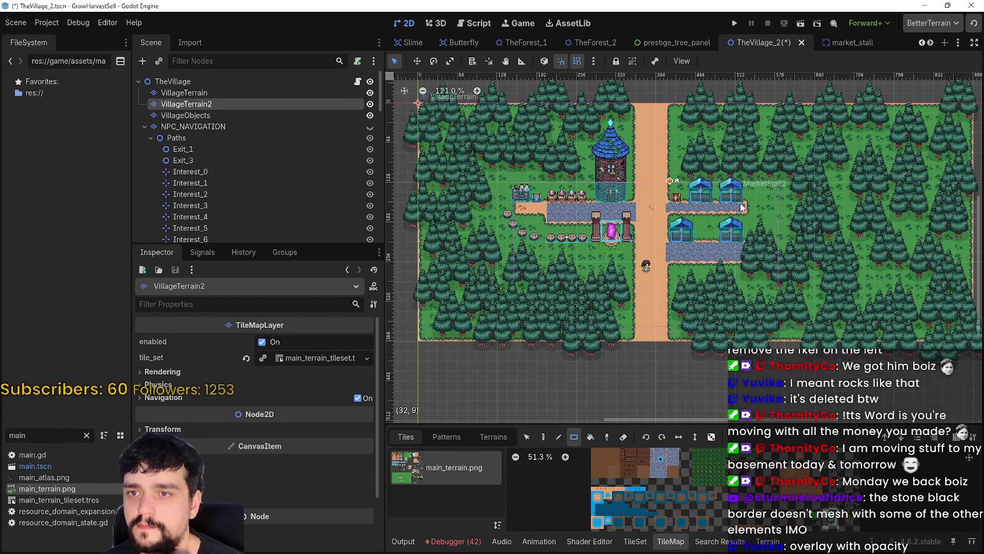
scroll(722, 258, "up", 3)
left_click_drag(702, 268, 645, 266)
left_click_drag(559, 210, 482, 205)
scroll(451, 194, "up", 2)
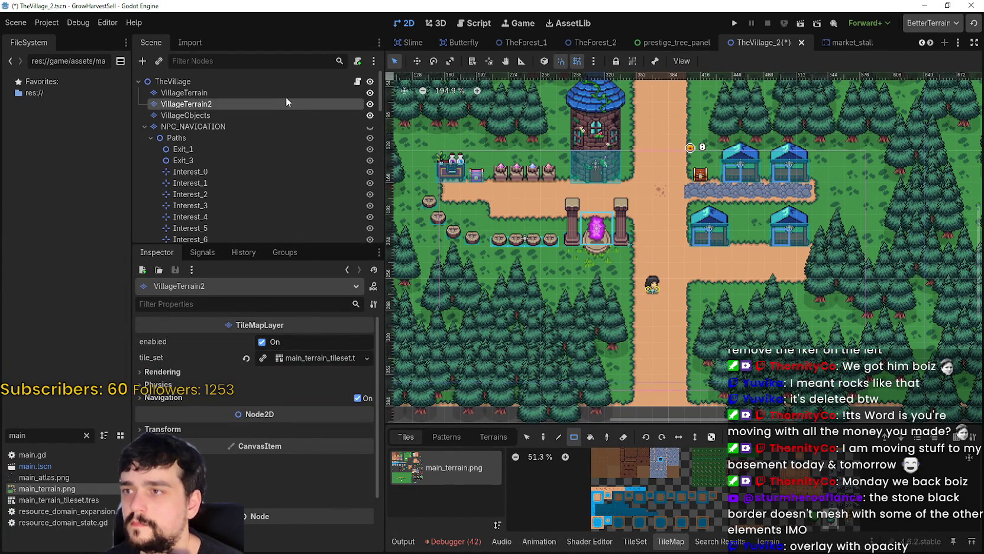
left_click(189, 92)
left_click(493, 437)
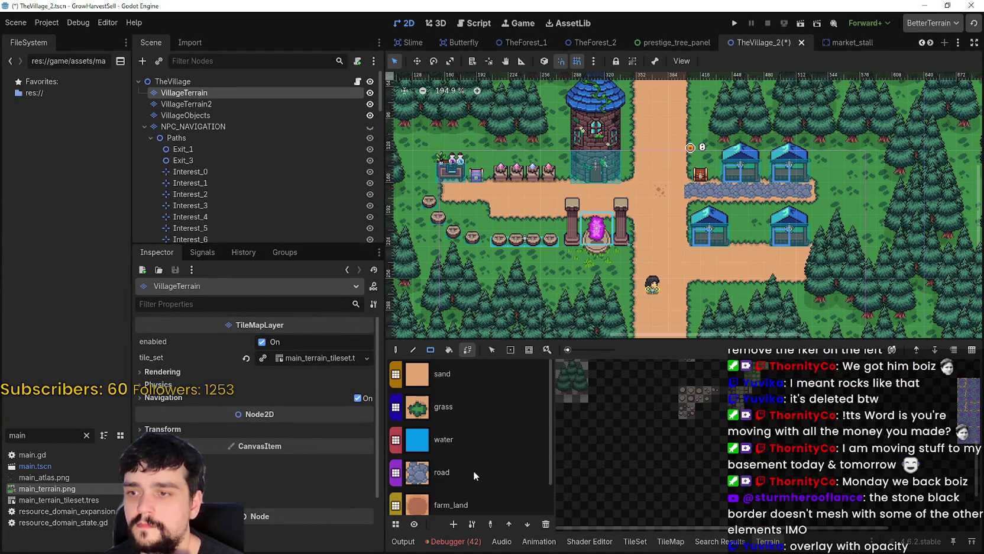
Step: With road terrain, extend the upper-right road one tile left and pave the vertical dirt path
left_click(476, 473)
scroll(792, 296, "up", 2)
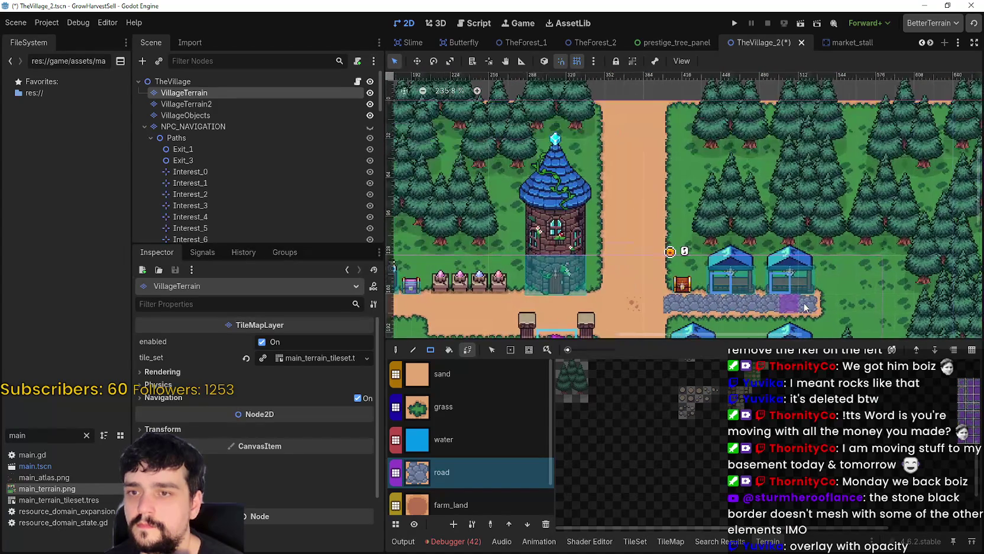
left_click_drag(723, 306, 646, 305)
scroll(620, 271, "down", 2)
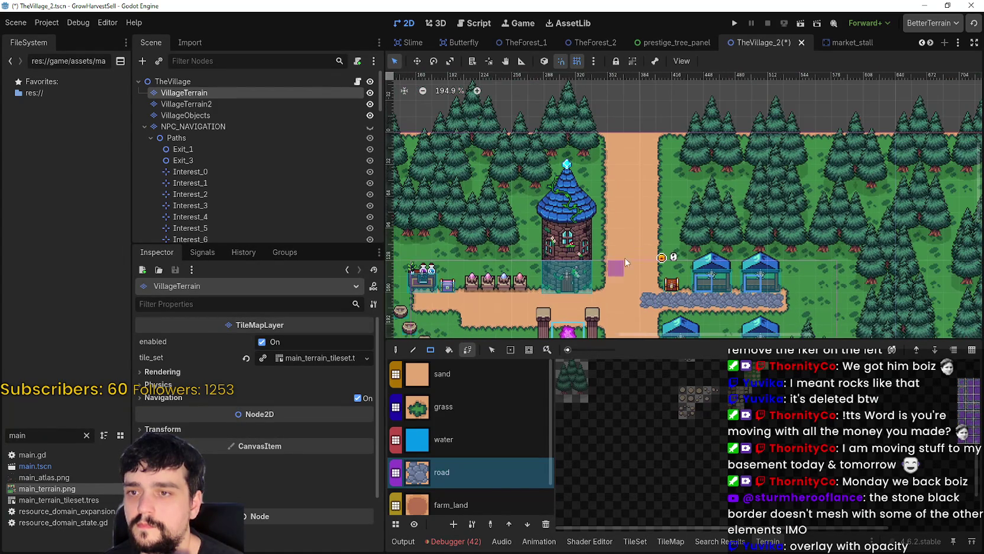
left_click_drag(645, 139, 619, 282)
Step: Finish covering the north–south village road with cobblestone
scroll(639, 183, "up", 2)
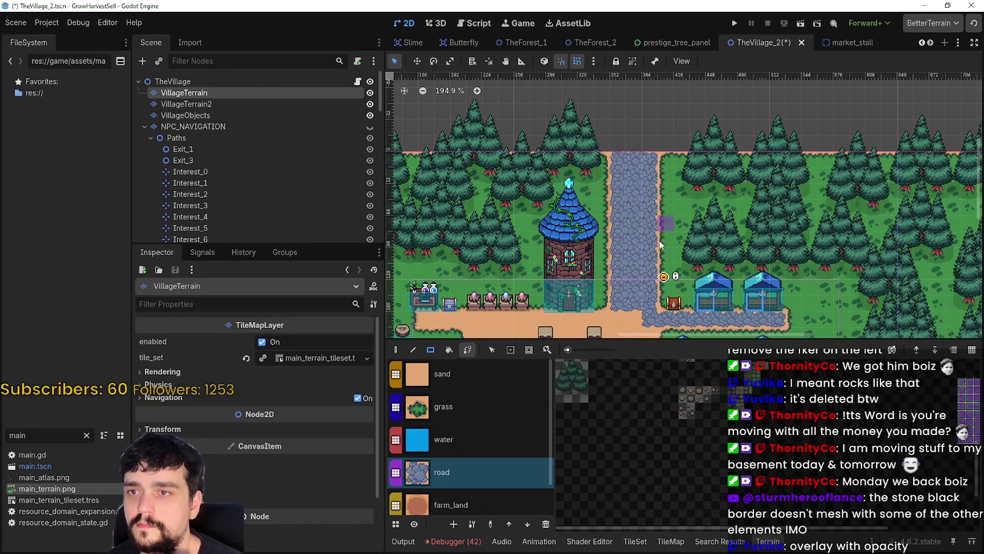
scroll(656, 237, "right", 1)
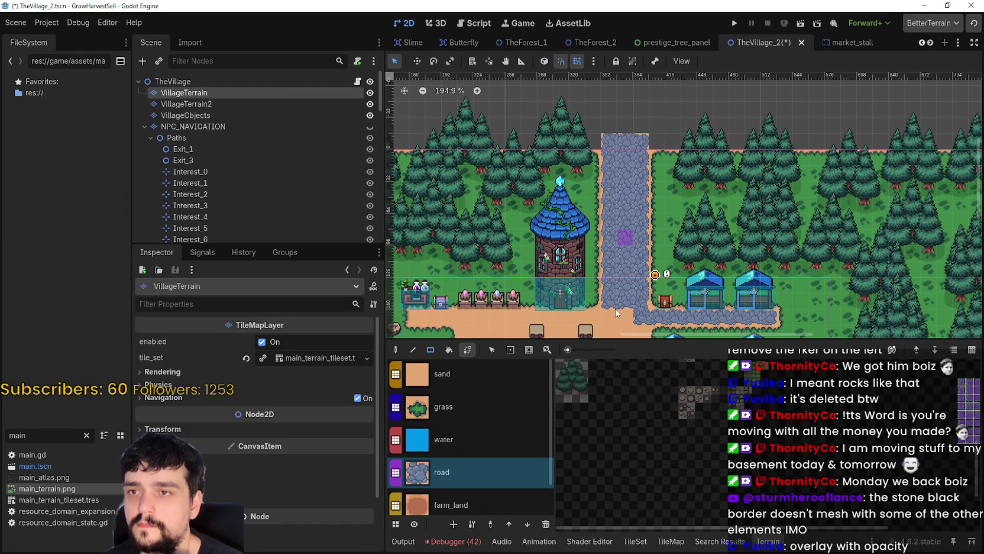
scroll(619, 167, "down", 10)
left_click_drag(639, 147, 630, 305)
scroll(630, 304, "down", 8)
left_click_drag(651, 177, 636, 237)
scroll(636, 205, "up", 6)
Step: Pave a road lane fronting the lower houses plus one tile below them, then select grass
left_click_drag(644, 190, 771, 181)
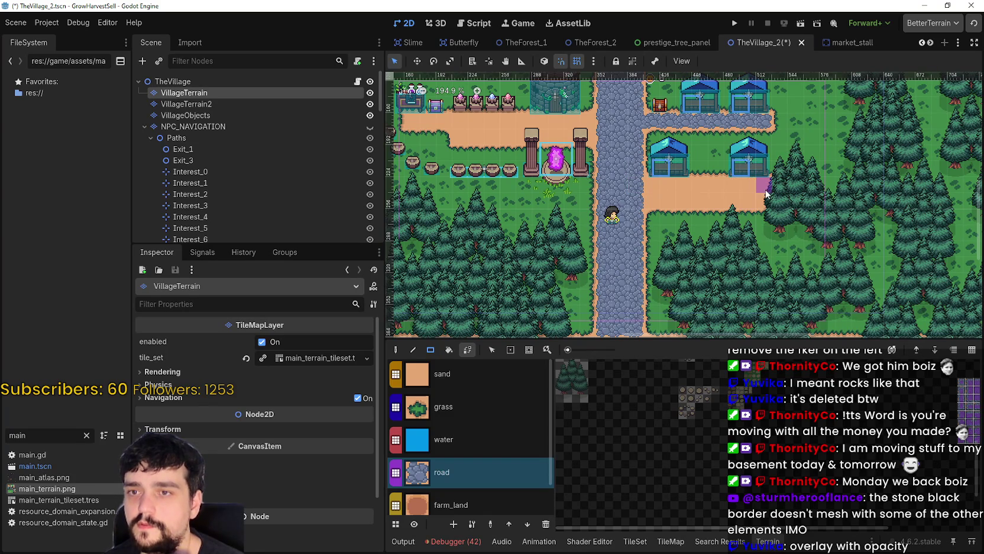
scroll(704, 177, "up", 2)
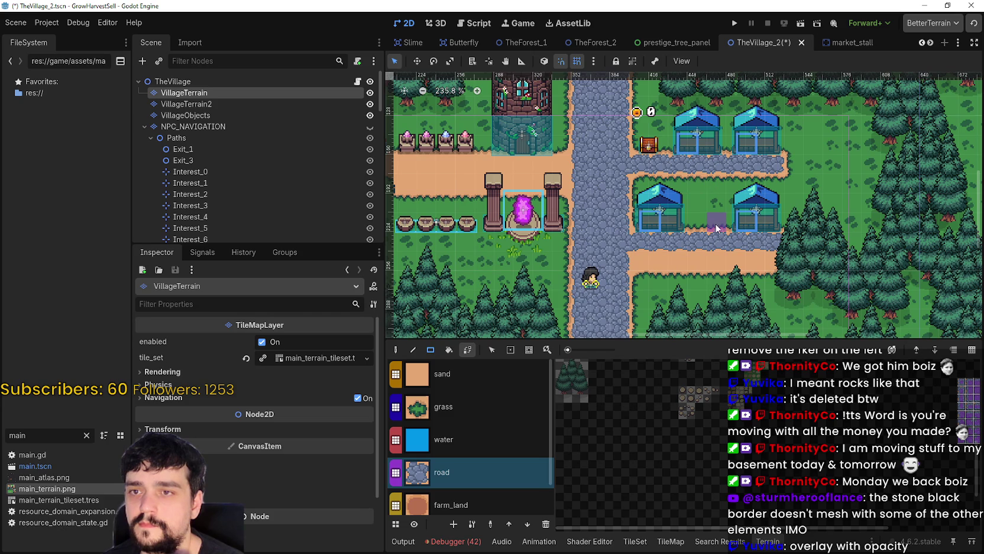
scroll(707, 235, "up", 1)
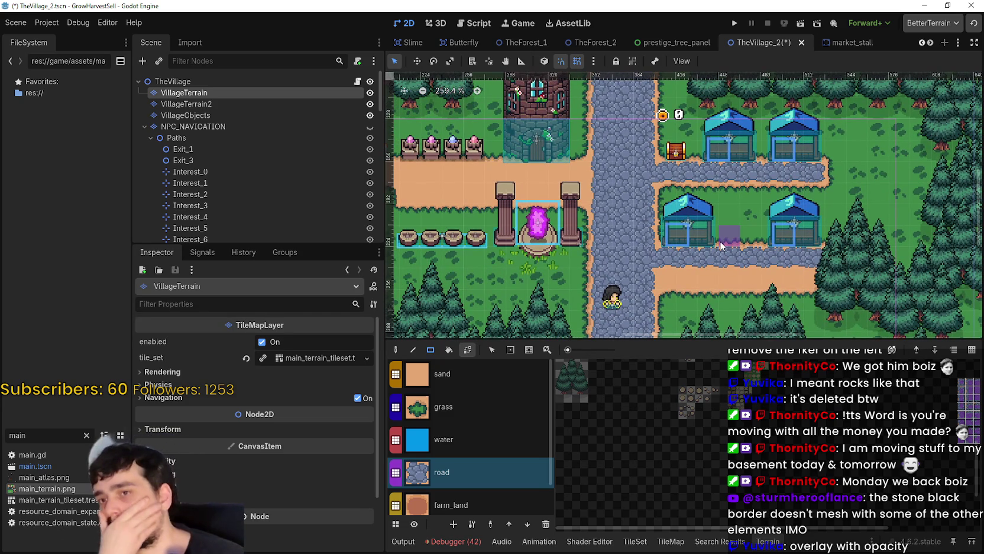
scroll(713, 248, "up", 2)
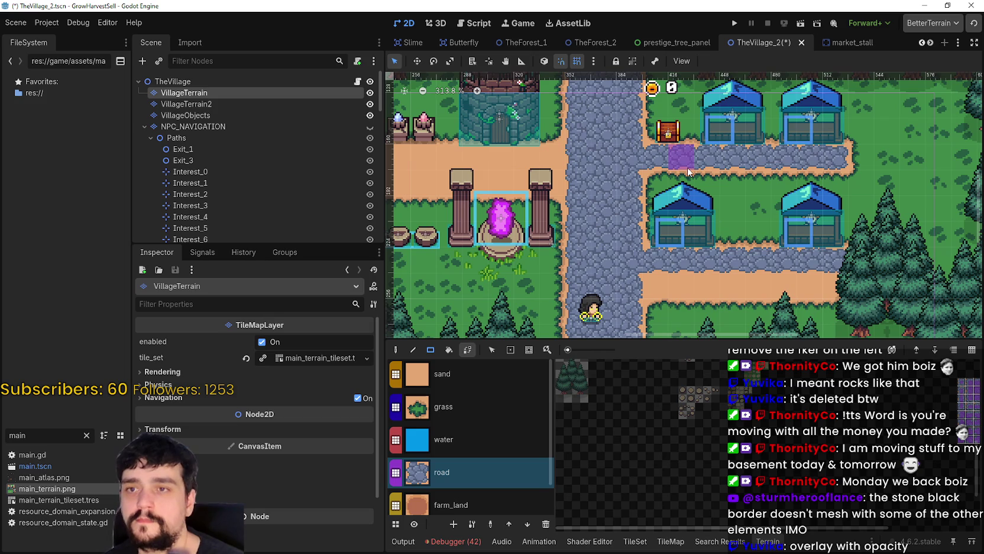
left_click_drag(736, 180, 736, 179)
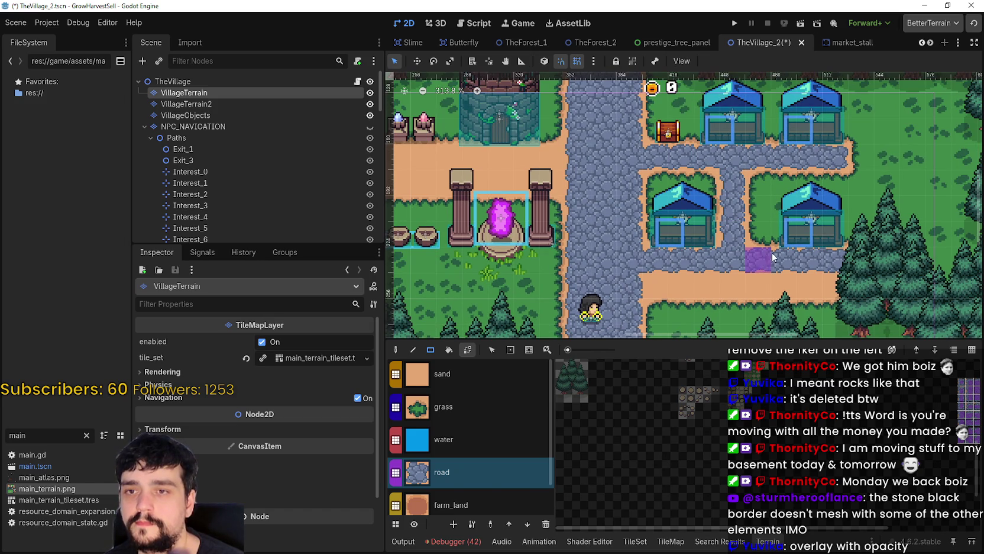
left_click(840, 268)
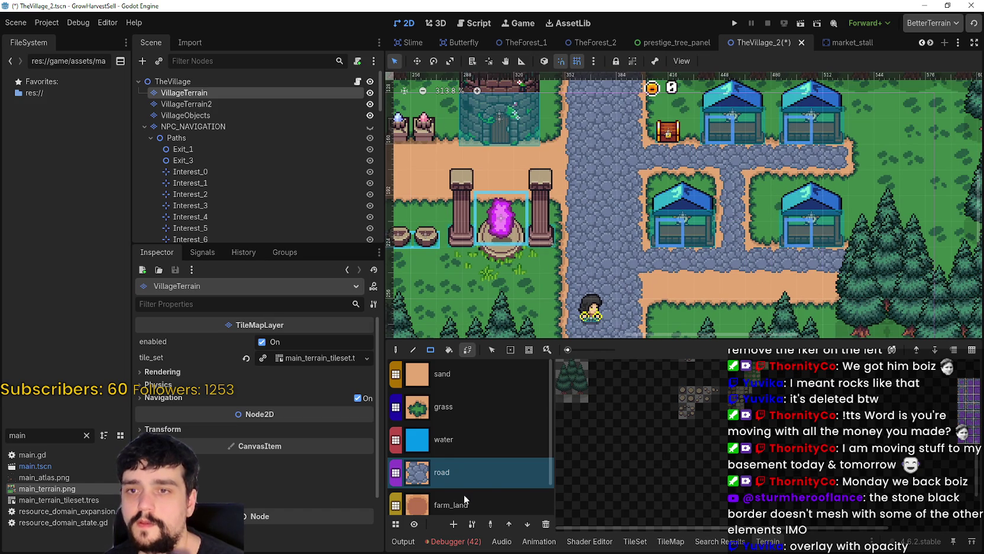
left_click(454, 414)
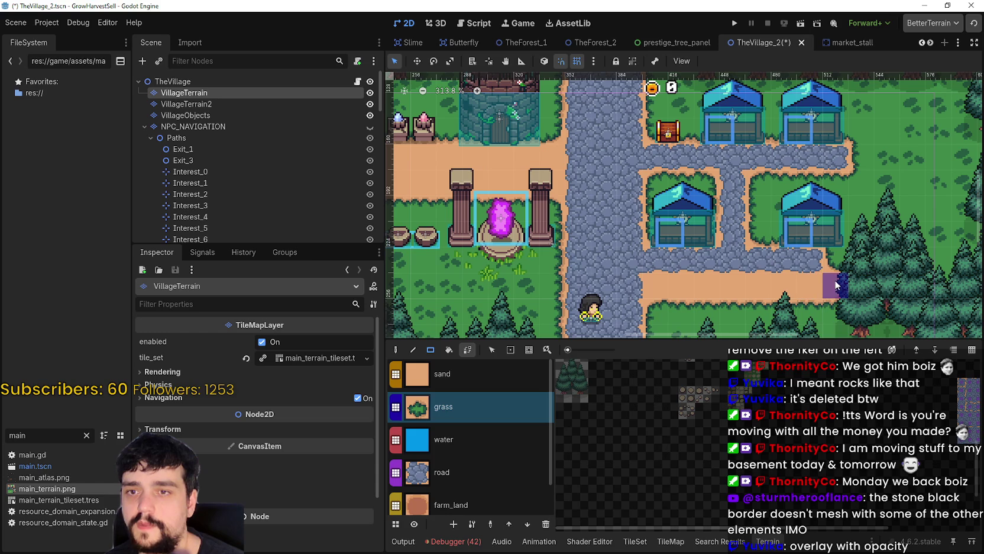
scroll(777, 305, "up", 2)
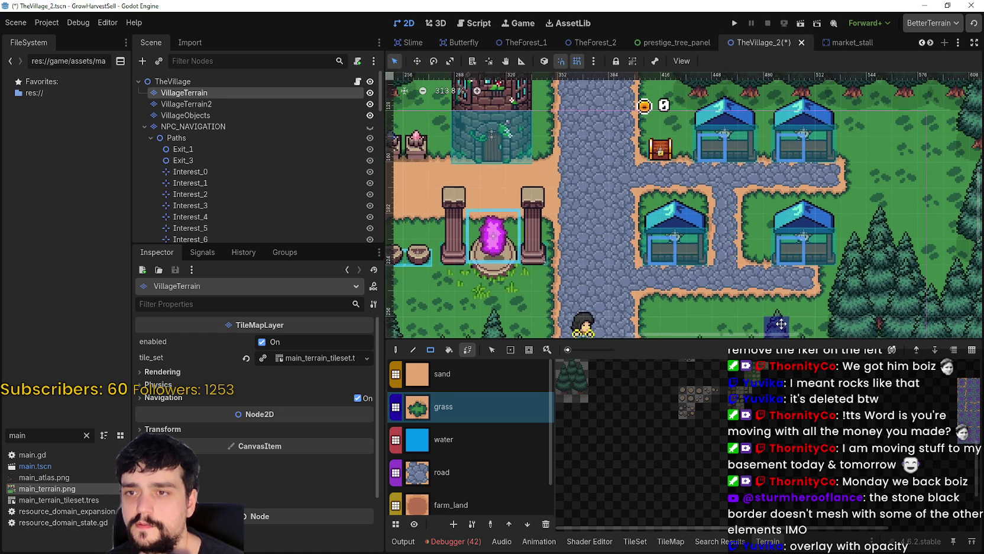
scroll(777, 305, "down", 2)
scroll(768, 248, "right", 1)
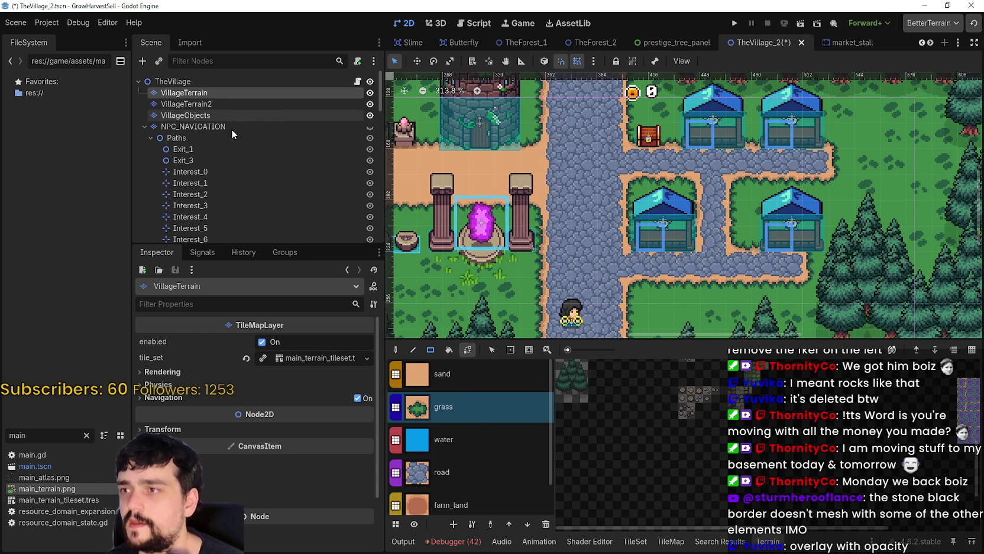
scroll(254, 136, "down", 3)
scroll(240, 195, "down", 12)
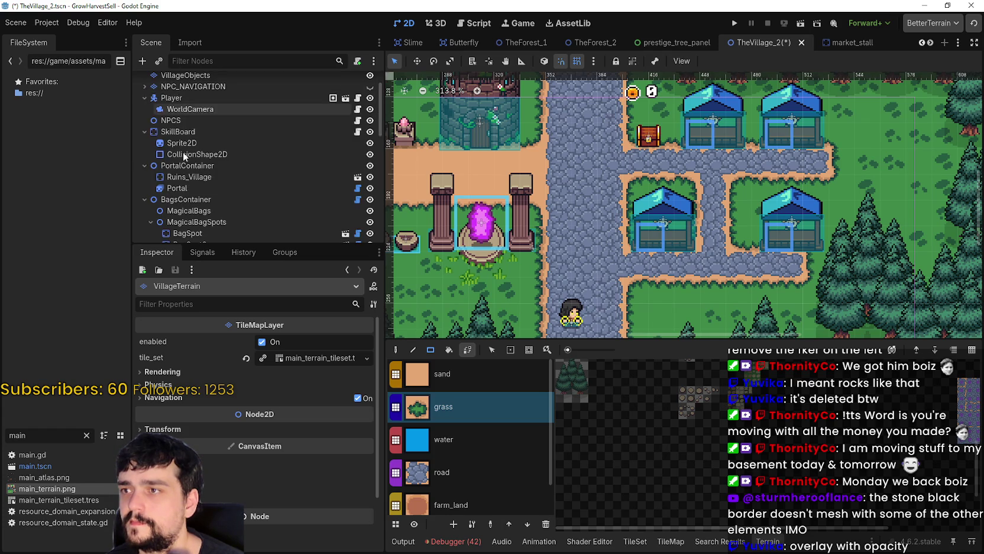
Step: Drag MarketStall4 left within its grass plot
scroll(236, 200, "down", 5)
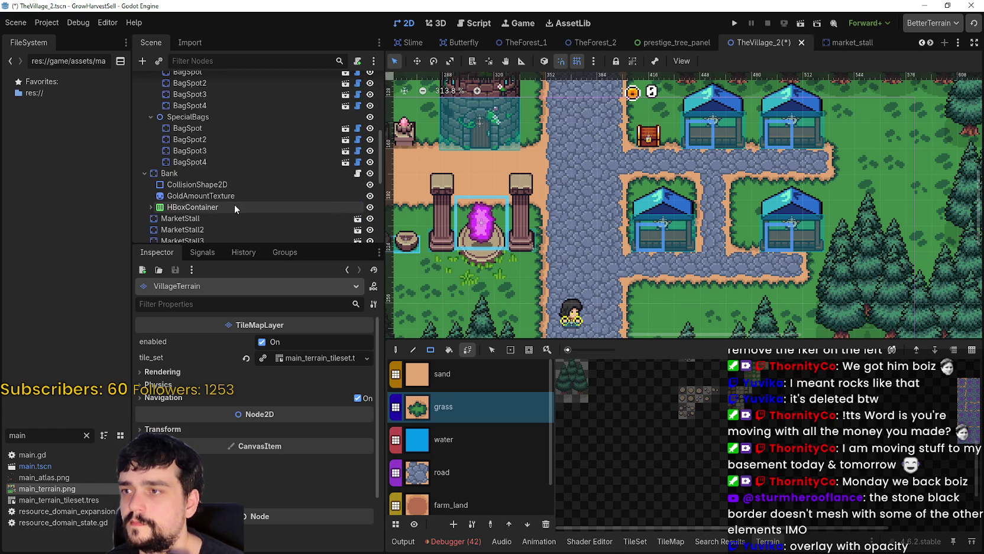
double_click(218, 188)
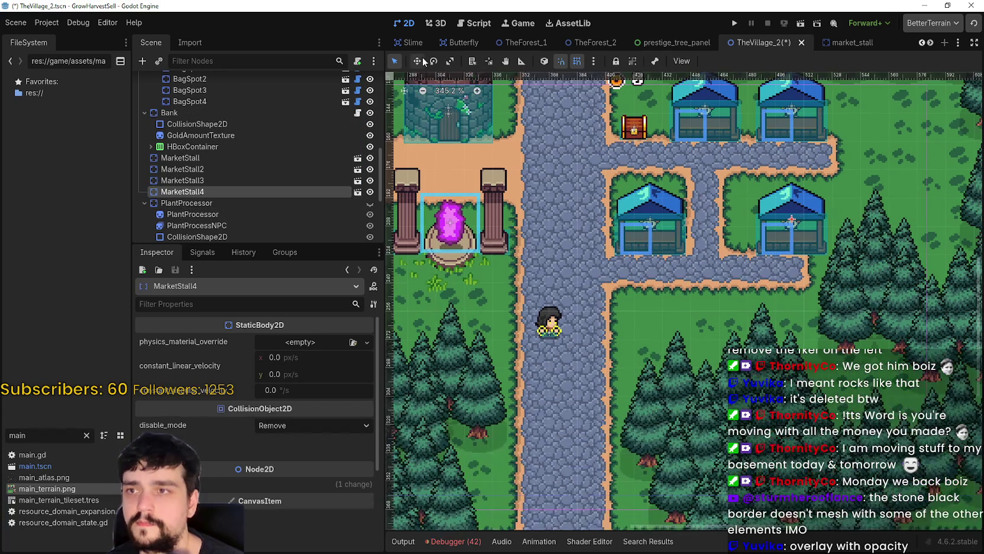
left_click(416, 59)
scroll(817, 262, "up", 2)
left_click_drag(799, 226, 757, 225)
scroll(719, 232, "up", 4)
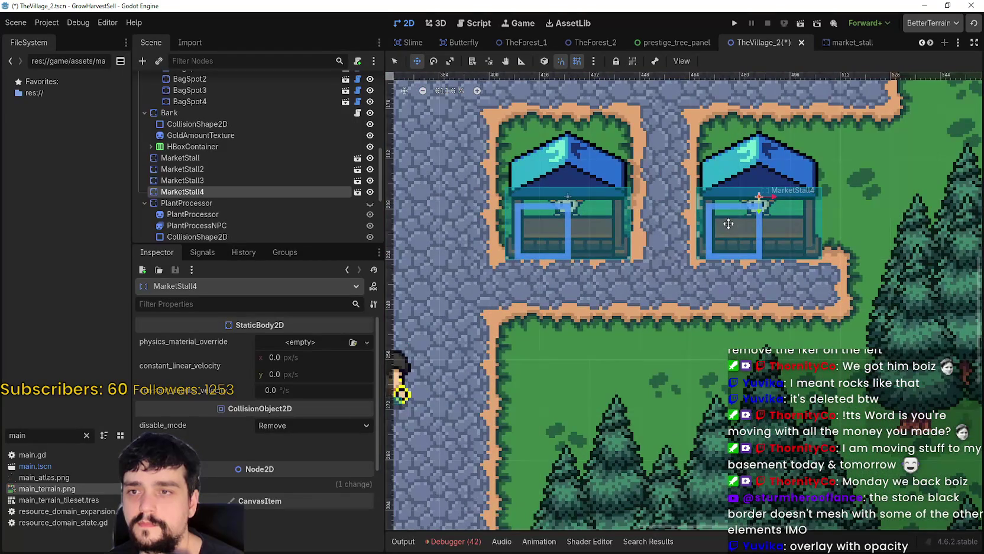
scroll(779, 258, "up", 1)
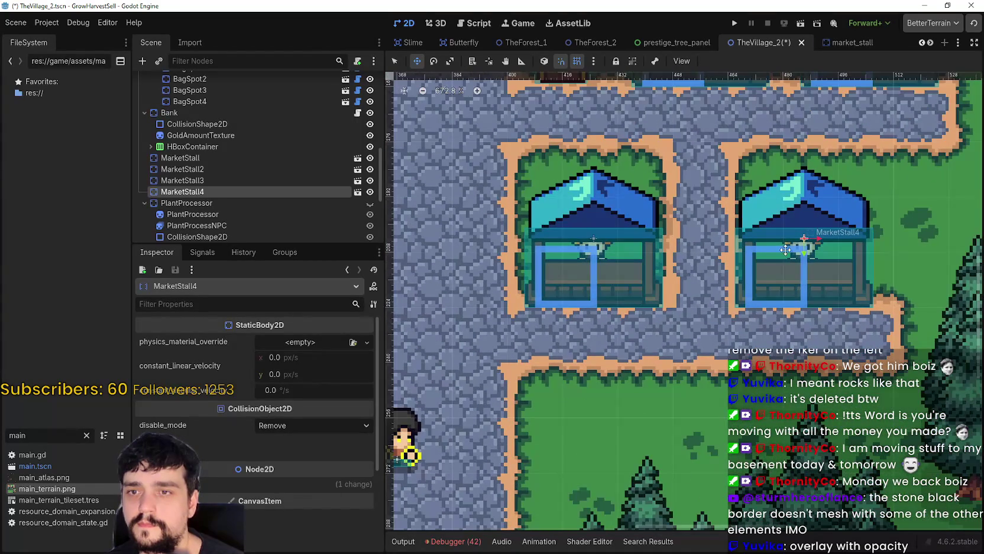
scroll(769, 257, "up", 2)
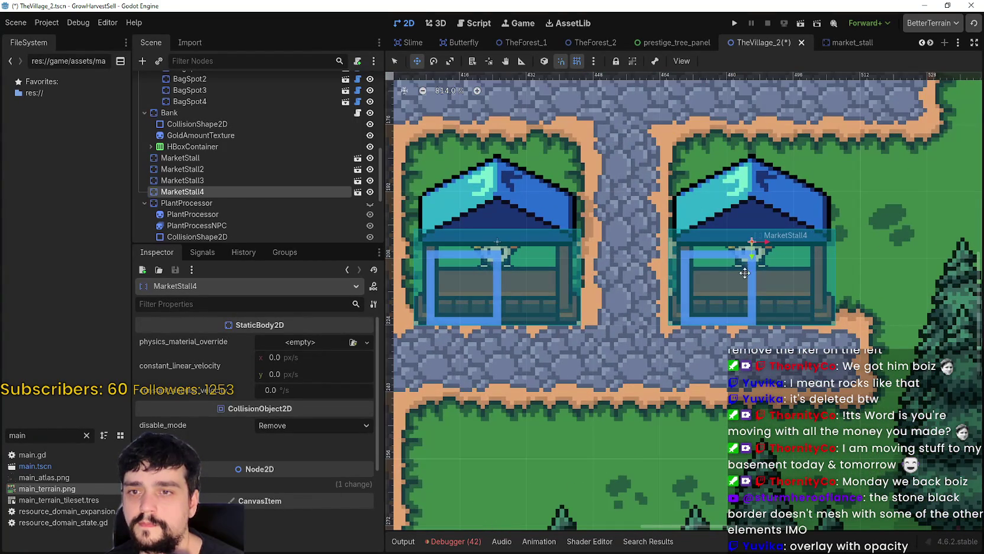
scroll(741, 290, "down", 1)
Step: Fine-tune MarketStall4 with the arrow keys so it ends slightly left, and save the scene
key("Right")
key("Right")
key("Right")
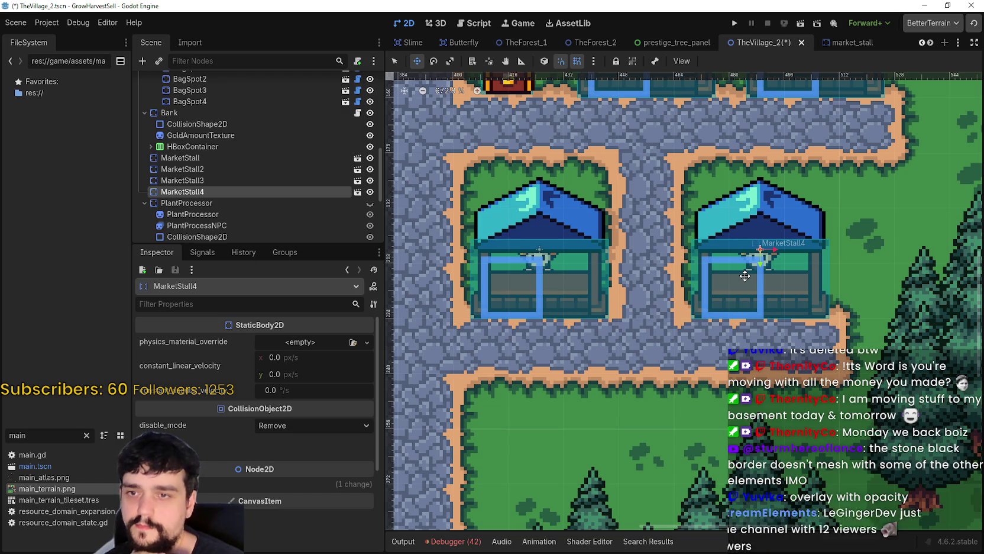
key("Left")
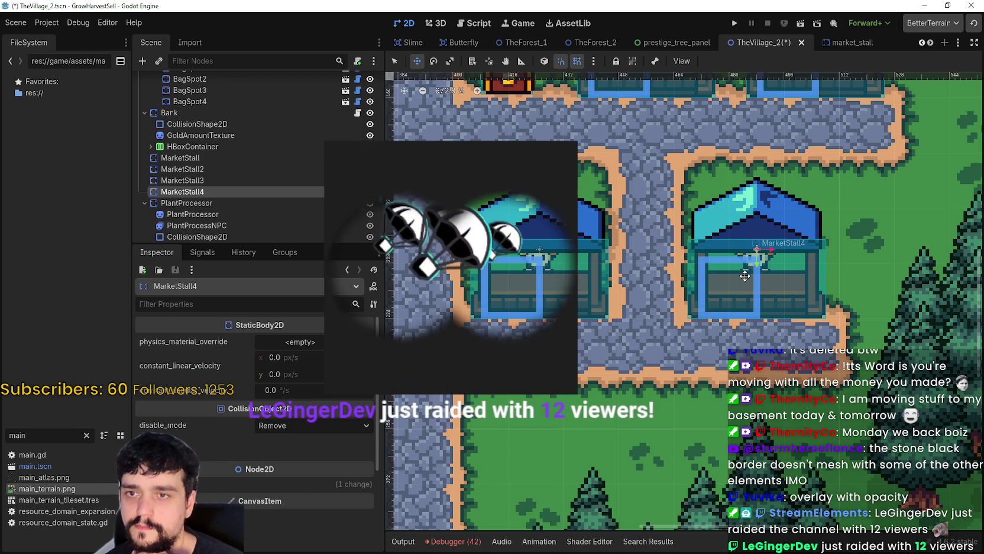
key("ctrl+s")
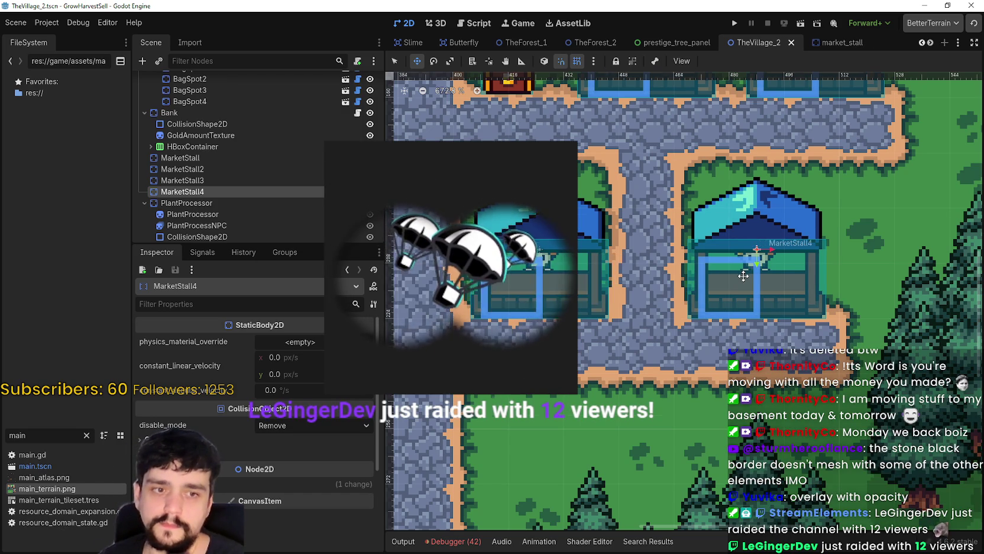
scroll(747, 276, "down", 2)
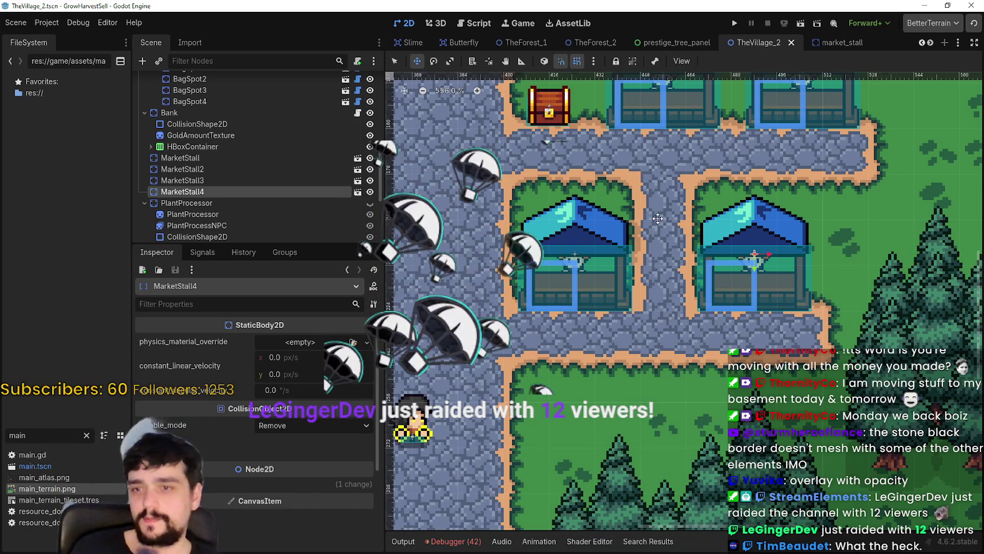
scroll(638, 245, "down", 3)
scroll(750, 307, "down", 4)
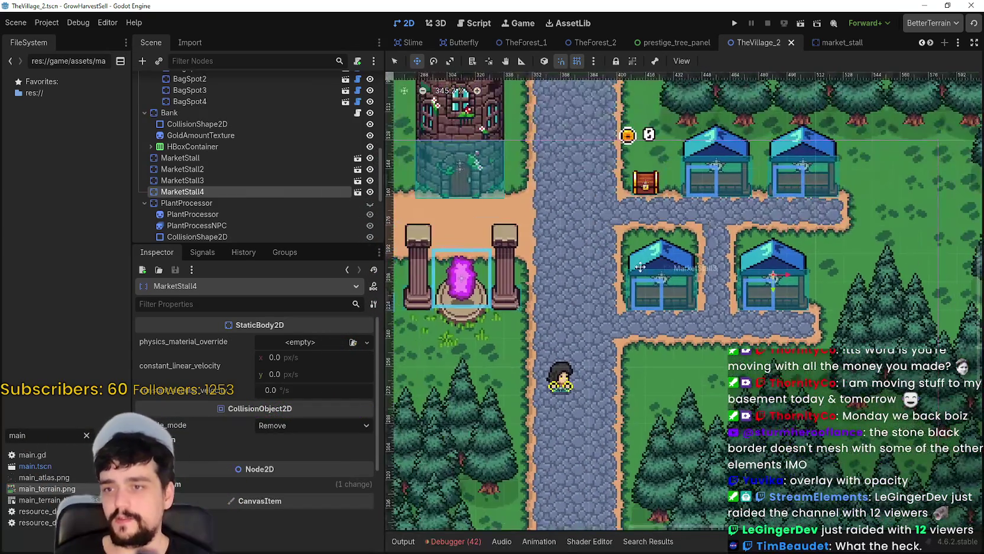
scroll(750, 307, "down", 2)
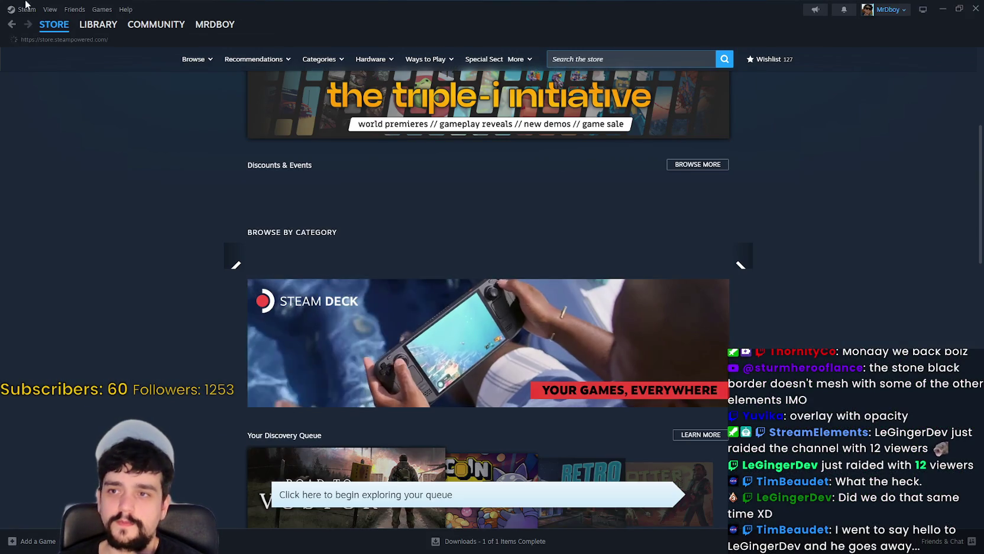
Step: Browse the date-sorted wishlist past Tulip Season, All Hail the Orb and StarRupture
left_click(661, 59)
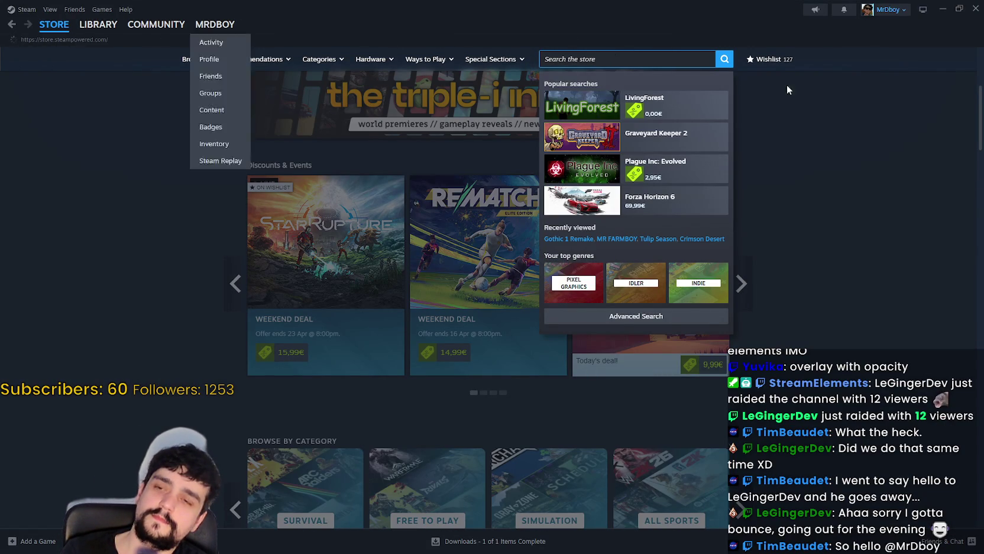
left_click(780, 70)
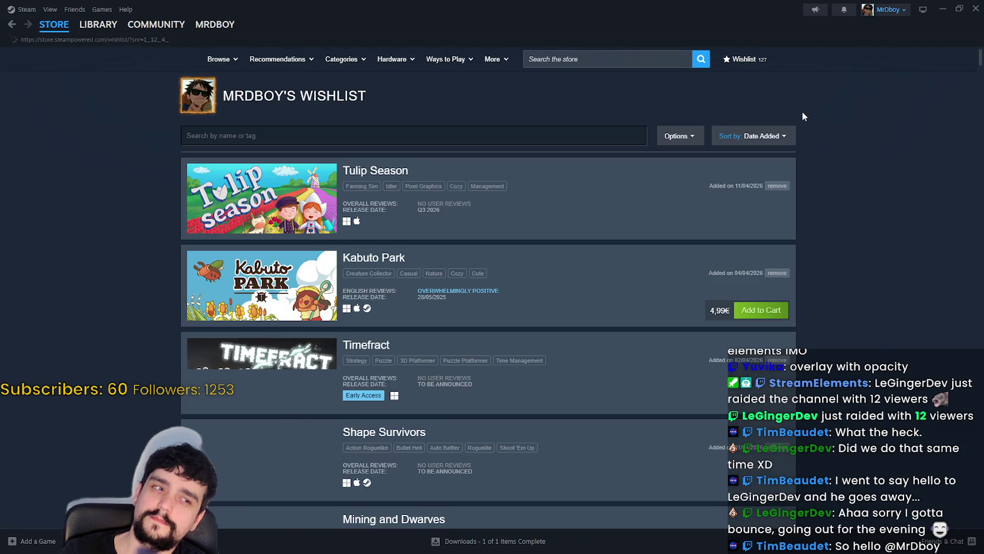
scroll(409, 266, "down", 2)
scroll(309, 405, "down", 15)
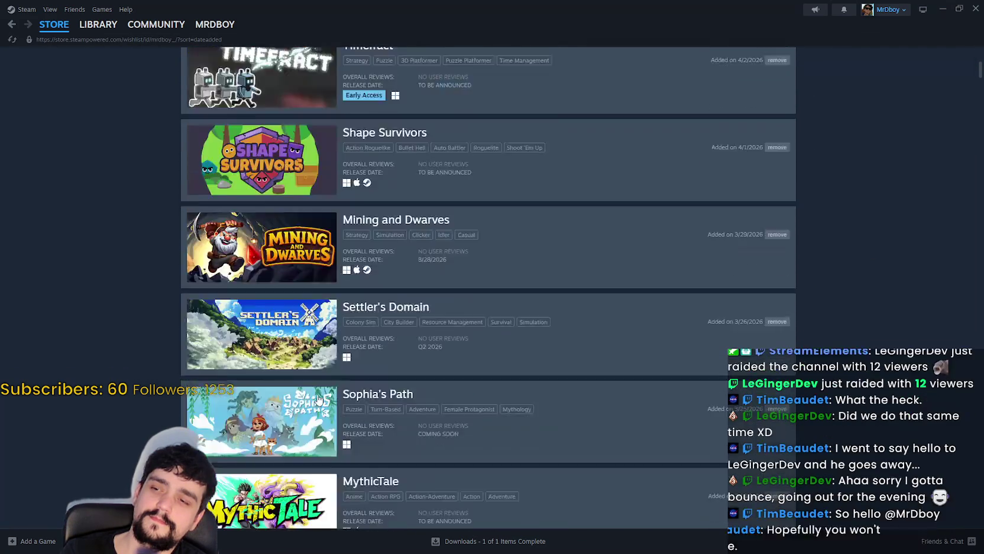
scroll(325, 388, "down", 16)
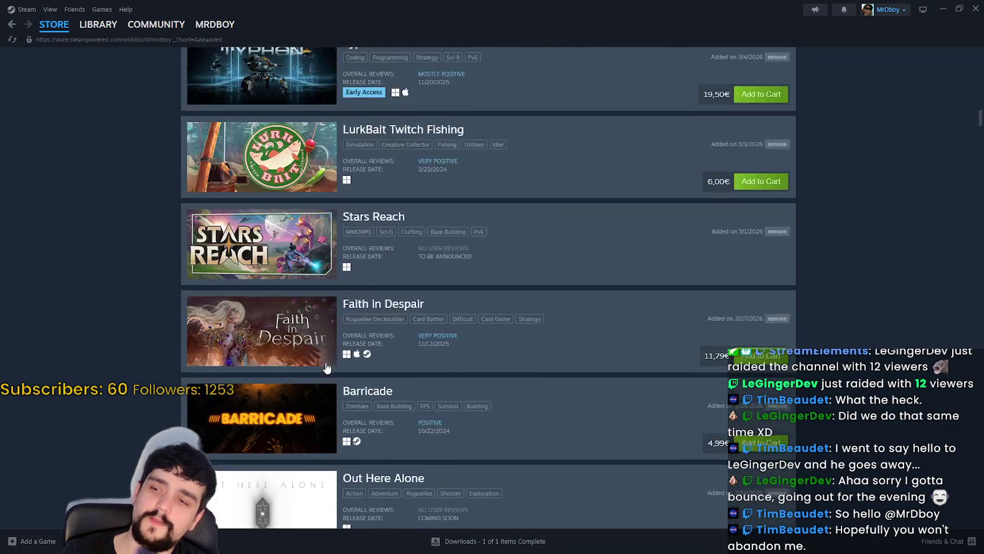
scroll(327, 364, "down", 4)
scroll(327, 355, "up", 1)
scroll(328, 335, "down", 6)
scroll(207, 320, "up", 5)
scroll(228, 320, "up", 2)
scroll(228, 314, "down", 20)
scroll(228, 317, "down", 5)
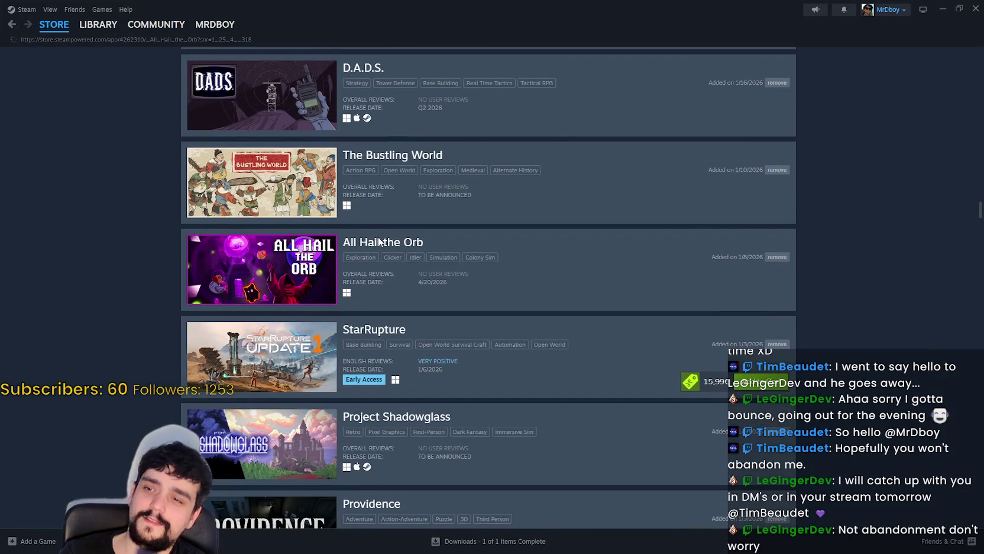
Step: View All Hail the Orb's store page and trailer, then return to the Godot editor
left_click(380, 241)
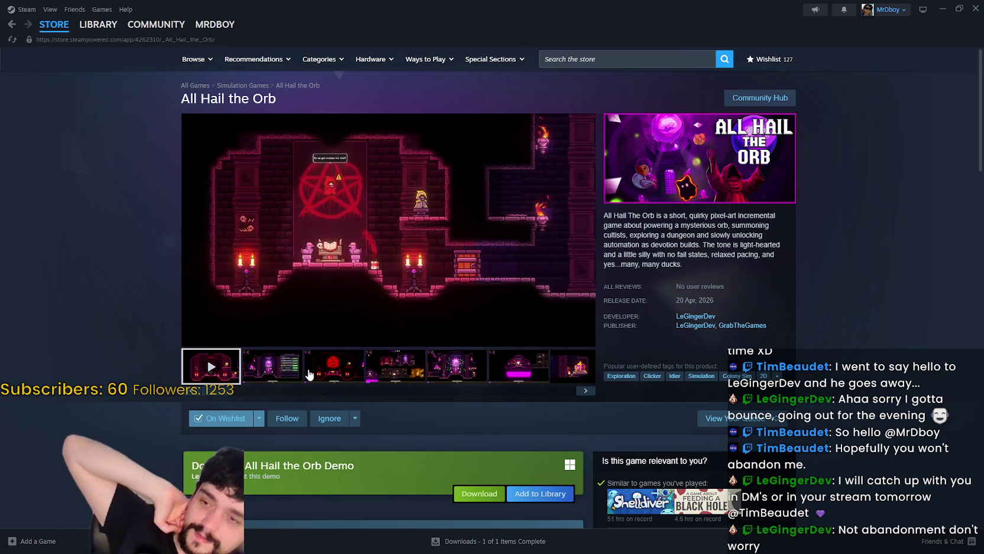
scroll(319, 364, "down", 3)
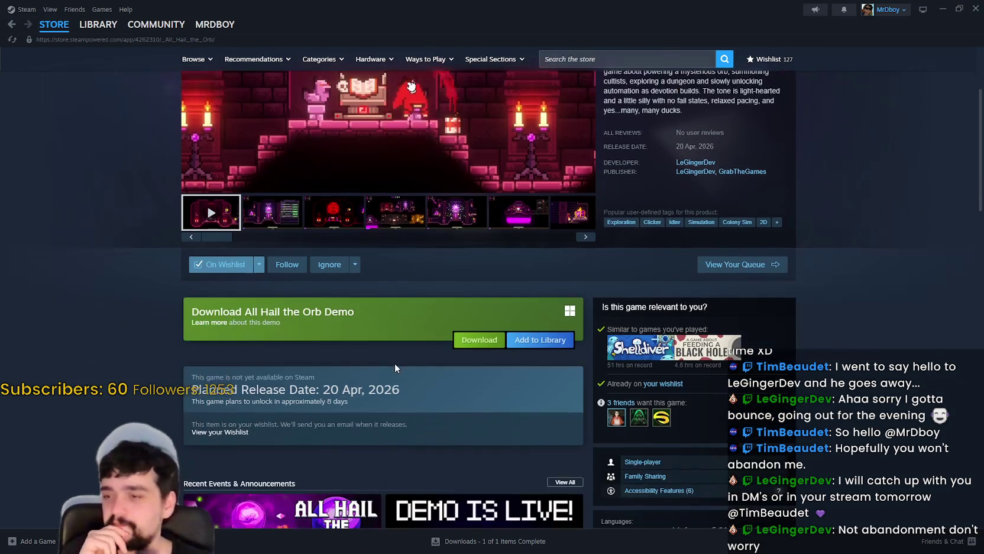
right_click(405, 305)
left_click(436, 359)
scroll(439, 357, "up", 3)
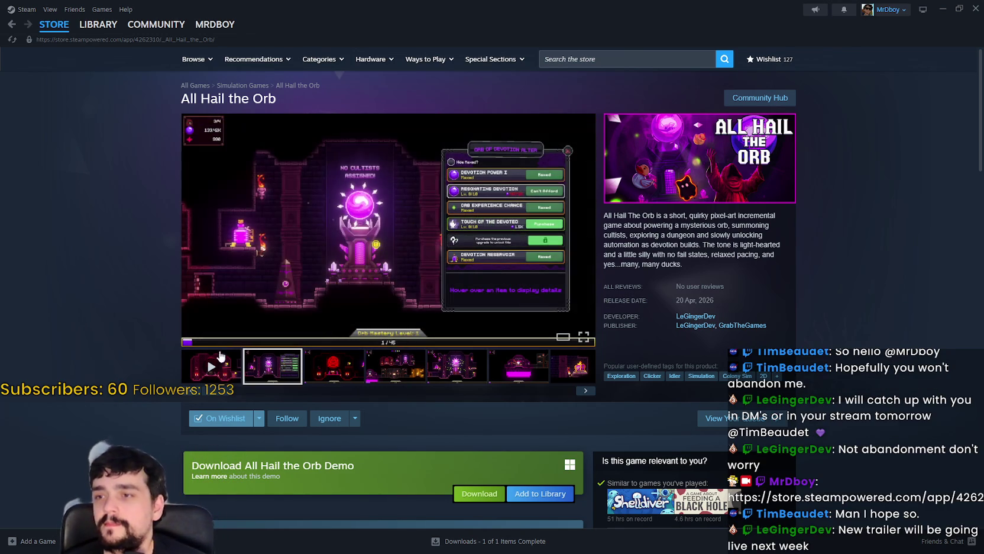
scroll(248, 362, "down", 15)
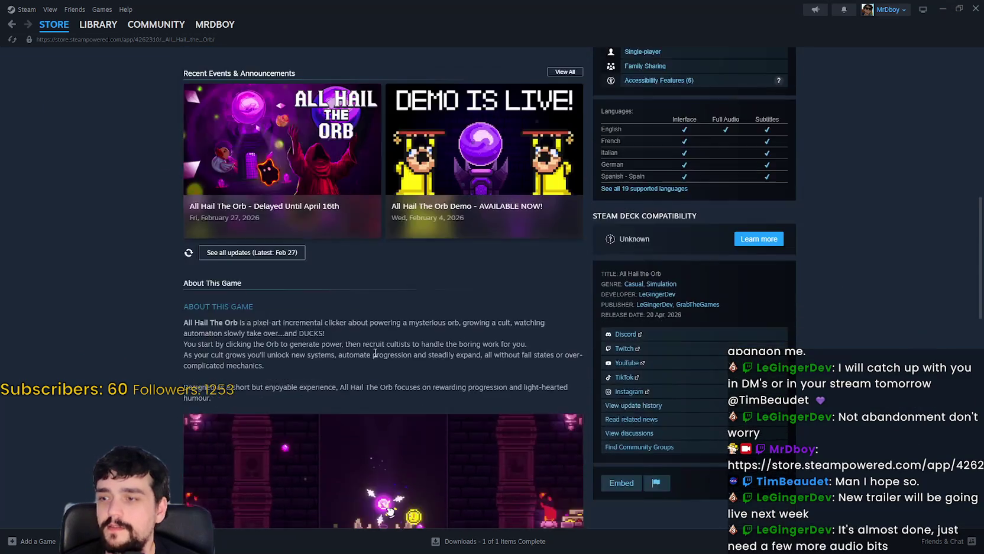
scroll(438, 381, "up", 7)
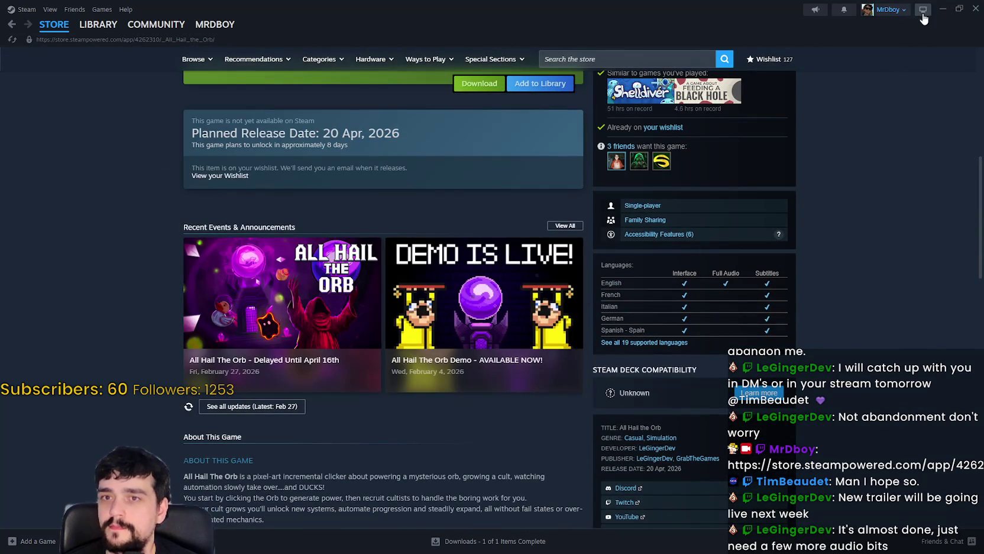
scroll(835, 281, "up", 5)
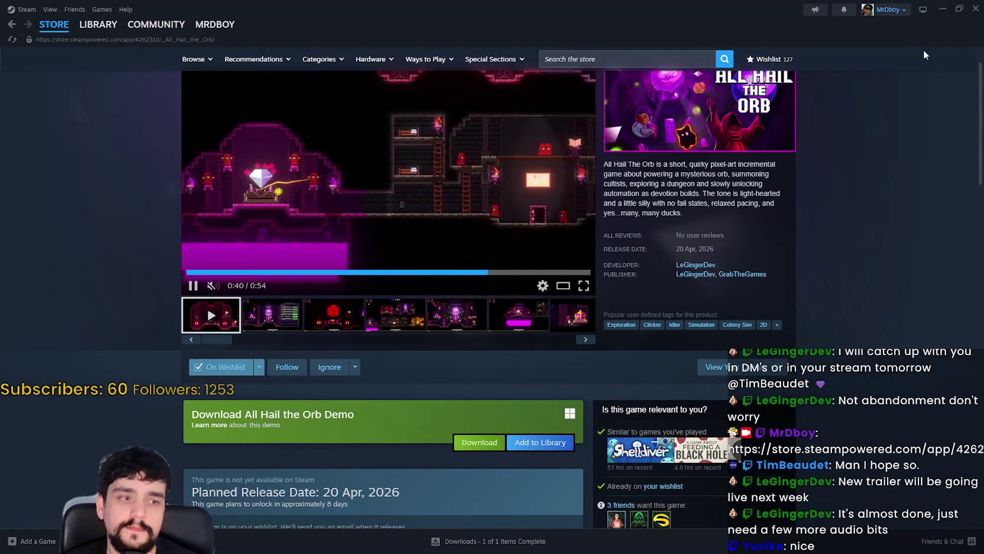
key("alt+Tab")
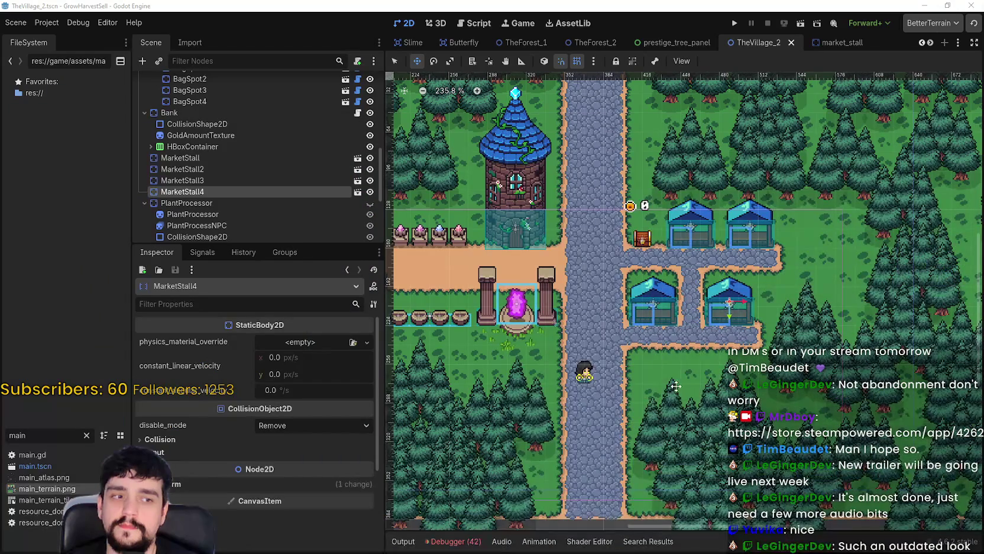
Step: Save the village scene before editing the left path
scroll(675, 386, "up", 3)
scroll(651, 355, "down", 2)
key("ctrl+s")
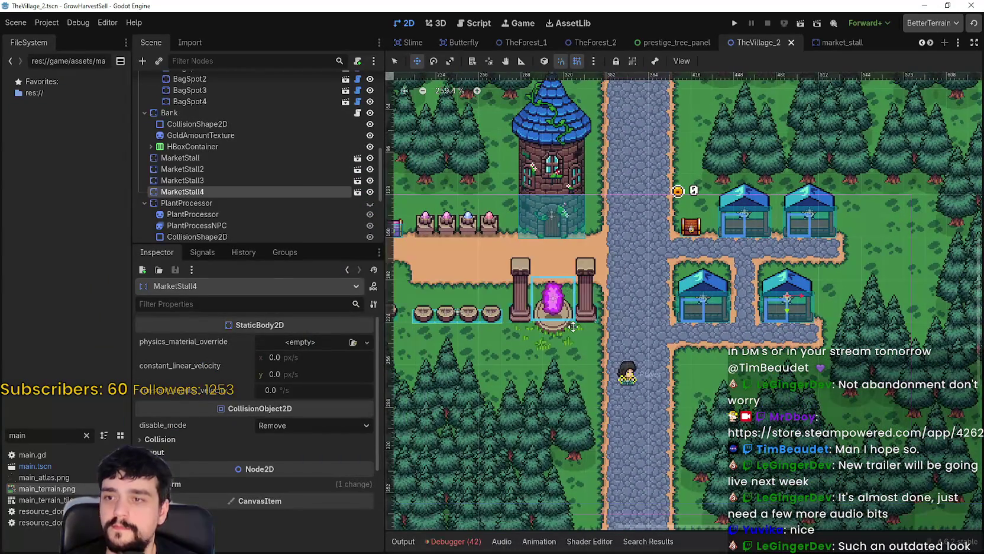
scroll(627, 234, "left", 2)
scroll(332, 158, "up", 10)
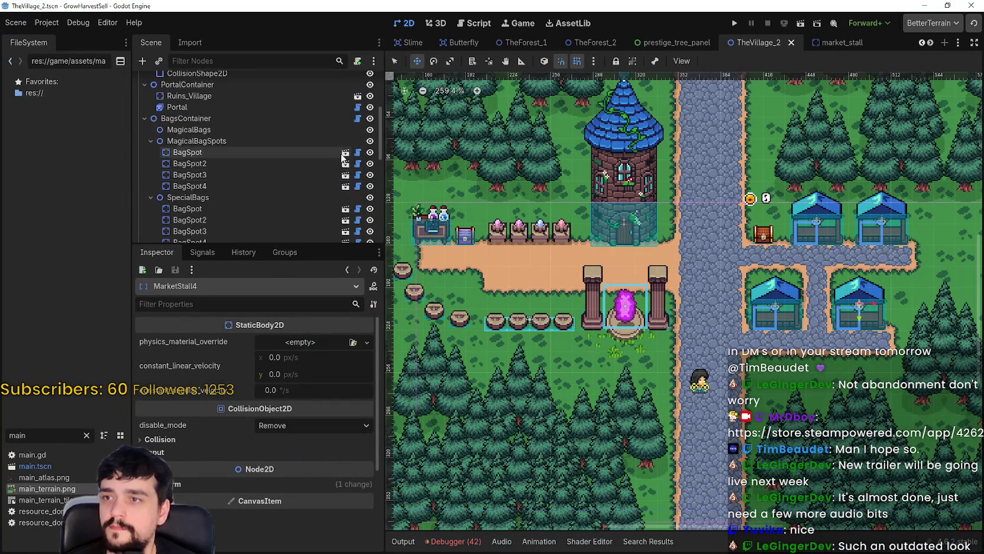
Step: On VillageTerrain, paint road terrain cells along the path branching left
left_click(210, 92)
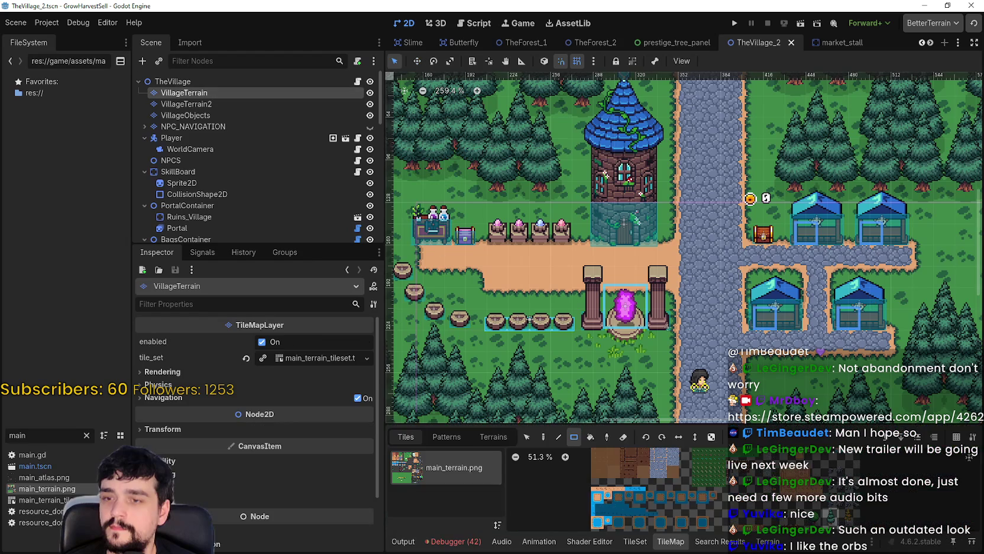
left_click(767, 541)
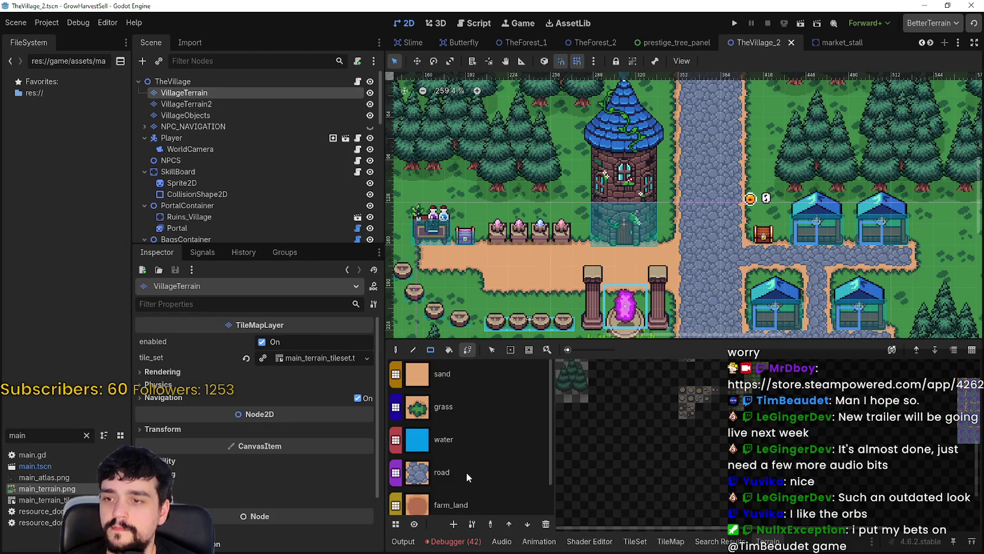
left_click(470, 474)
scroll(633, 260, "up", 2)
left_click(633, 260)
scroll(607, 271, "up", 1)
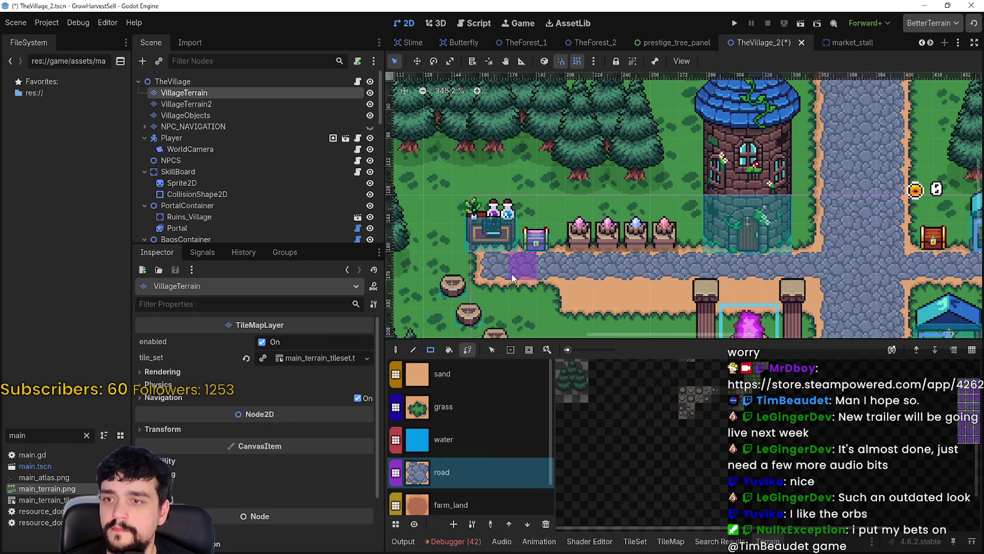
scroll(479, 277, "up", 1)
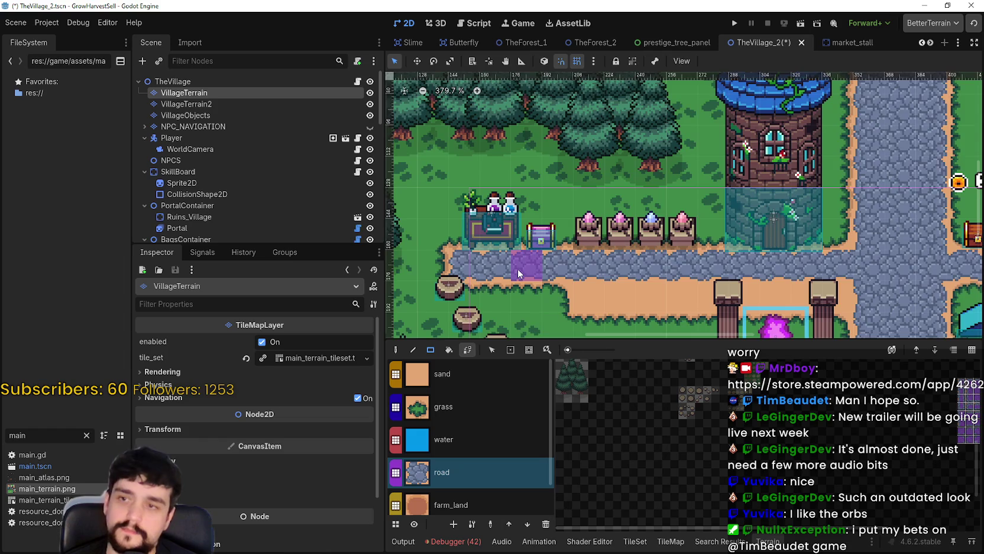
scroll(517, 269, "down", 2)
mouse_move(517, 269)
left_mouse_down()
mouse_move(561, 246)
mouse_move(540, 199)
mouse_move(596, 223)
mouse_move(766, 220)
mouse_move(671, 231)
left_mouse_up()
Step: Replace the dirt patch by the stumps and pillars with grass, reselect road, and save
left_click(474, 418)
scroll(468, 415, "down", 1)
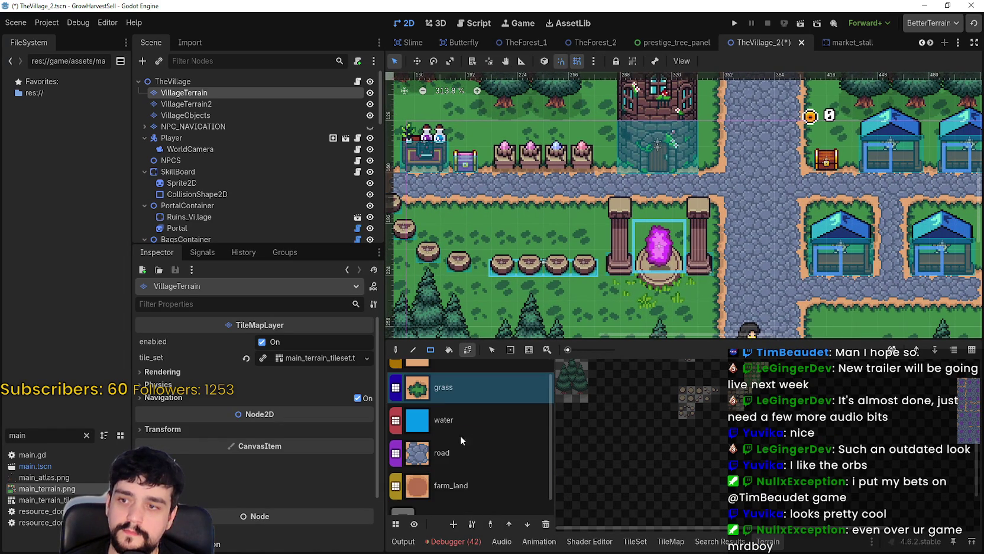
left_click(472, 450)
scroll(671, 281, "up", 2)
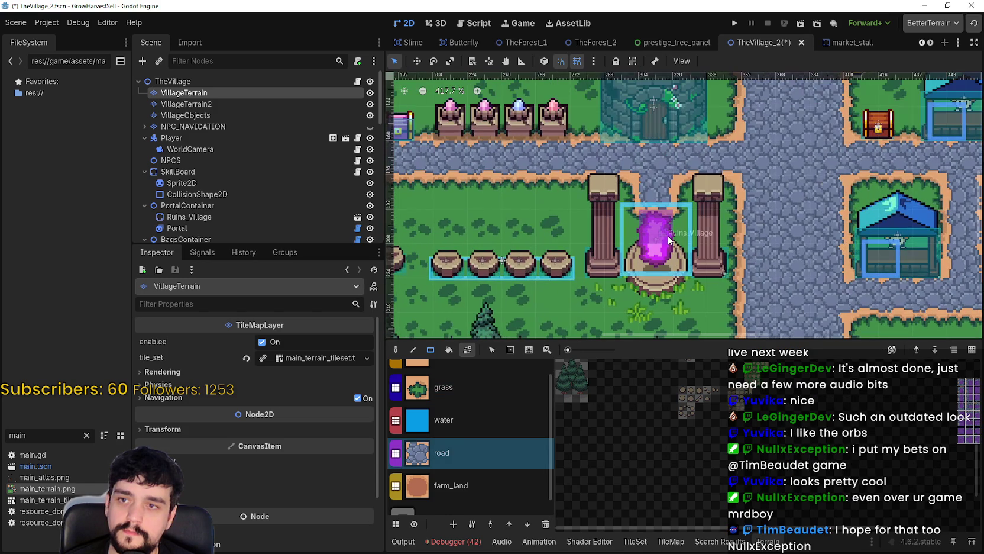
scroll(744, 225, "down", 3)
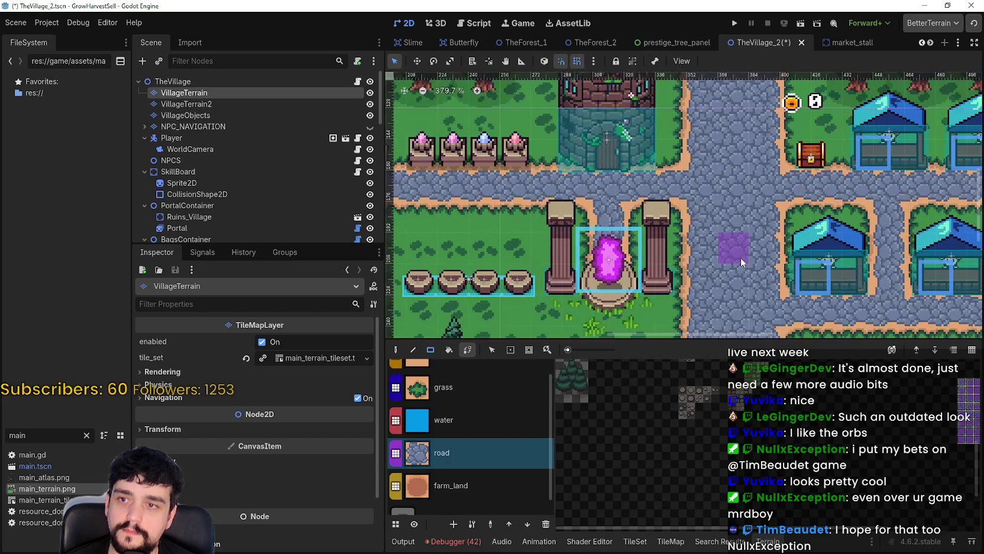
key("ctrl+s")
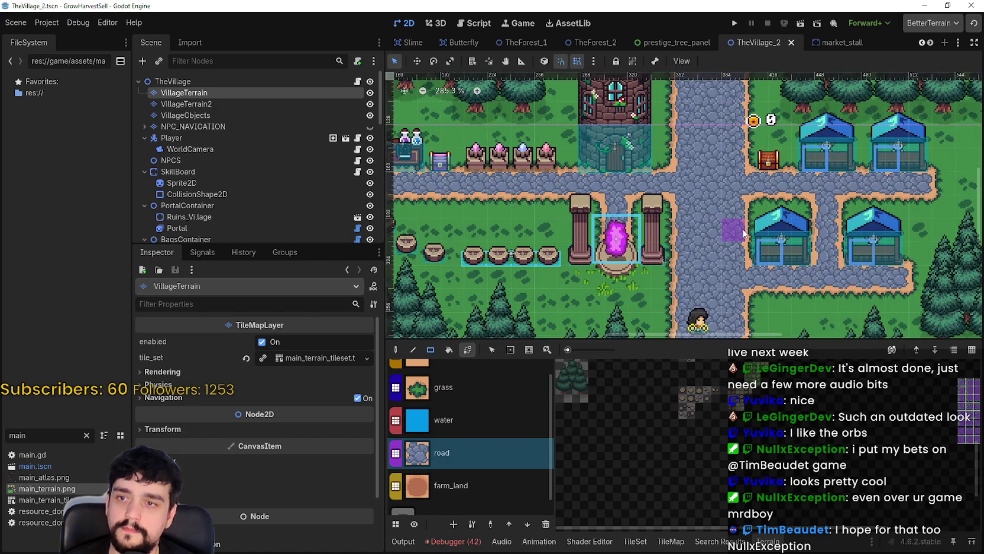
scroll(697, 237, "down", 3)
scroll(437, 219, "up", 3)
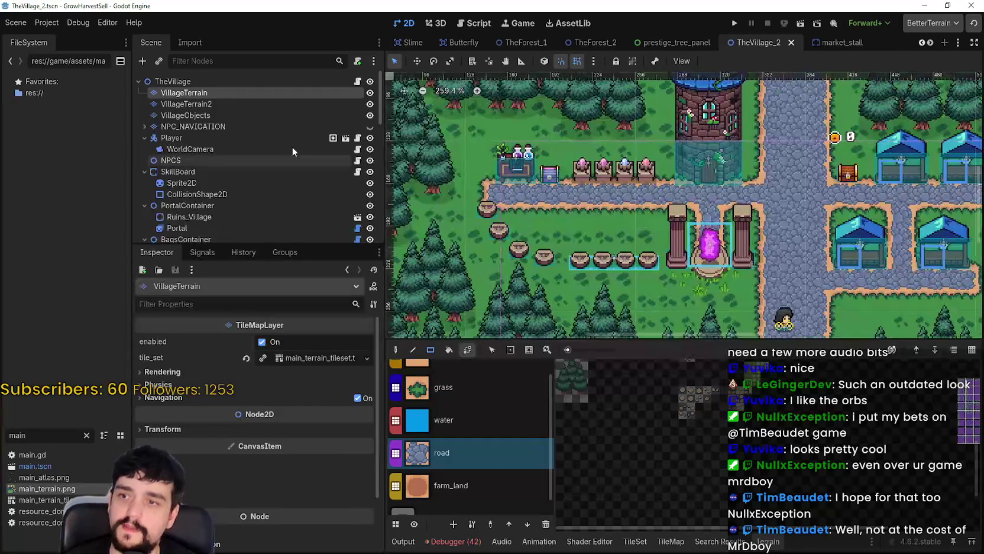
Step: Move SpecialBags' BagSpot to (-107, -30), in line with the stumps, and save the scene
scroll(262, 154, "down", 3)
left_click(212, 127)
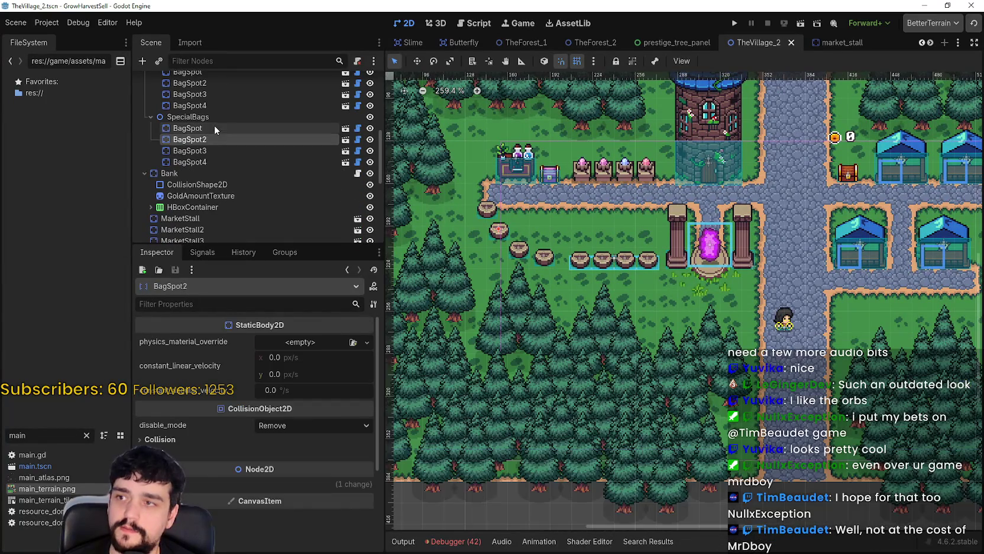
scroll(466, 212, "up", 3)
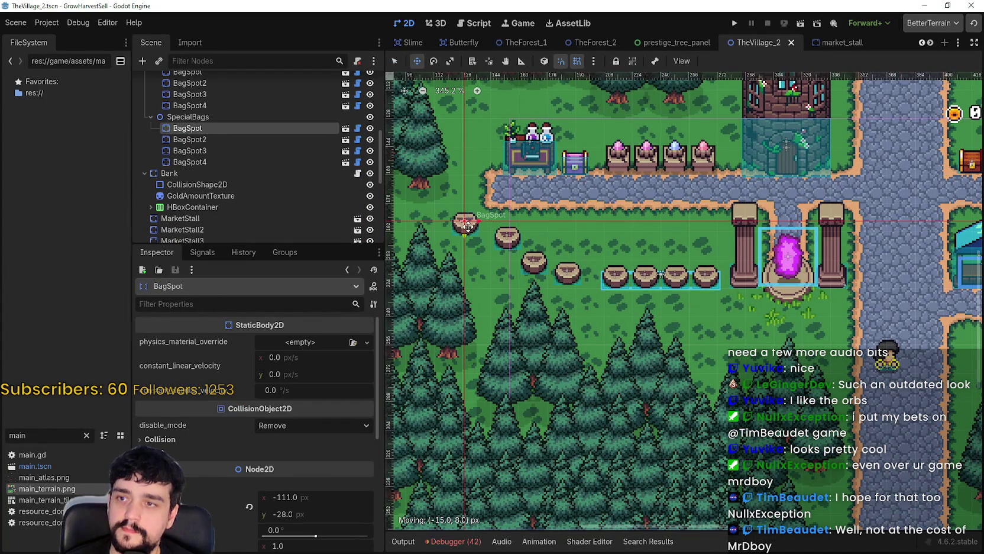
left_click(216, 140)
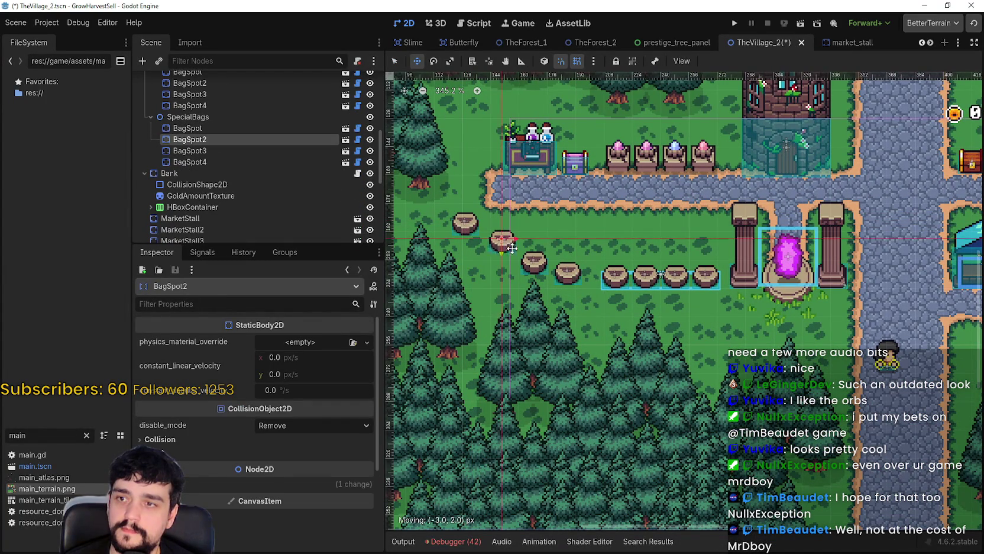
left_click(231, 127)
left_click_drag(477, 230, 478, 230)
scroll(592, 266, "down", 5)
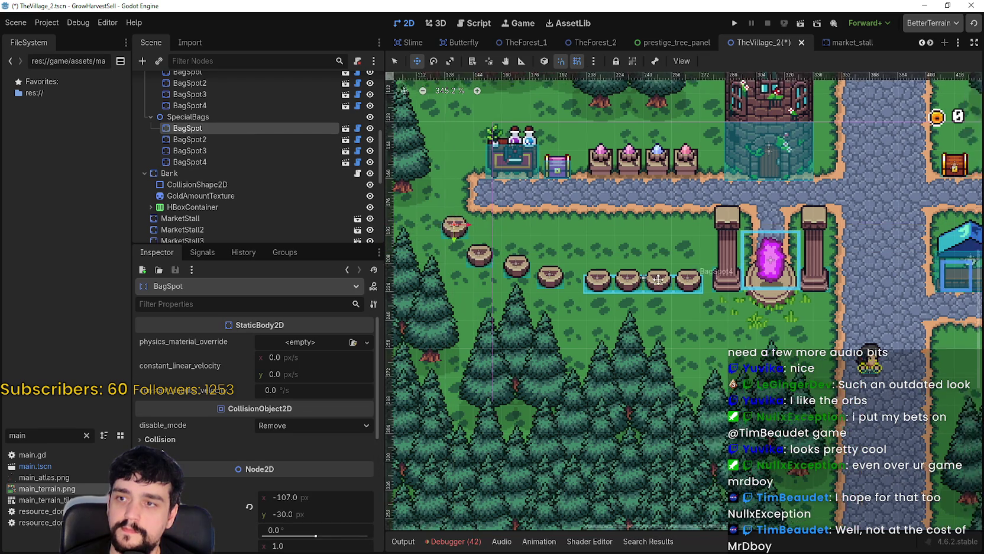
scroll(662, 279, "up", 3)
key("ctrl+s")
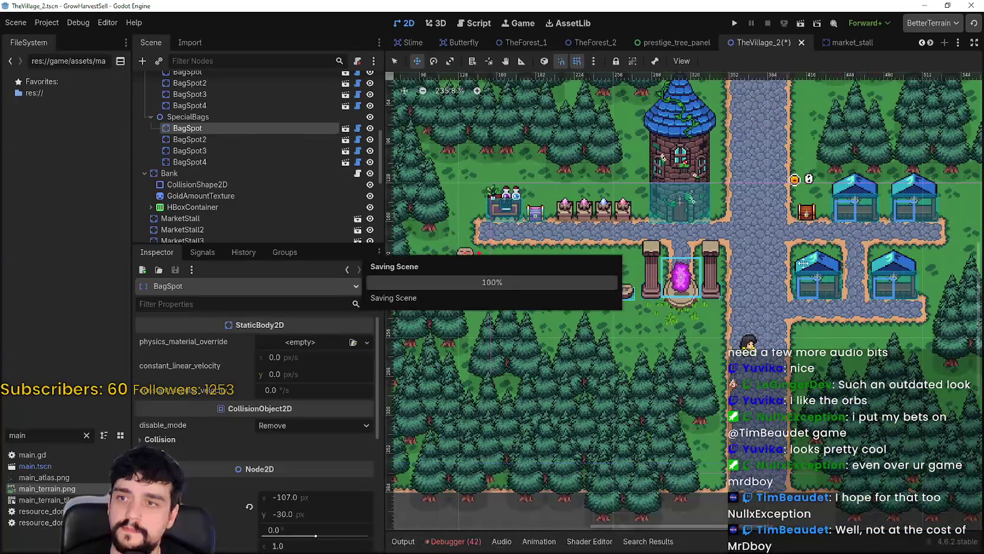
scroll(643, 342, "up", 3)
scroll(703, 379, "down", 2)
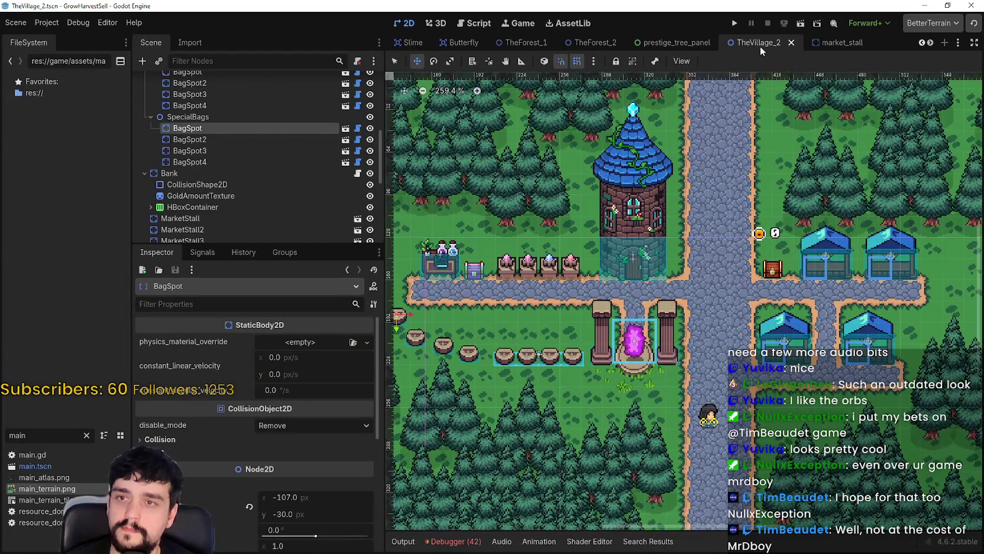
Step: Run the game, start a new game maximized, and walk toward the tower
key("F5")
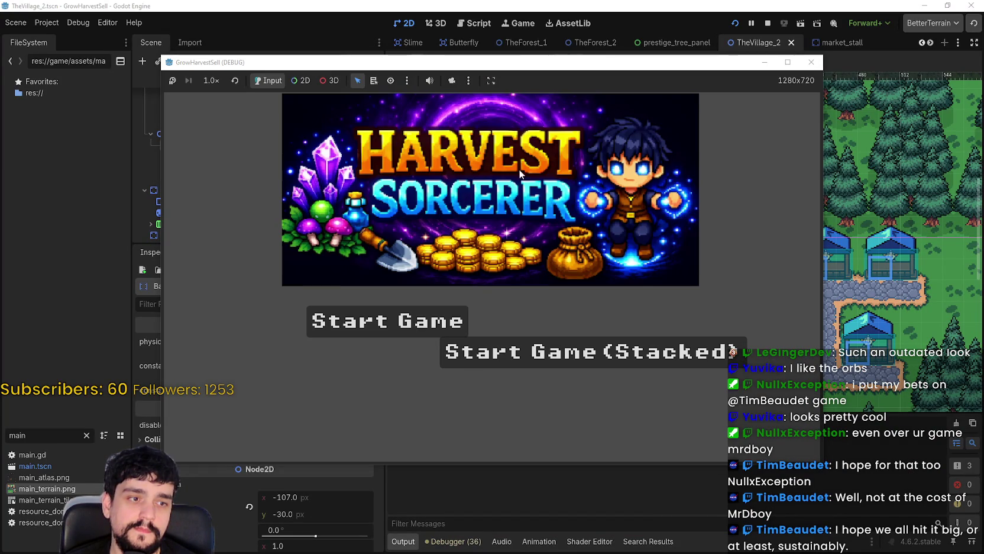
left_click(422, 332)
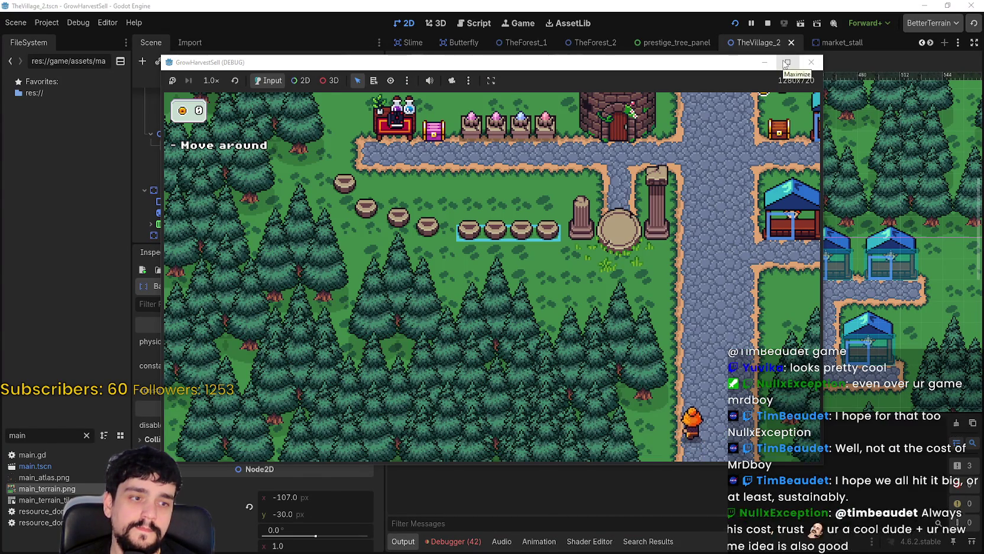
left_click(786, 62)
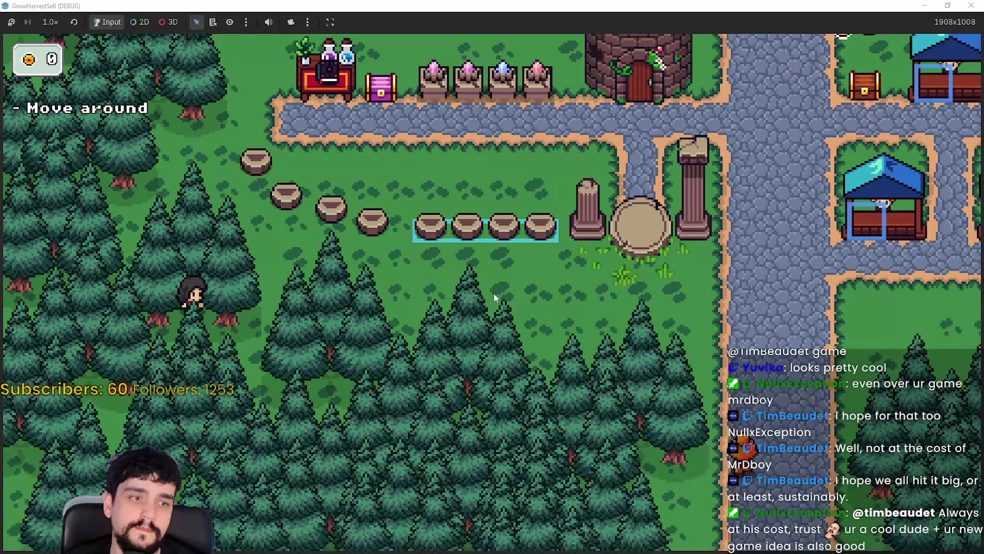
key("Right")
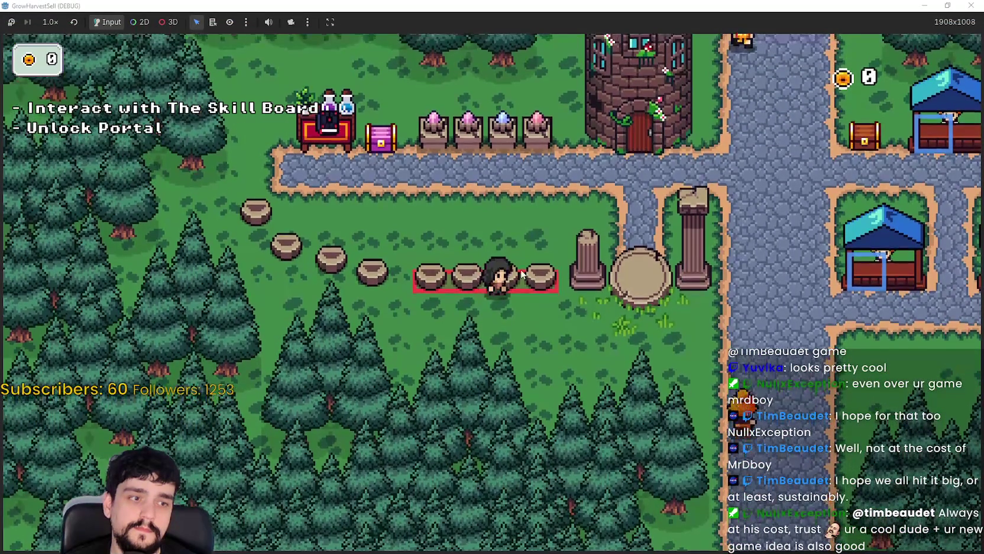
key("Up")
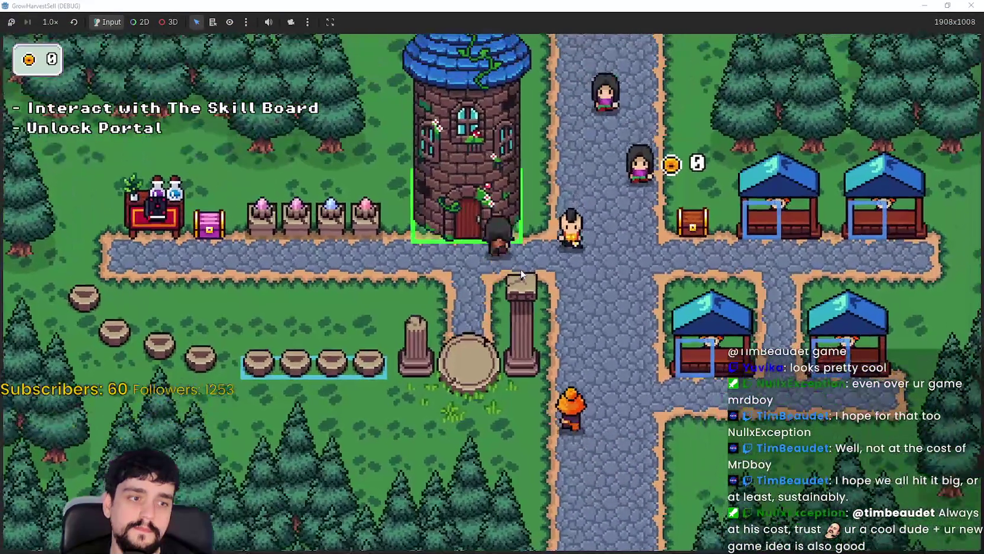
key("Down")
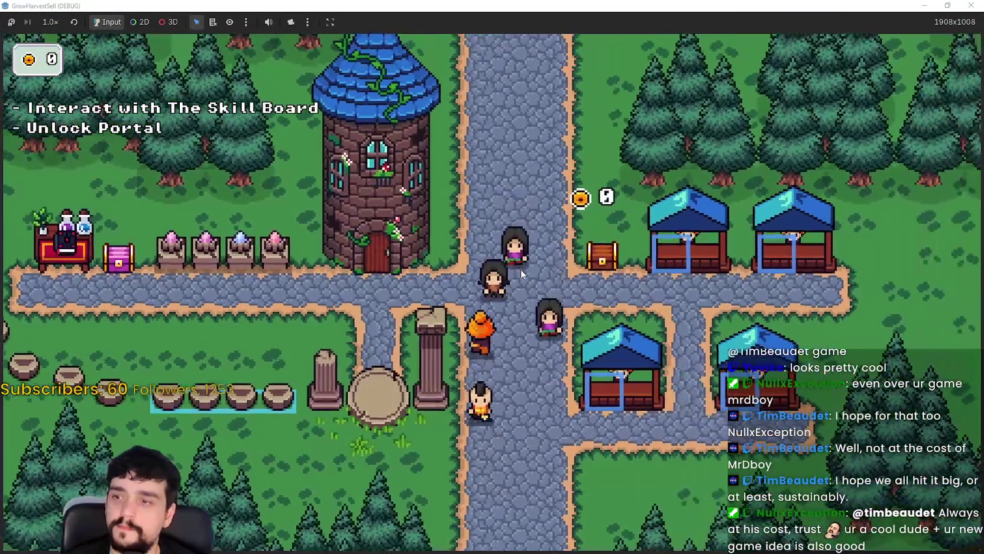
key("Up")
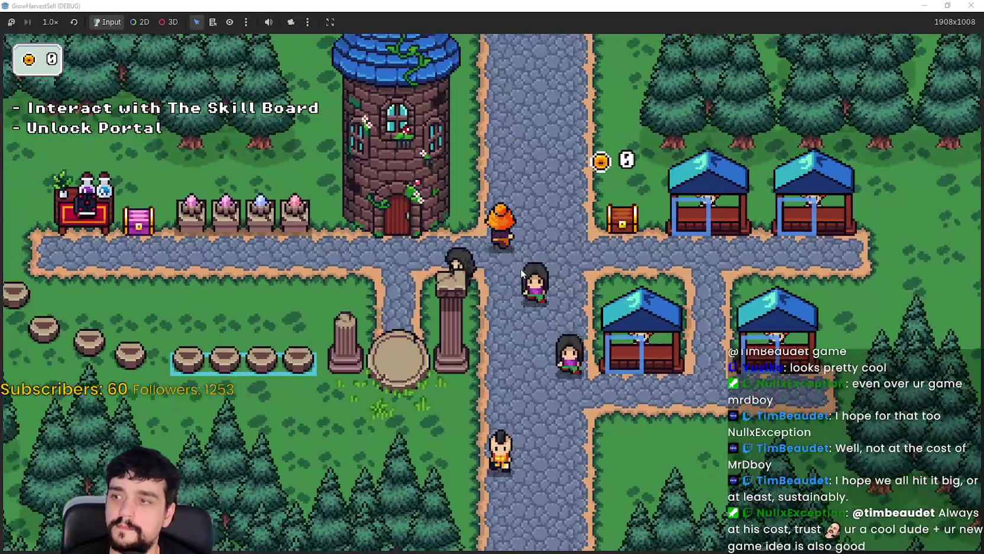
Step: Walk the vertical road to the tower door and unlock Portal on its skill board
key("Left")
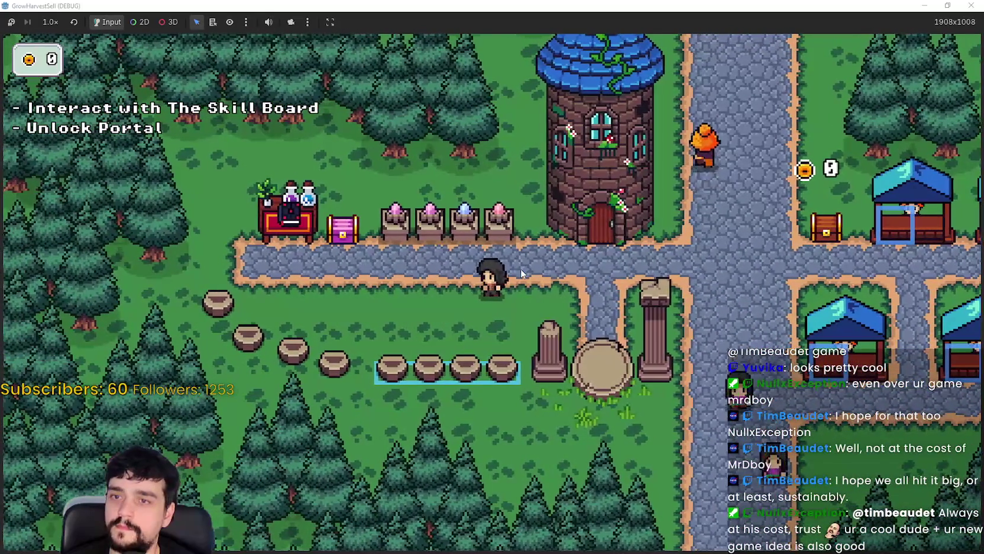
key("Right")
key("Up")
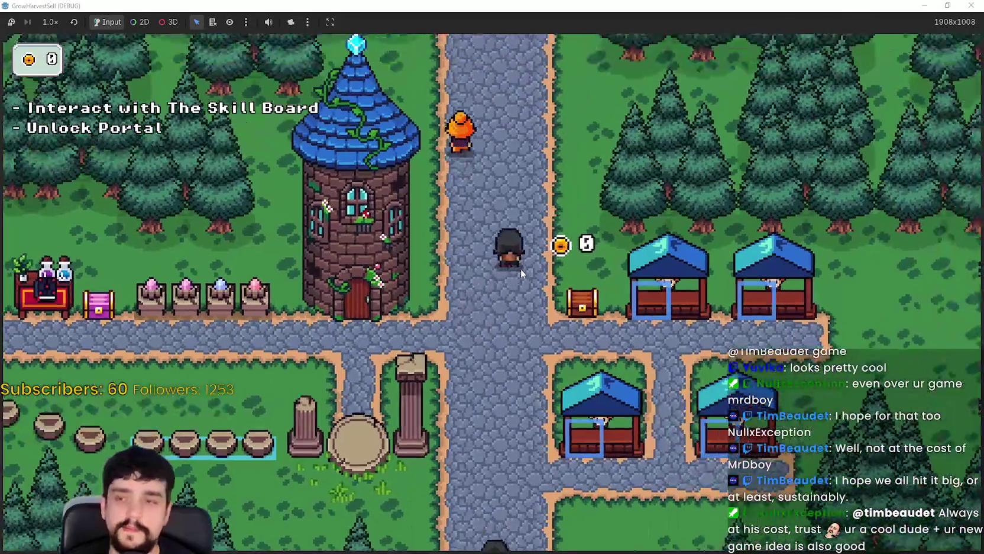
key("Down")
key("Left")
key("Up")
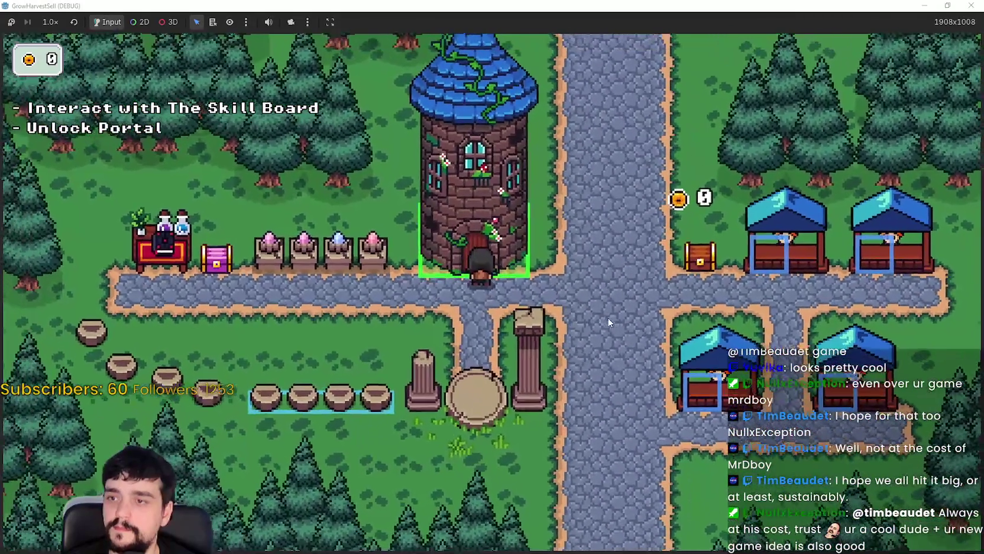
key("e")
left_click(609, 319)
key("Escape")
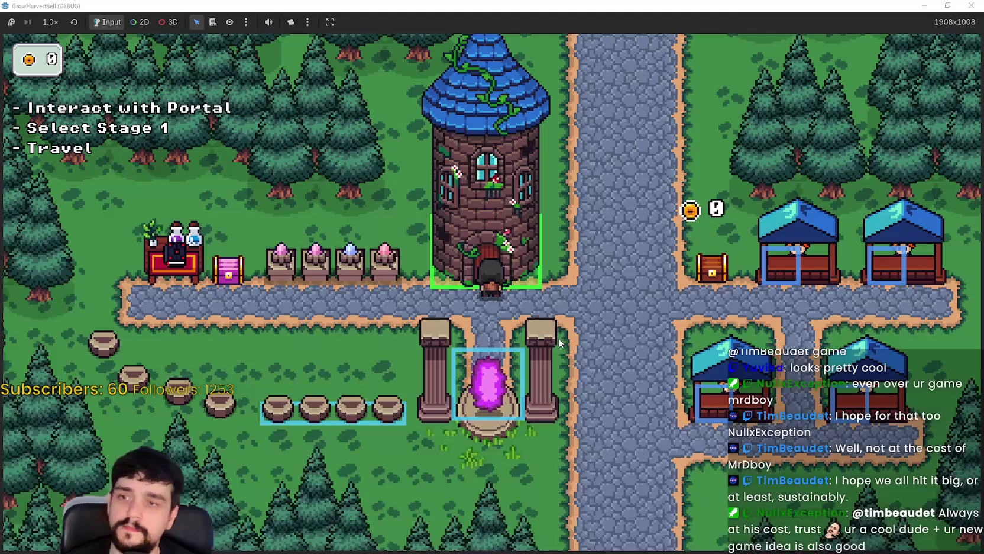
Step: Walk around the pillar onto the new portal and back toward the tower door
key("Down")
key("Right")
key("Up")
key("Left")
key("Down")
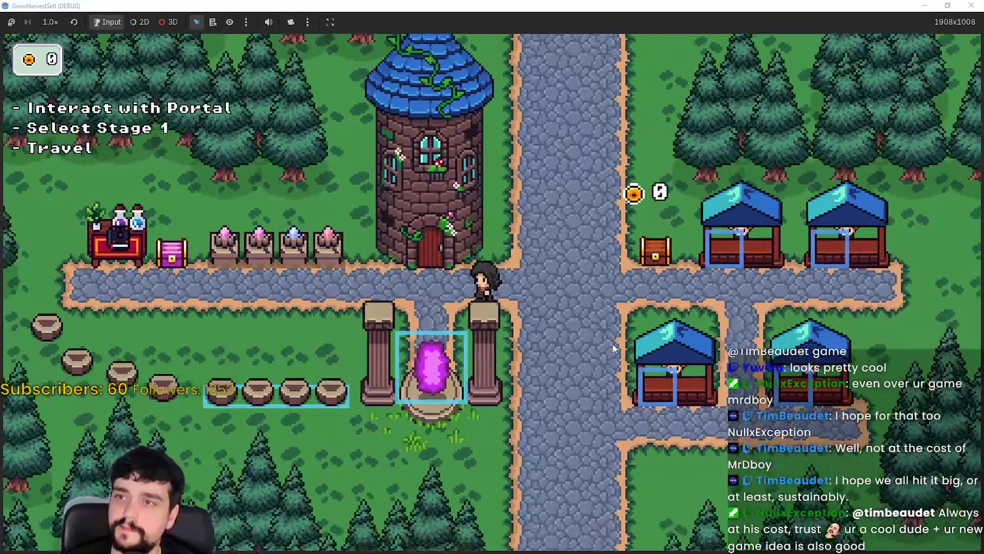
key("Up")
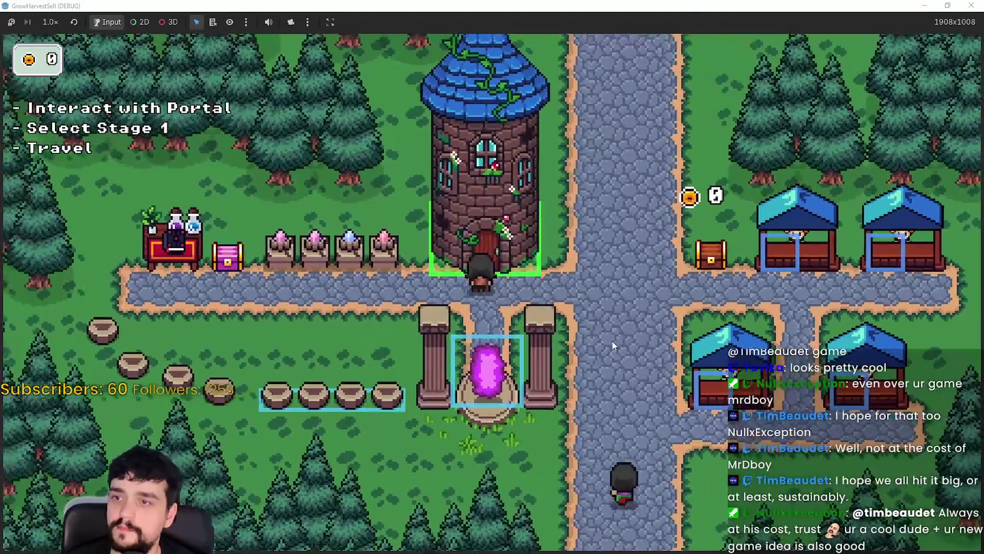
key("Down")
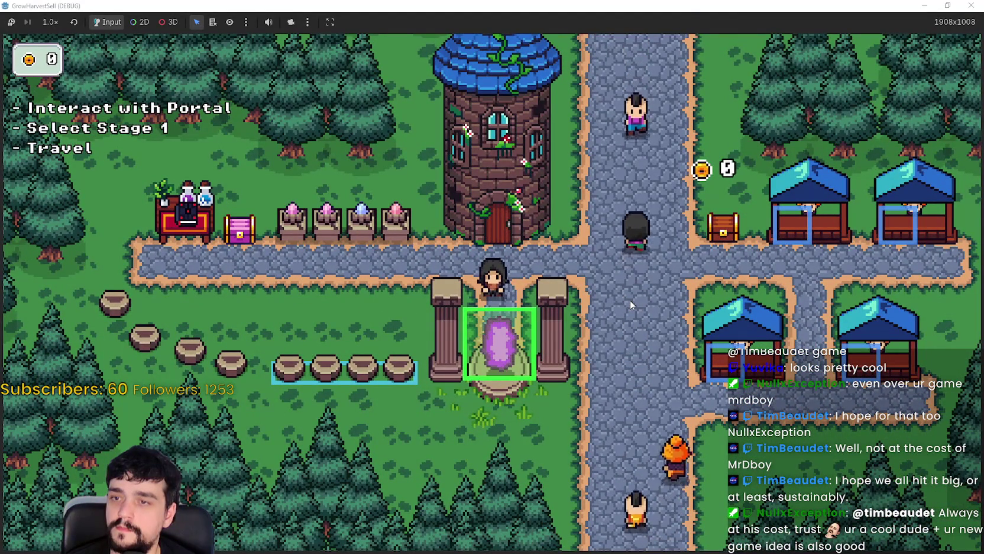
key("Right")
key("Left")
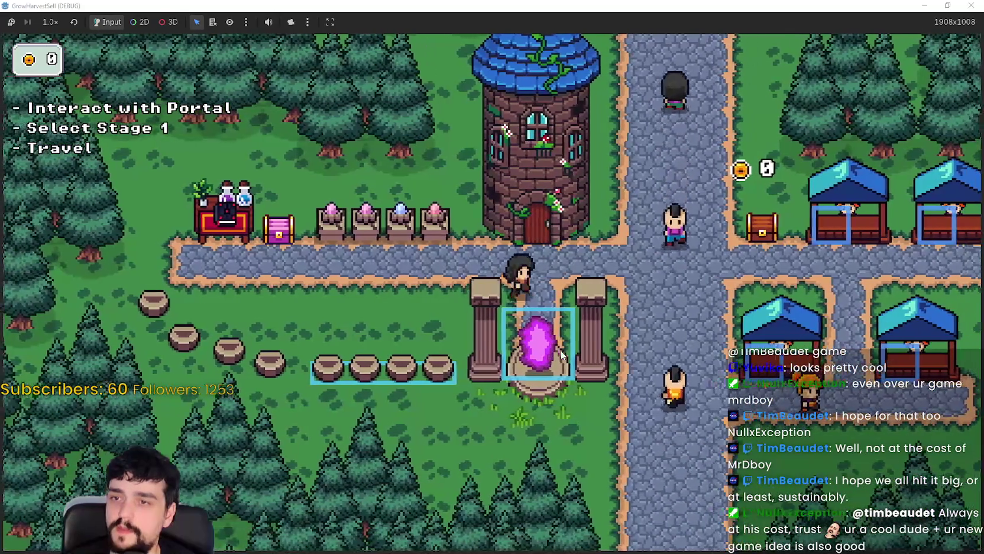
key("Right")
key("Up")
key("Down")
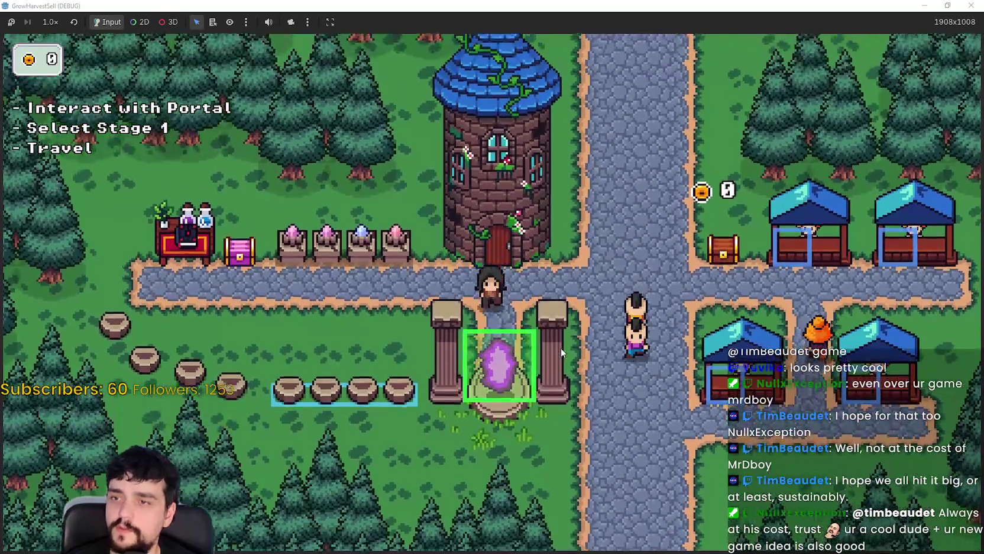
Step: Walk into the market, back through the portal, then down the road past the crossroads
key("Down")
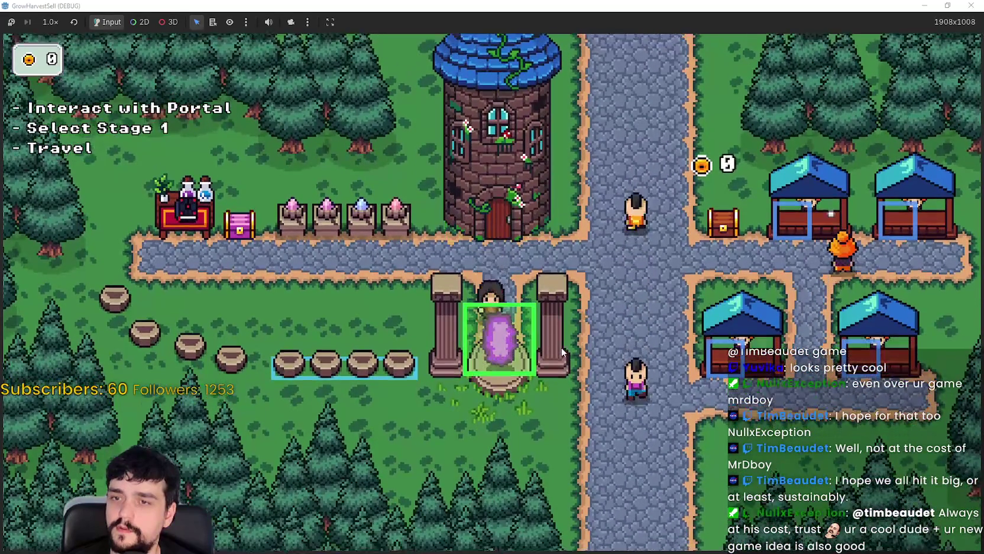
key("Right")
key("Down")
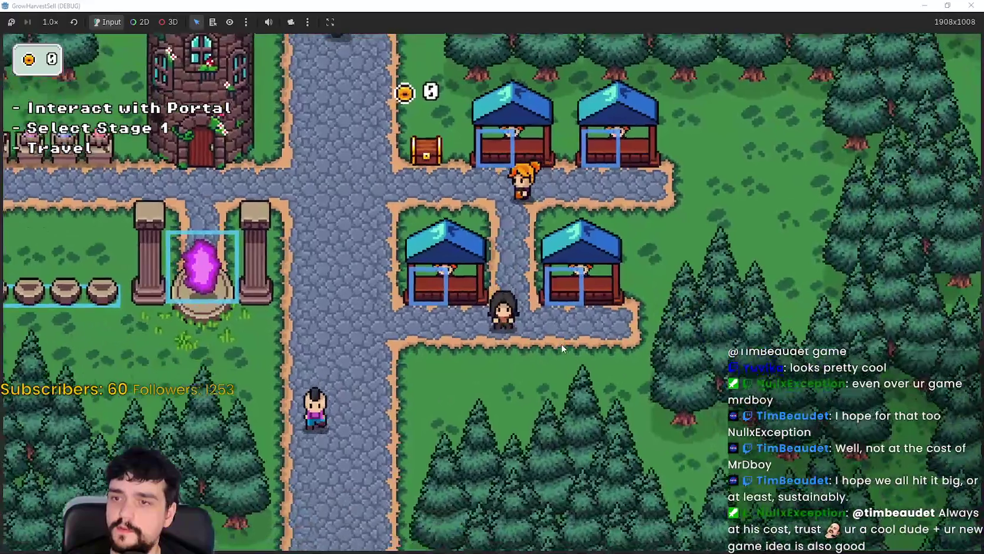
key("Right")
key("Left")
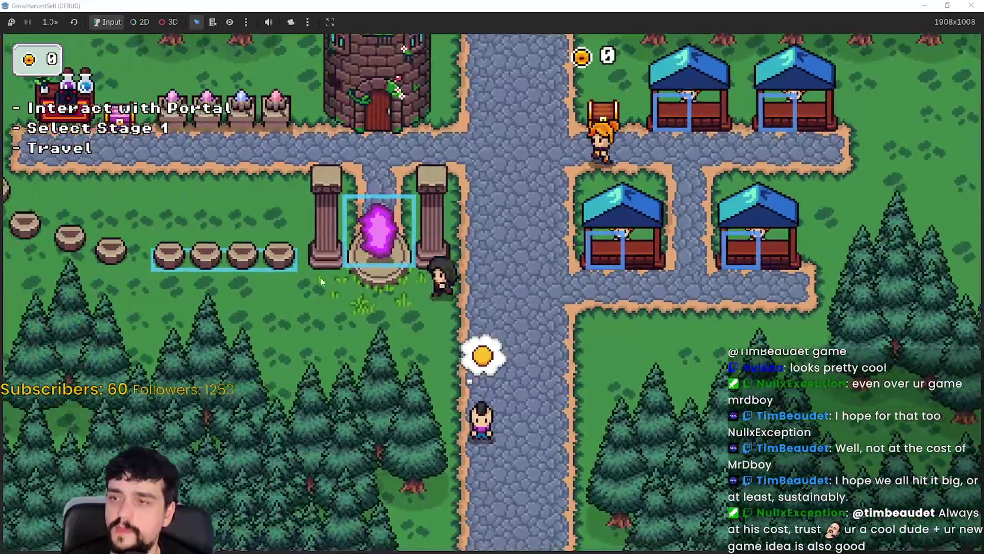
key("Right")
key("Up")
key("Left")
key("Down")
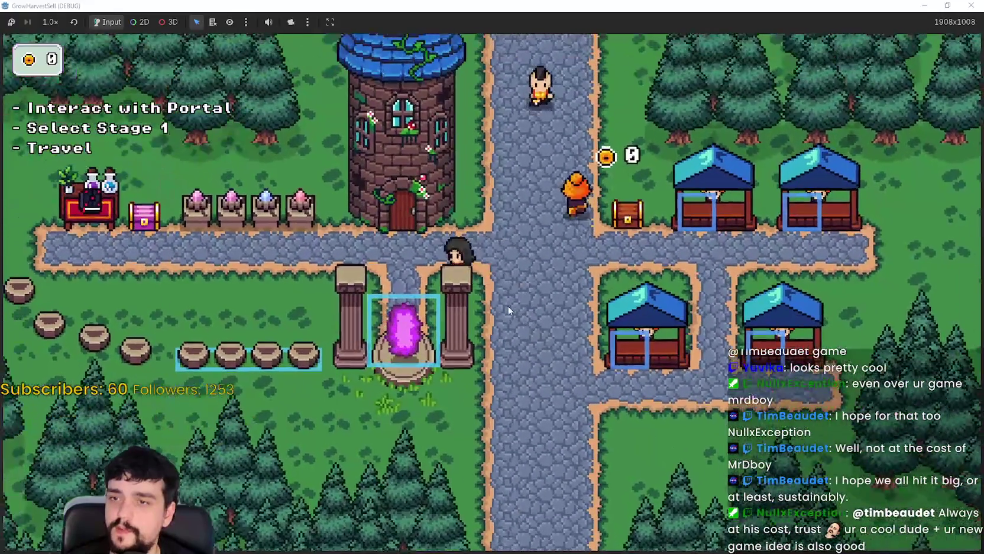
key("Up")
key("Right")
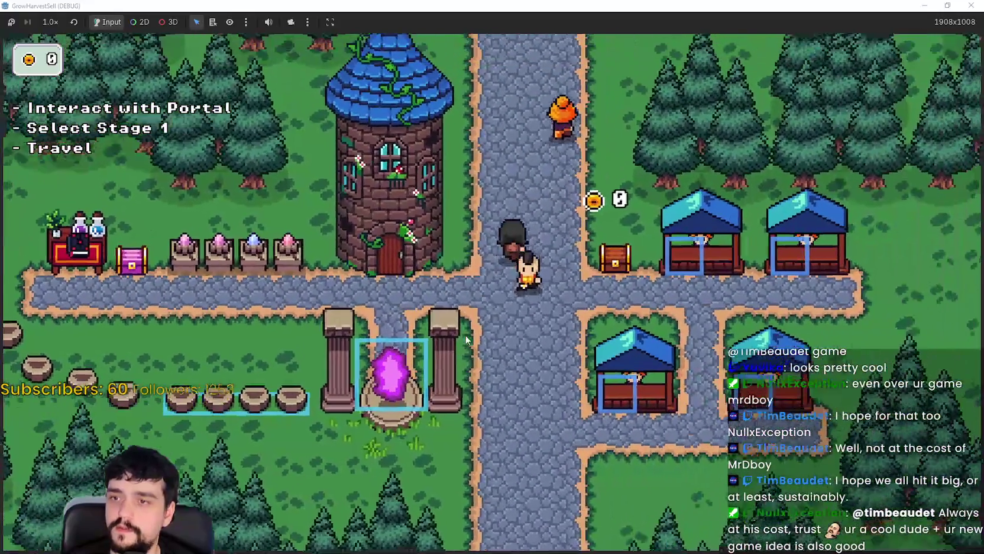
key("Down")
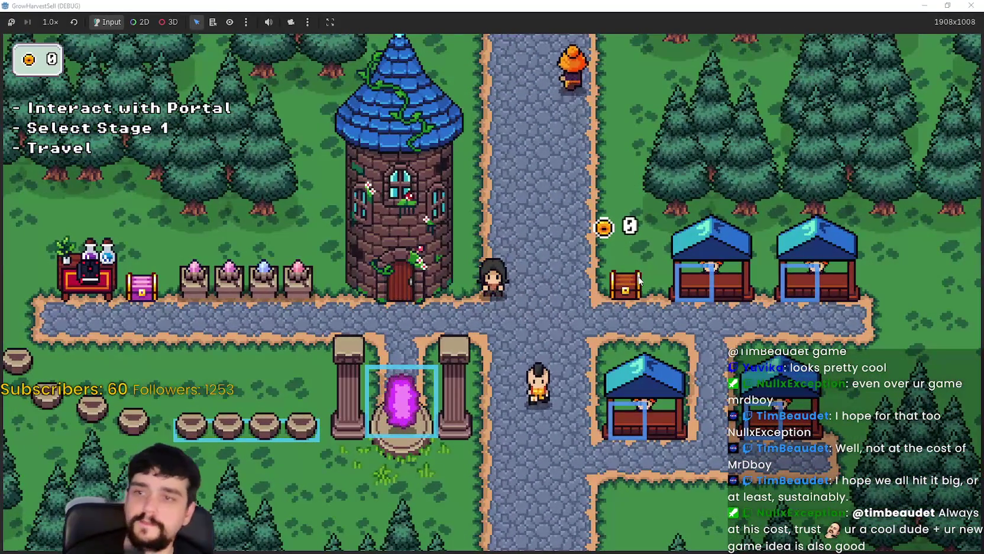
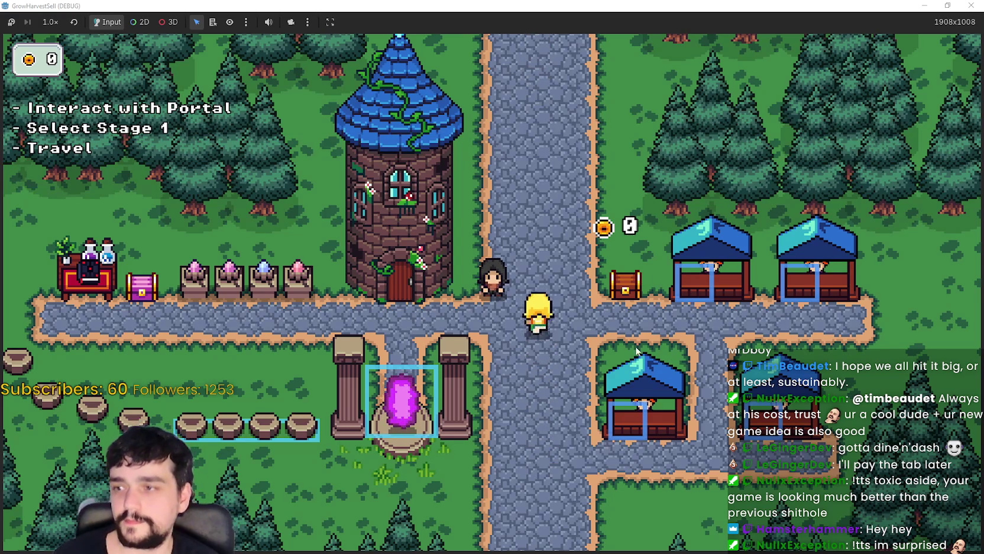
Step: Stop the running test game and return to the Godot editor
key("s")
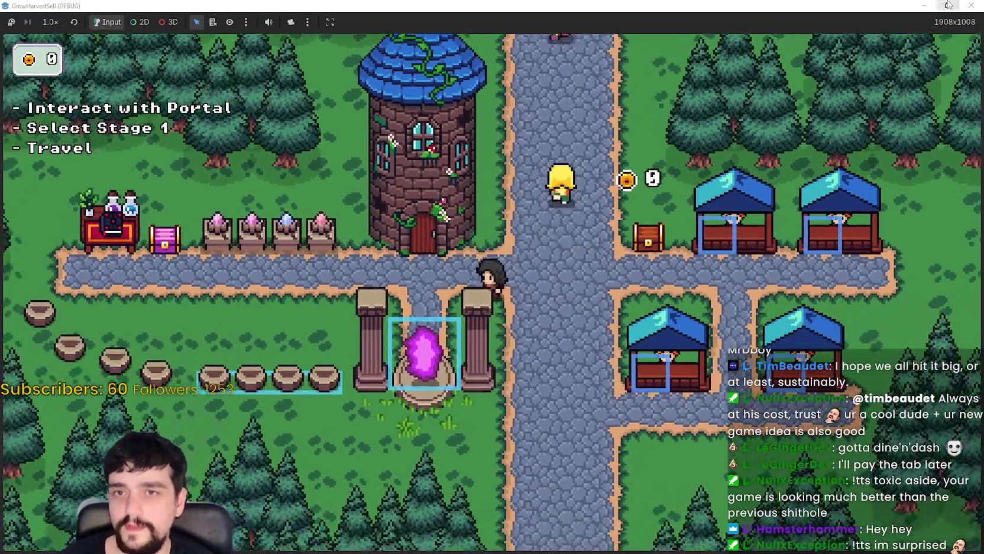
left_click(948, 4)
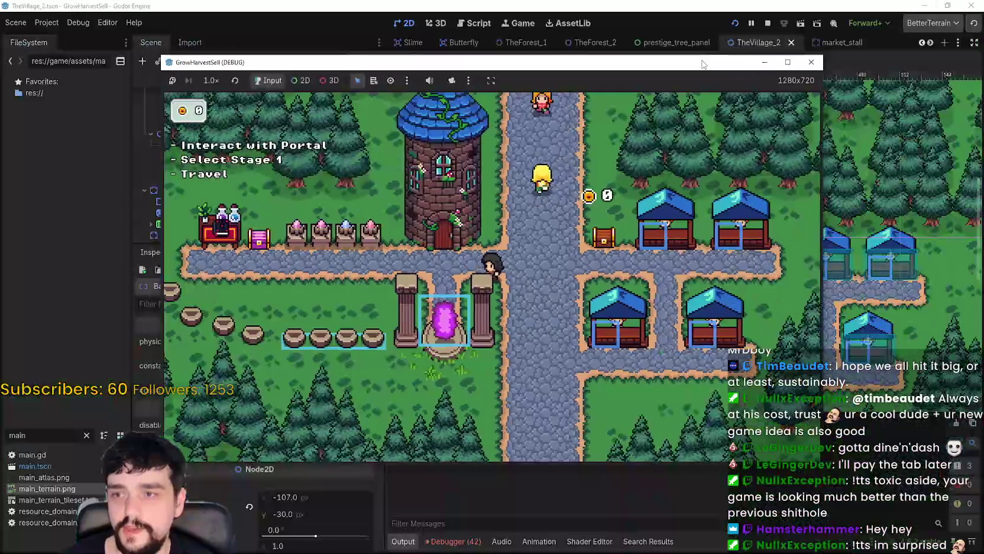
left_click(767, 22)
Step: Inspect the special bag spot nodes in the TheVillage_2 scene tree
scroll(674, 278, "down", 3)
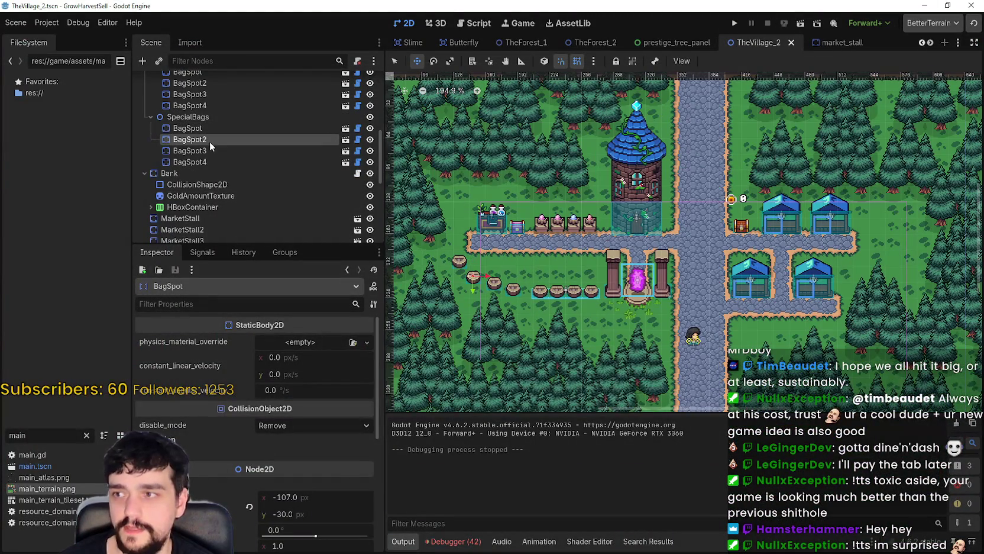
left_click(210, 141)
scroll(218, 151, "down", 1)
left_click(211, 142)
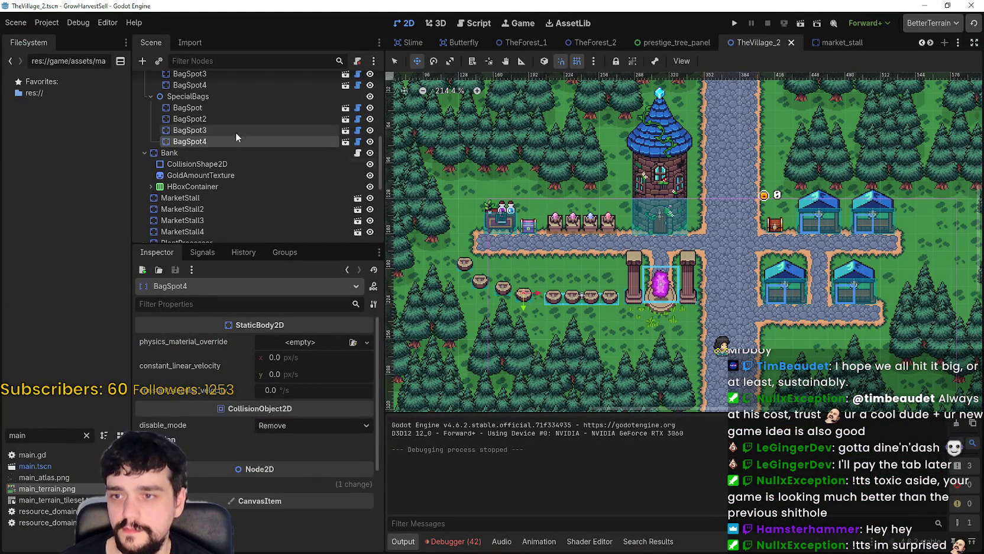
scroll(222, 136, "down", 5)
scroll(208, 191, "down", 2)
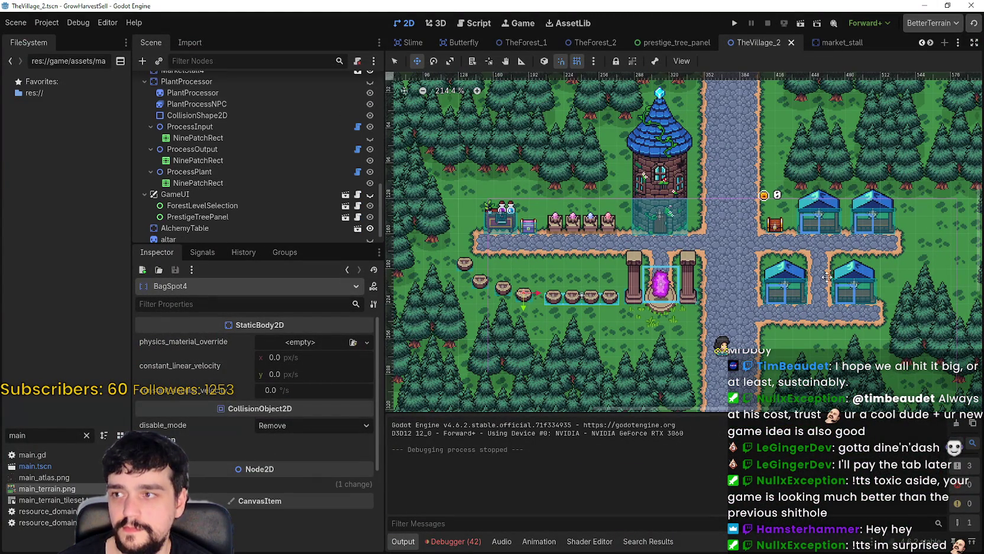
scroll(619, 228, "down", 5)
scroll(619, 227, "up", 2)
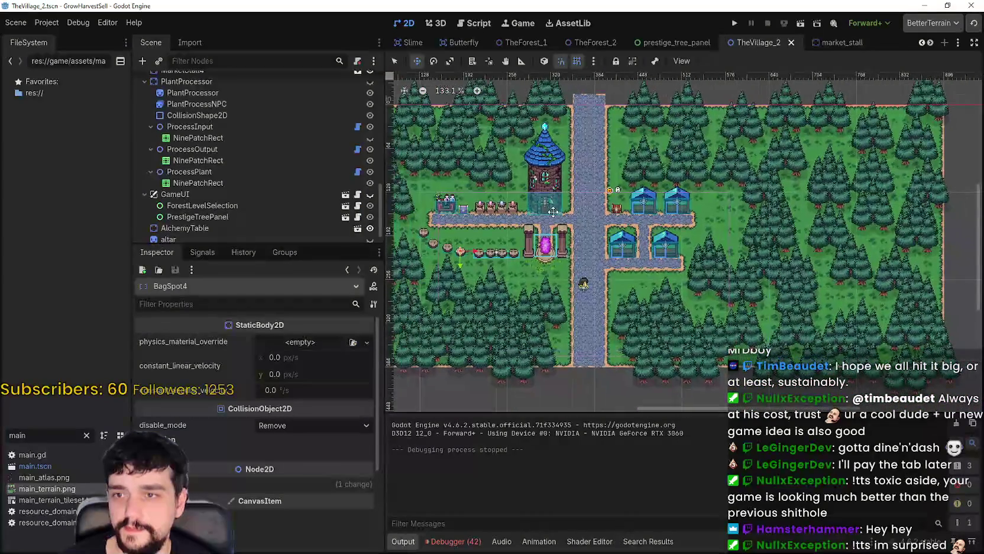
scroll(608, 176, "up", 2)
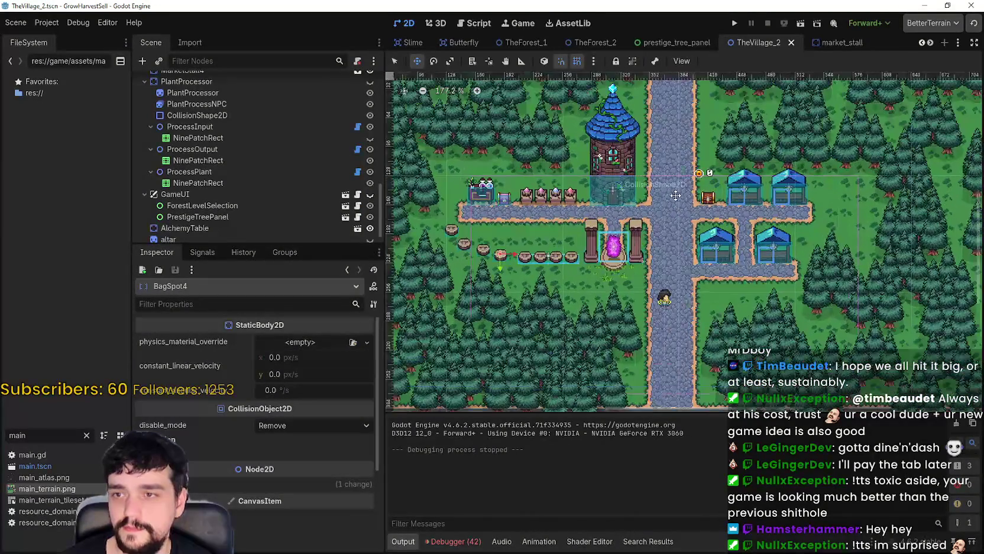
scroll(228, 177, "down", 1)
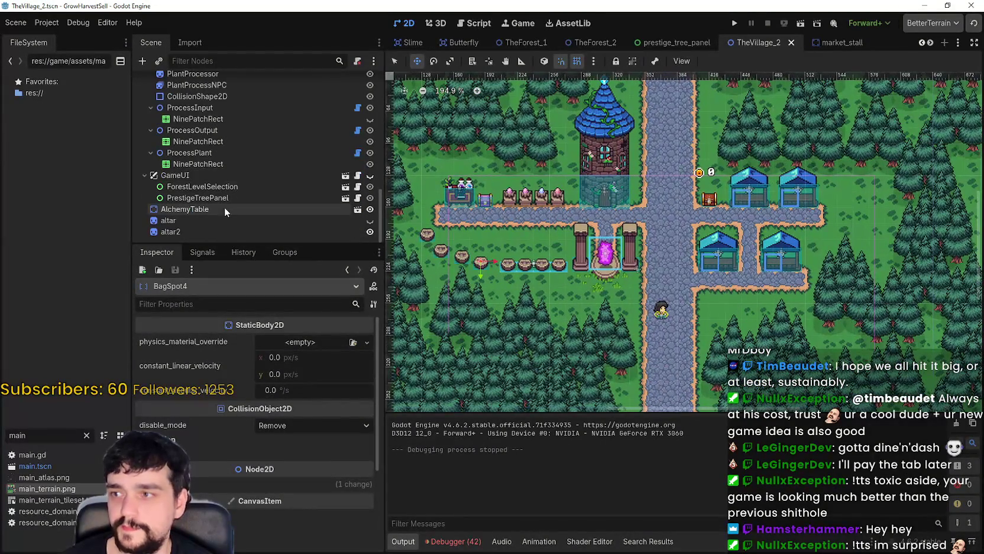
Step: Inspect the plant processor's collision shape and the fourth market stall nodes
left_click(214, 98)
scroll(240, 153, "up", 3)
left_click(229, 111)
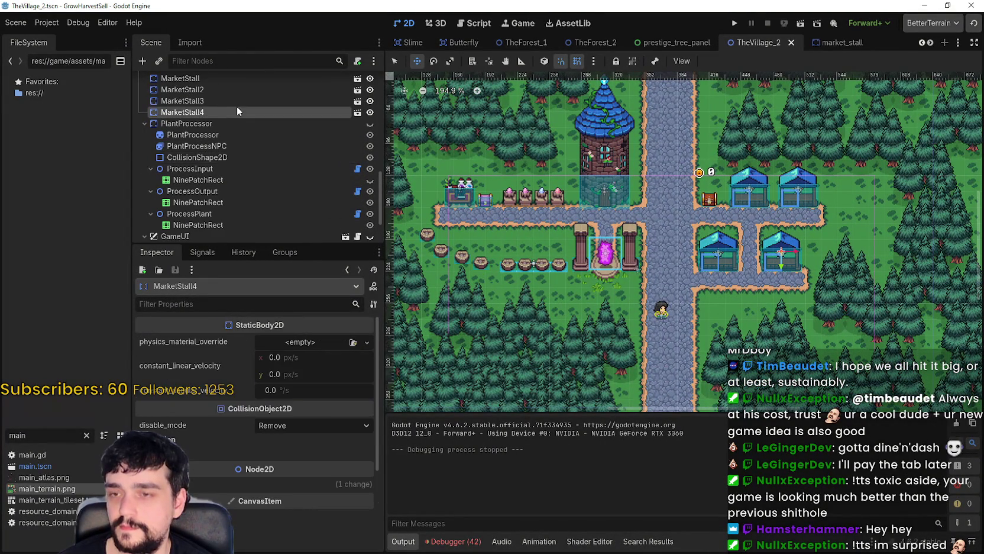
scroll(227, 196, "down", 2)
scroll(224, 188, "up", 8)
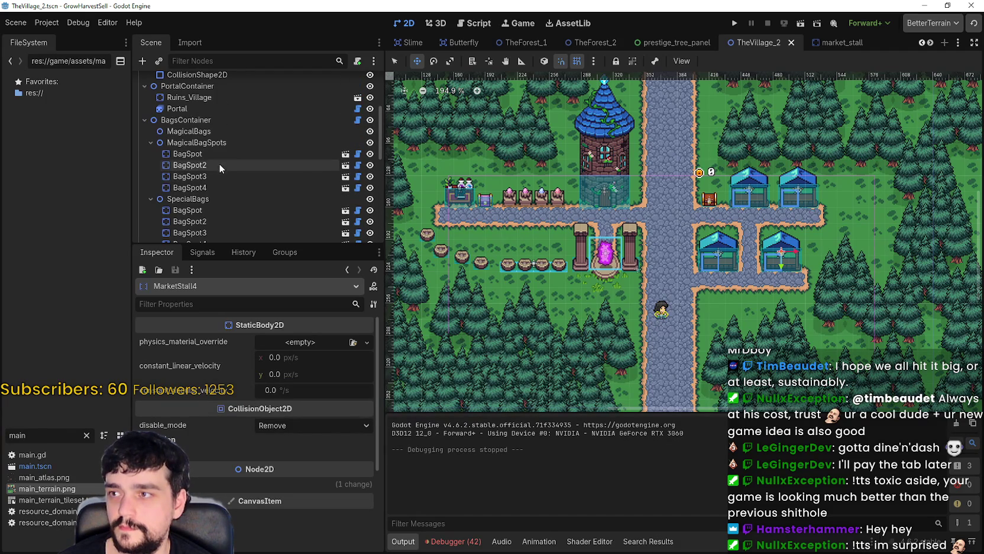
scroll(228, 137, "up", 3)
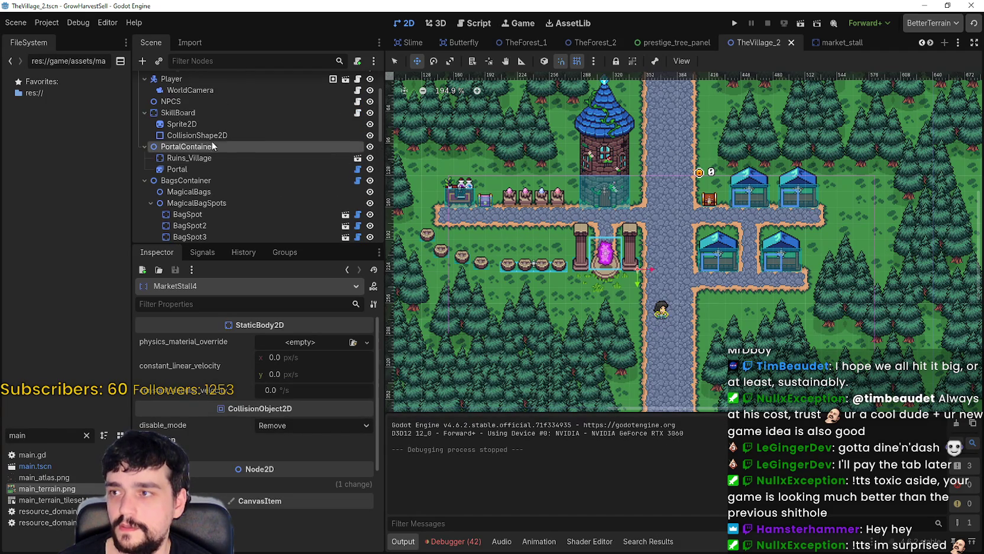
Step: Select PortalContainer and drag the portal and pillars 12 px down to (344, 239)
double_click(213, 146)
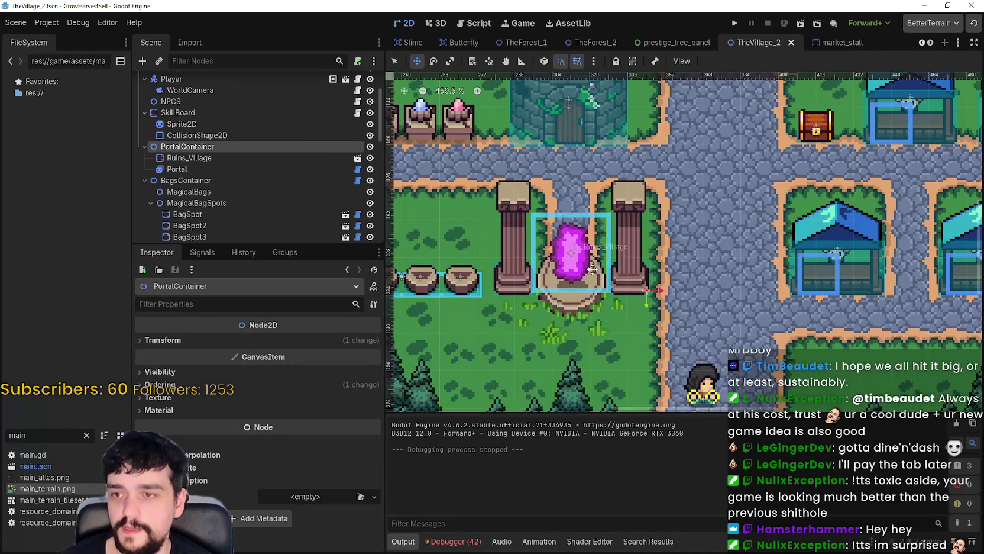
left_click_drag(580, 279, 581, 317)
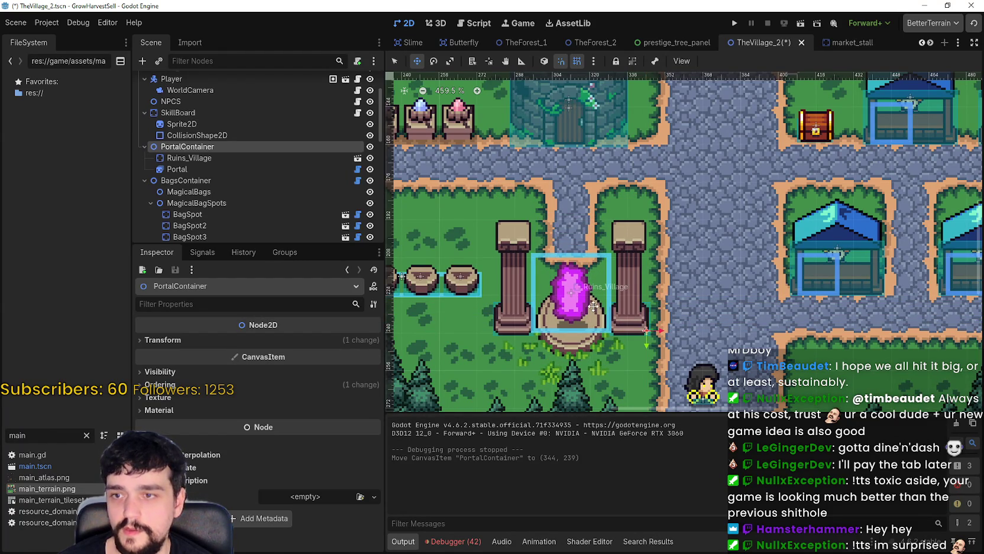
scroll(602, 296, "down", 1)
scroll(287, 148, "up", 3)
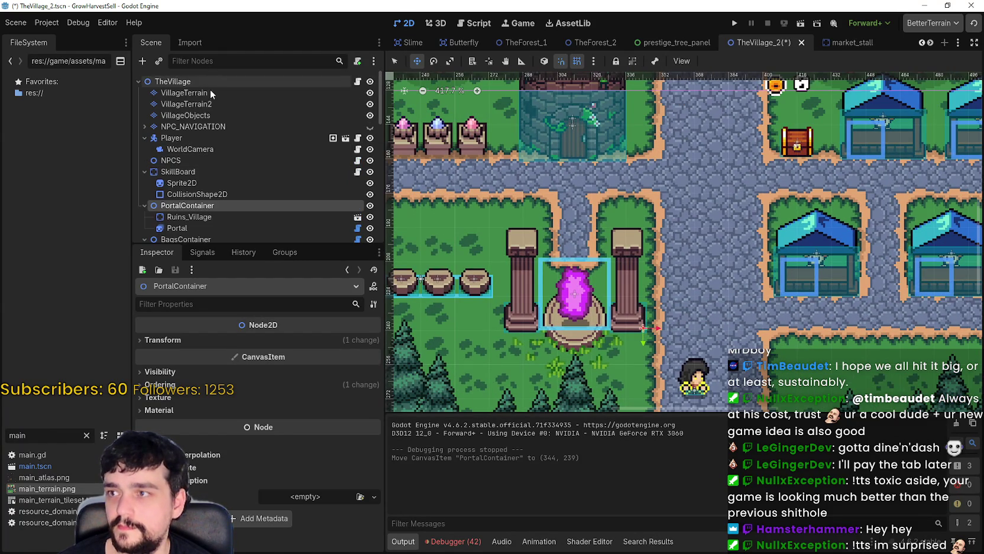
left_click(210, 92)
left_click(493, 437)
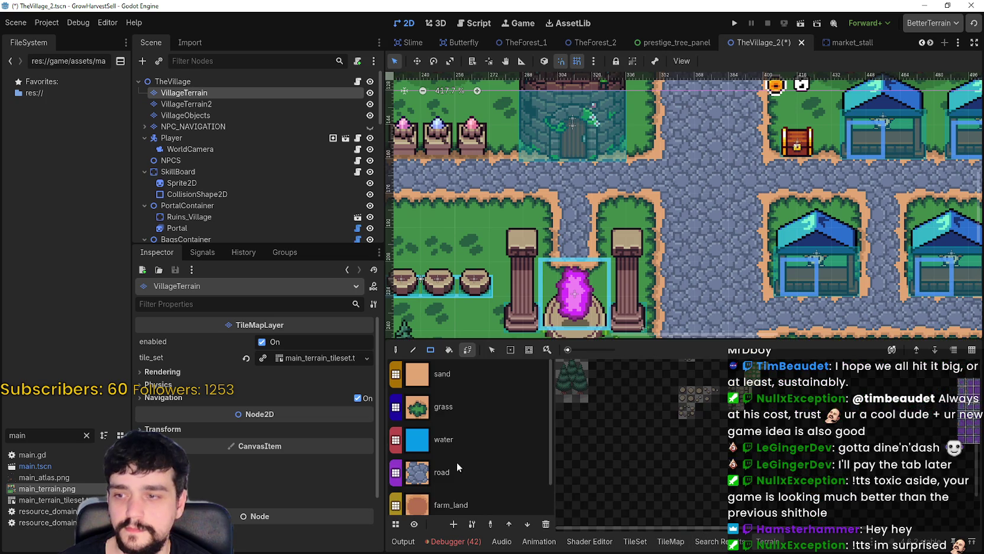
left_click(467, 470)
scroll(569, 261, "down", 2)
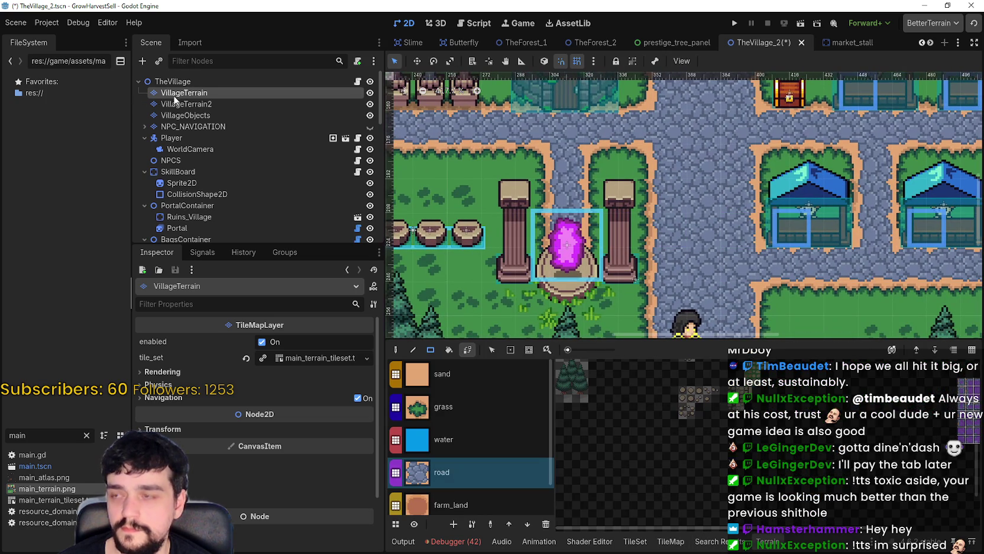
scroll(247, 201, "down", 3)
scroll(245, 197, "down", 8)
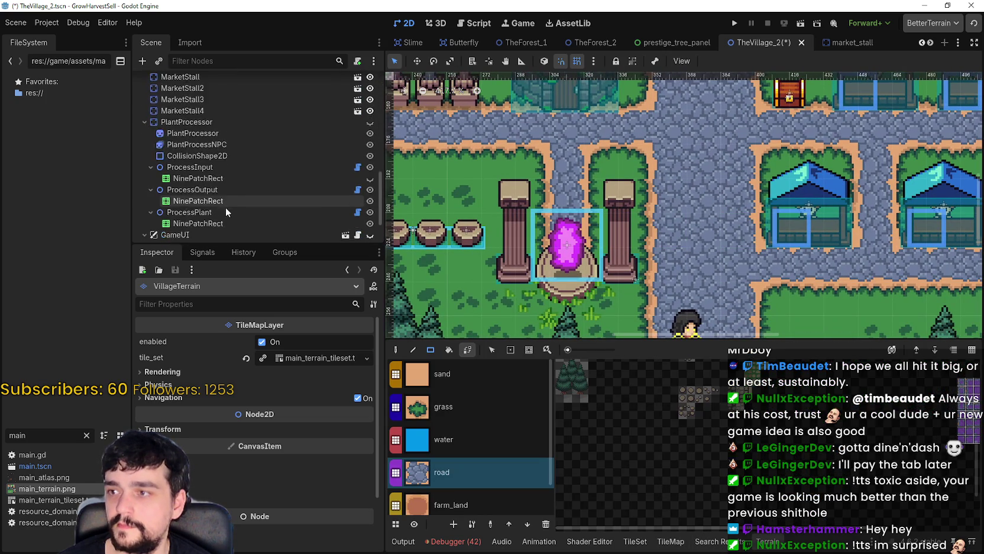
scroll(222, 197, "up", 5)
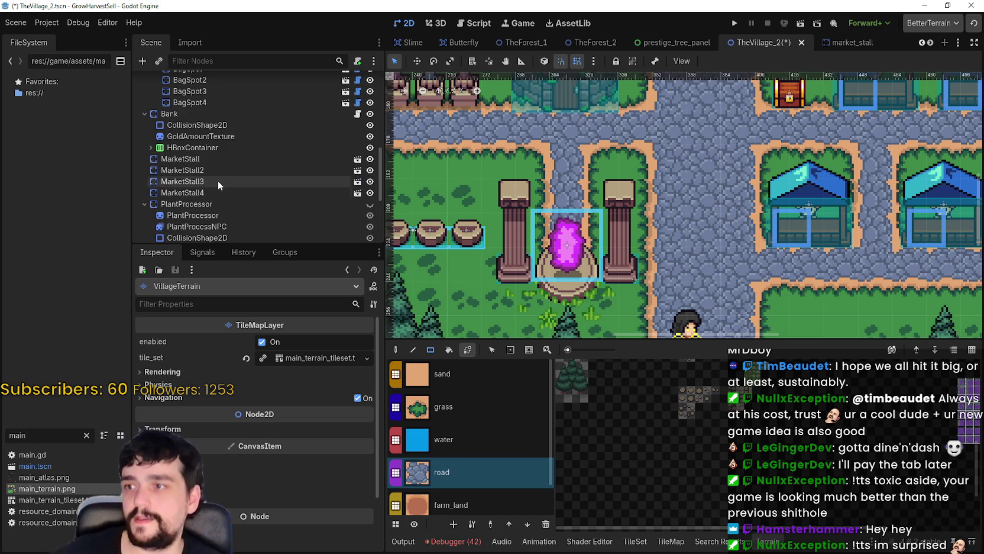
scroll(226, 170, "up", 4)
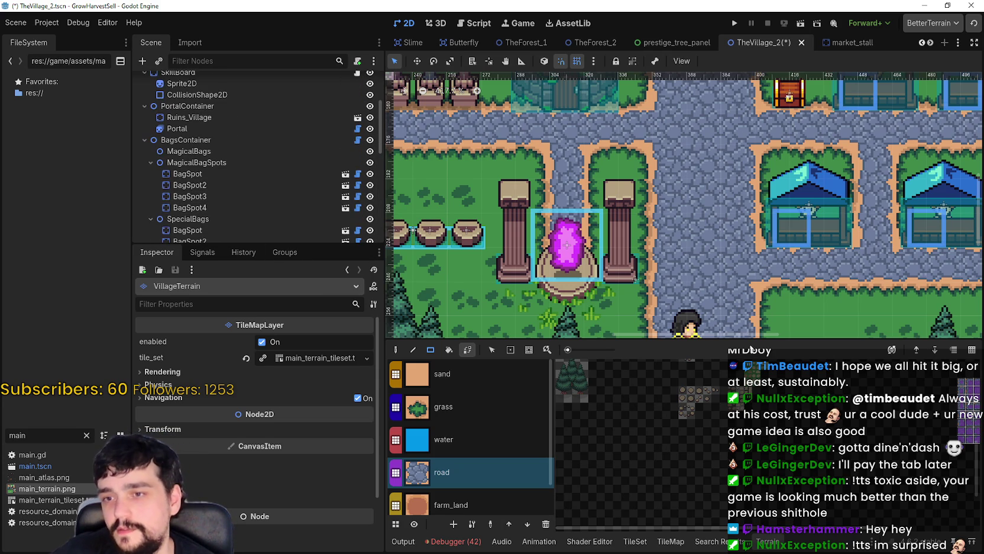
mouse_move(745, 345)
left_mouse_down()
mouse_move(710, 355)
mouse_move(674, 396)
mouse_move(644, 346)
mouse_move(615, 382)
left_mouse_up()
scroll(297, 204, "down", 6)
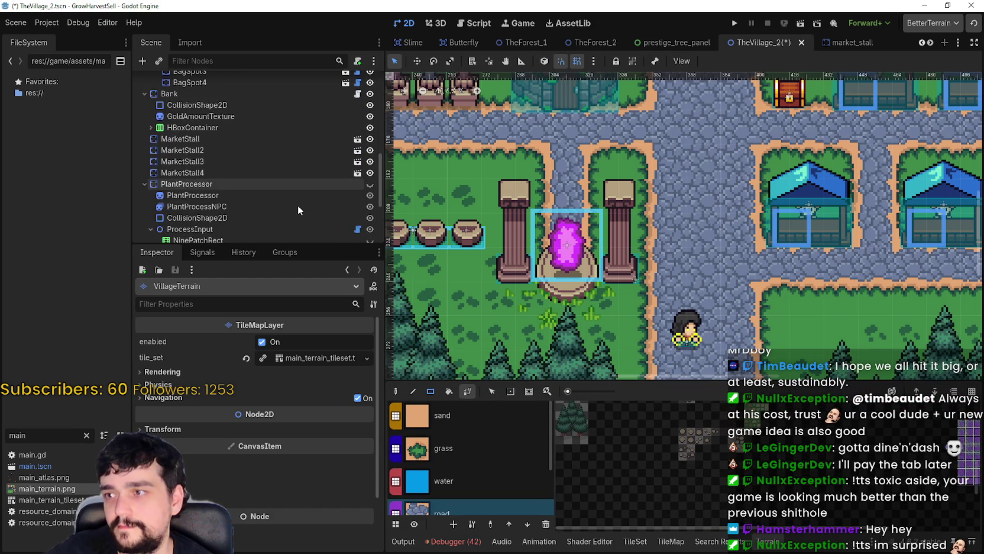
left_click(144, 123)
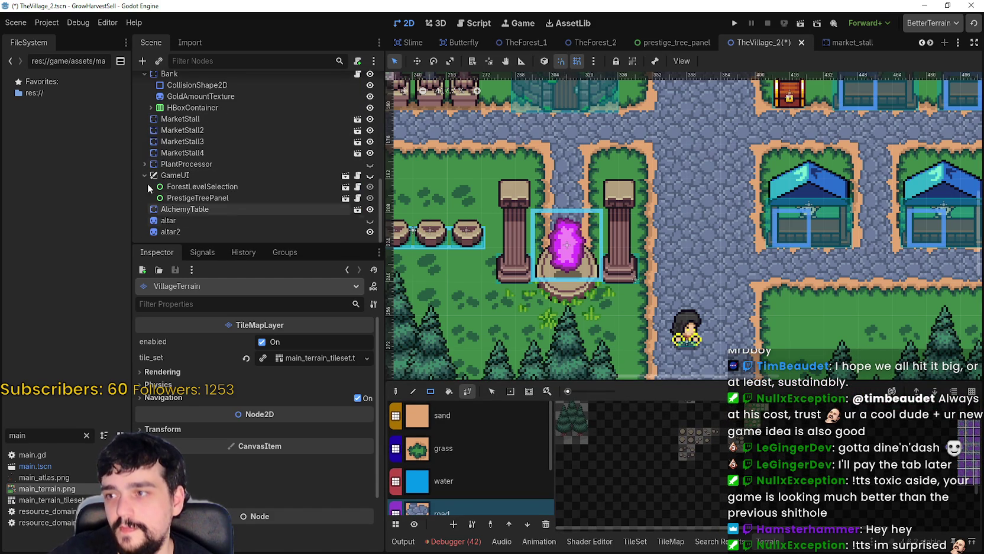
scroll(184, 208, "up", 5)
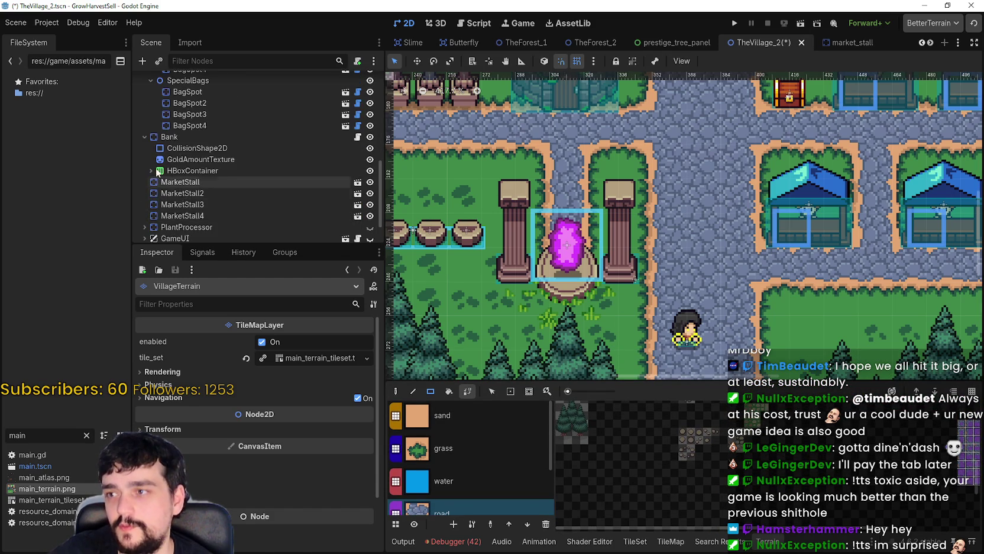
scroll(207, 178, "up", 4)
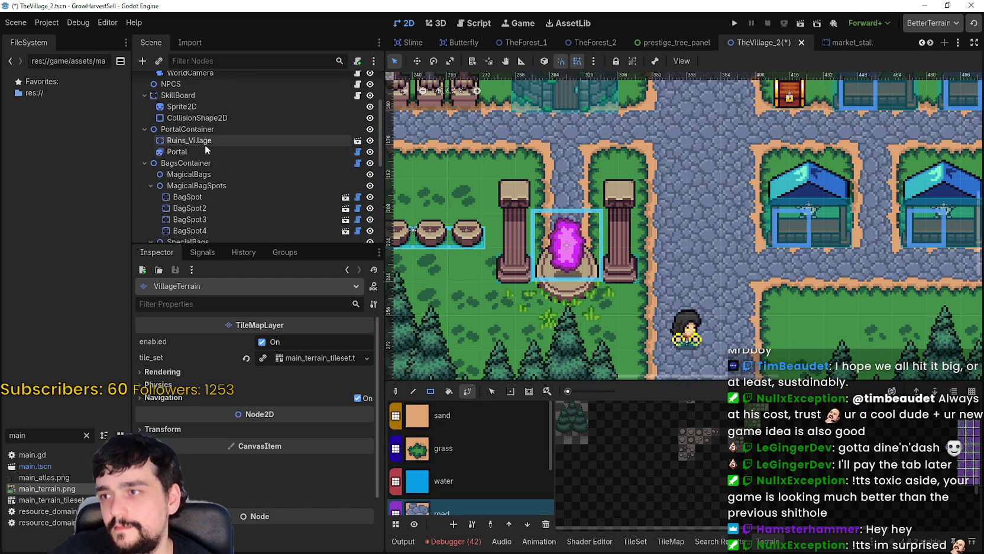
left_click(208, 130)
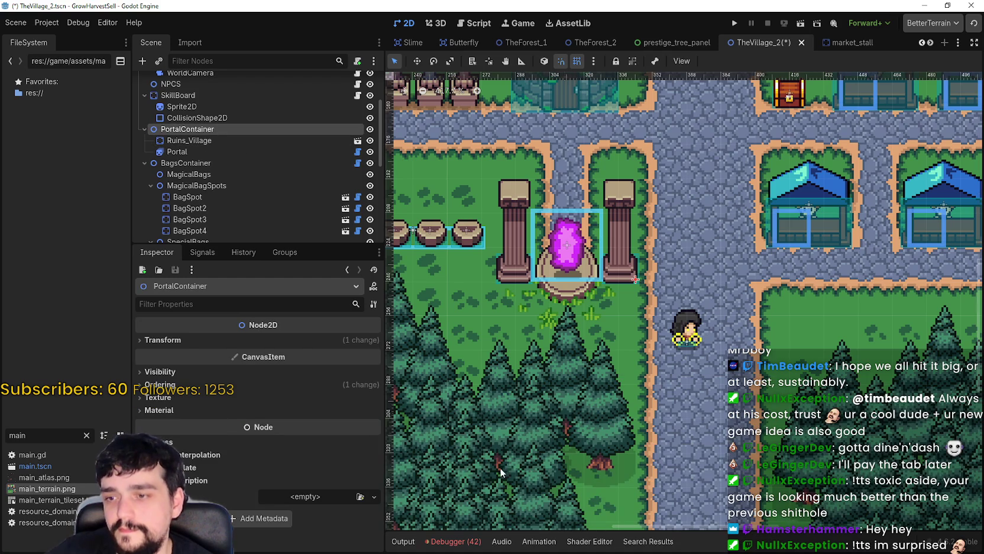
Step: Inspect the Ruins_Village pillars and centre the view on the SkillBoard
left_click(191, 140)
double_click(207, 95)
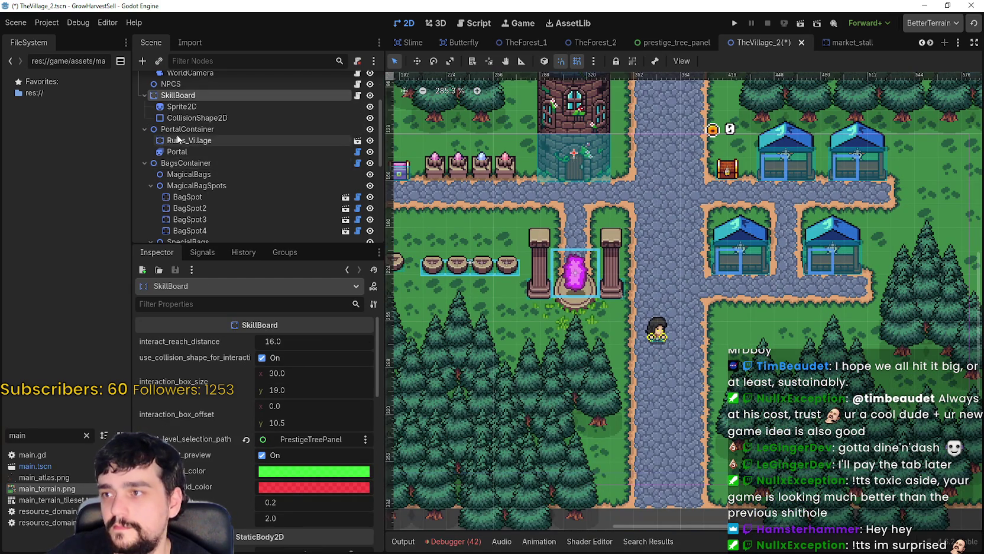
scroll(201, 158, "up", 2)
scroll(599, 288, "down", 1)
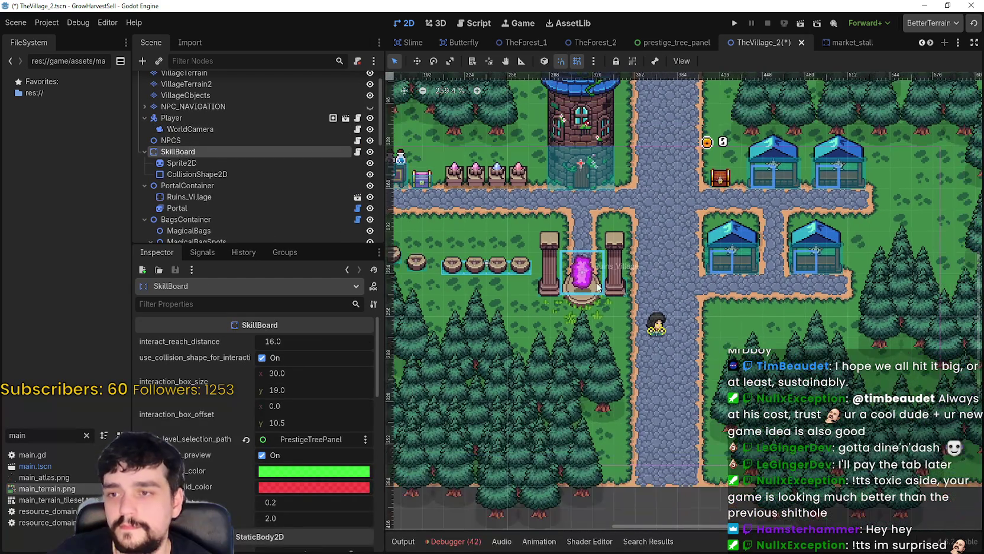
scroll(172, 194, "down", 3)
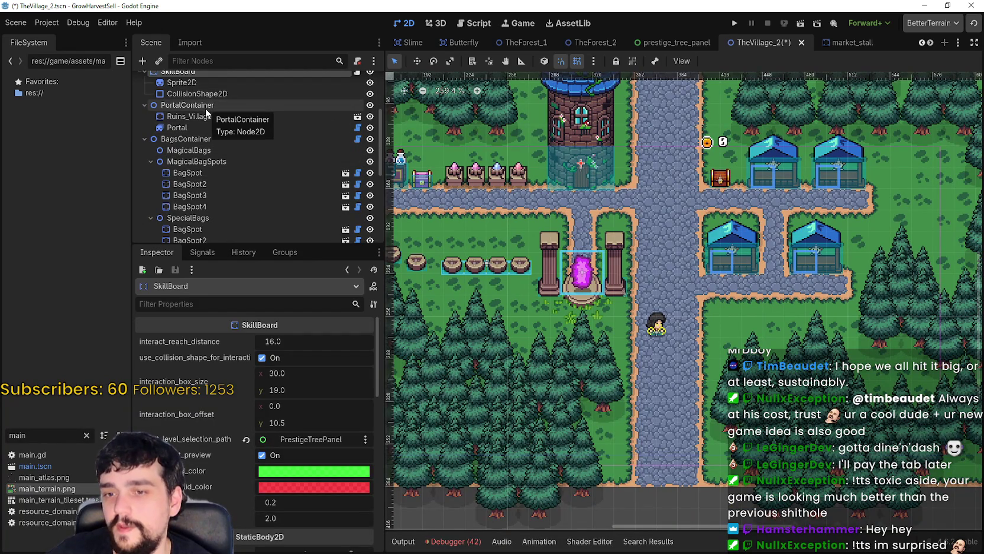
scroll(201, 109, "down", 5)
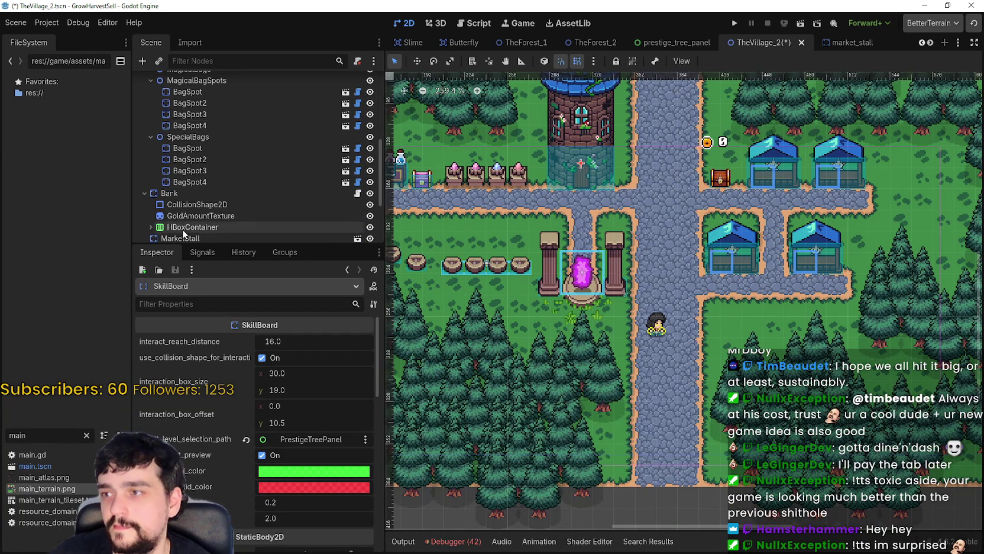
scroll(543, 292, "up", 2)
scroll(235, 207, "up", 5)
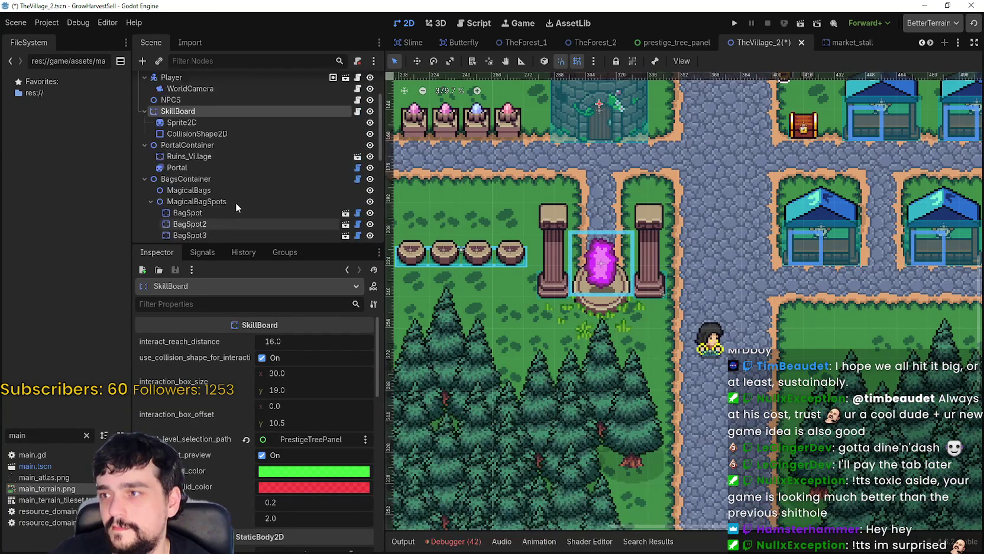
Step: Select PortalContainer and, with the Move tool, drag it up 1 px
left_click(201, 159)
left_click(204, 114)
left_click(206, 125)
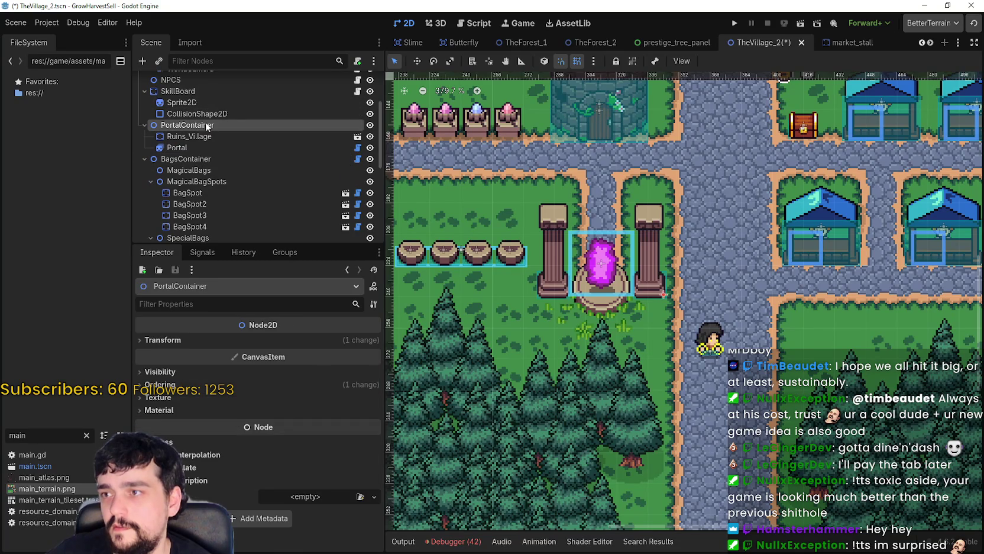
scroll(600, 258, "down", 1)
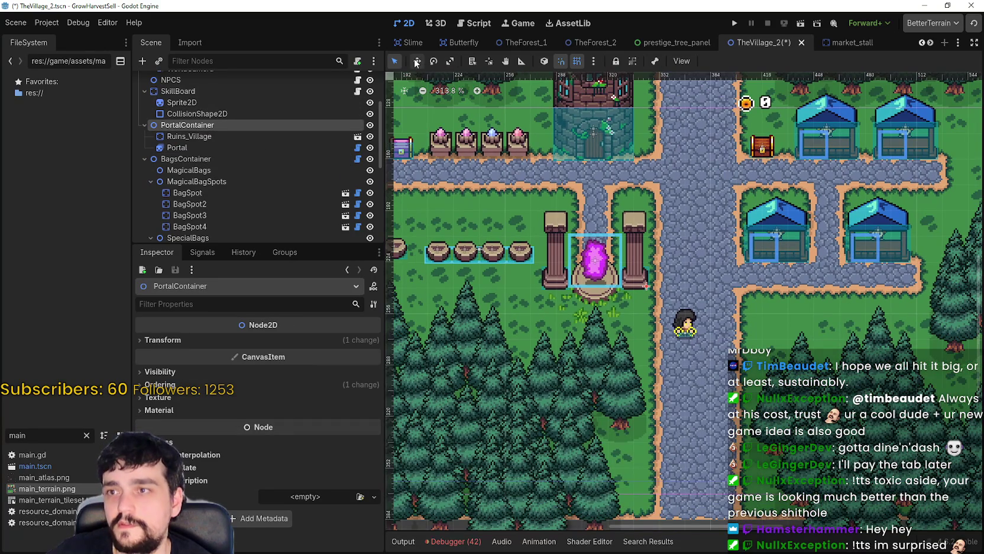
left_click(417, 62)
scroll(599, 287, "up", 4)
mouse_move(577, 308)
left_mouse_down()
mouse_move(582, 356)
mouse_move(574, 313)
left_mouse_up()
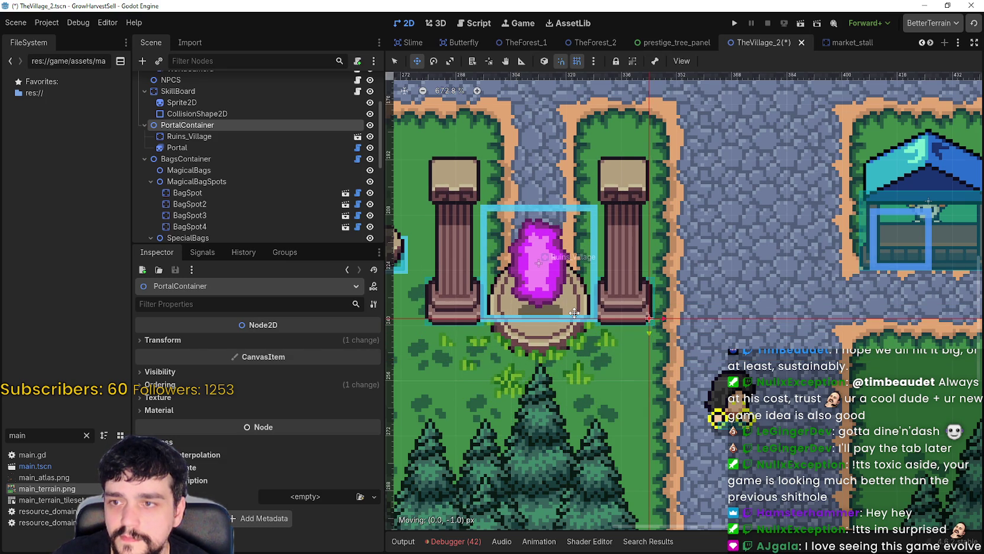
Step: Fine-tune the PortalContainer position by a pixel with small drags
scroll(582, 278, "down", 3)
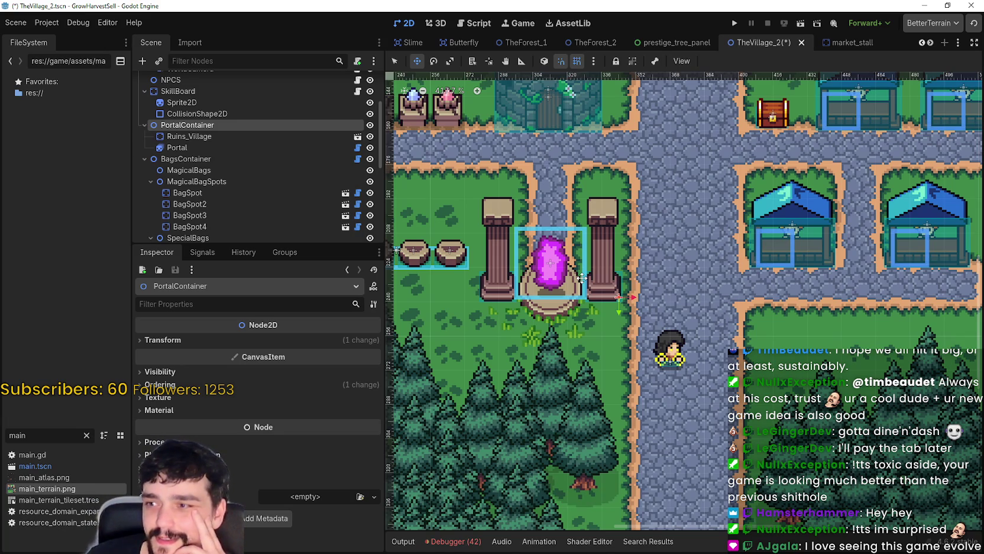
scroll(568, 210, "down", 1)
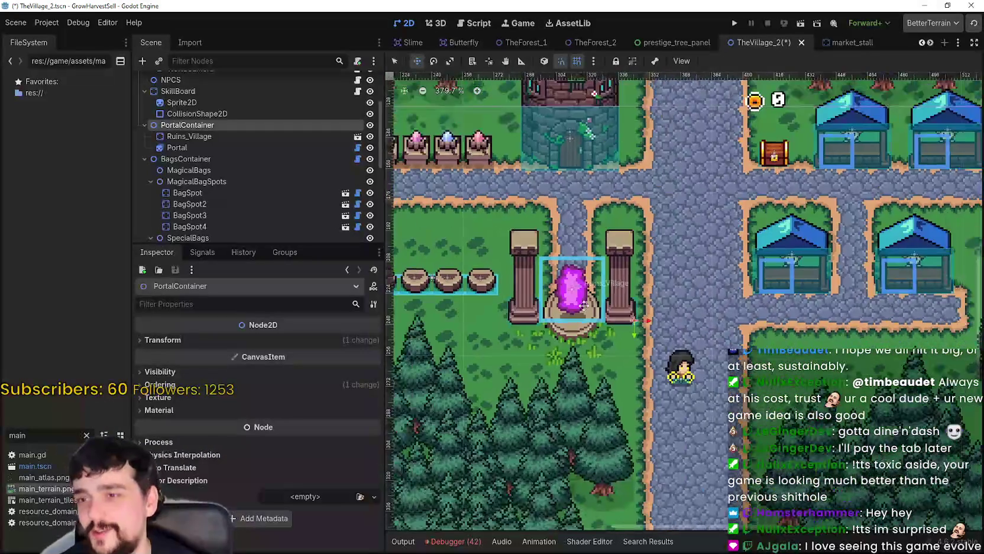
scroll(581, 314, "up", 4)
left_click_drag(596, 312, 599, 303)
scroll(592, 316, "up", 2)
scroll(594, 312, "up", 3)
scroll(602, 303, "down", 2)
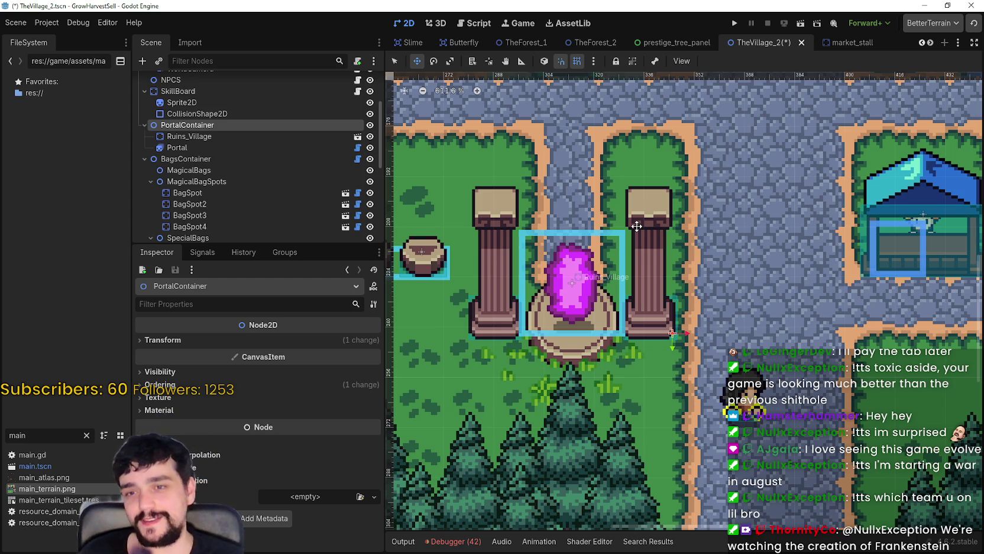
scroll(596, 299, "down", 2)
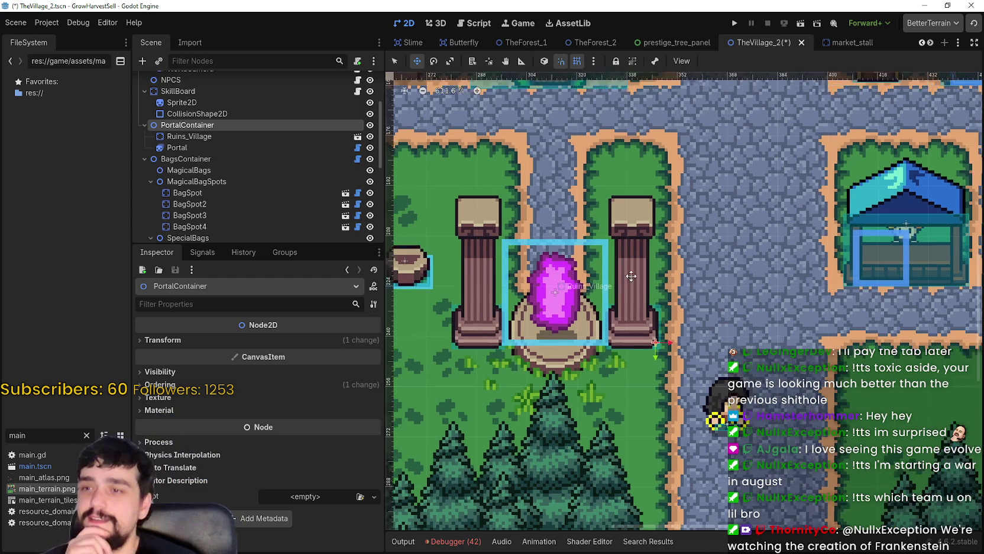
scroll(609, 276, "up", 1)
left_click_drag(622, 276, 626, 266)
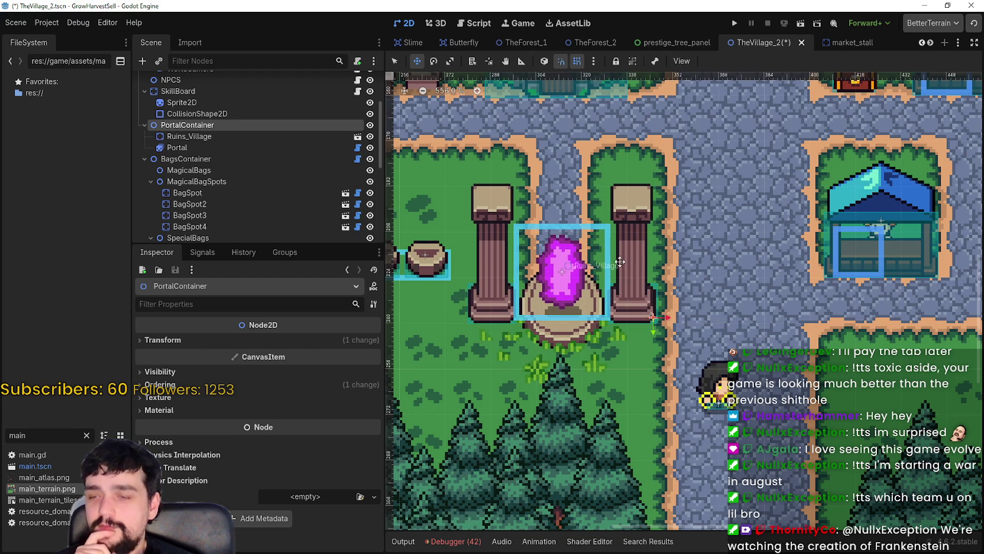
scroll(604, 250, "up", 2)
Step: Nudge the PortalContainer up and down pixel by pixel with the arrow keys
key("Down")
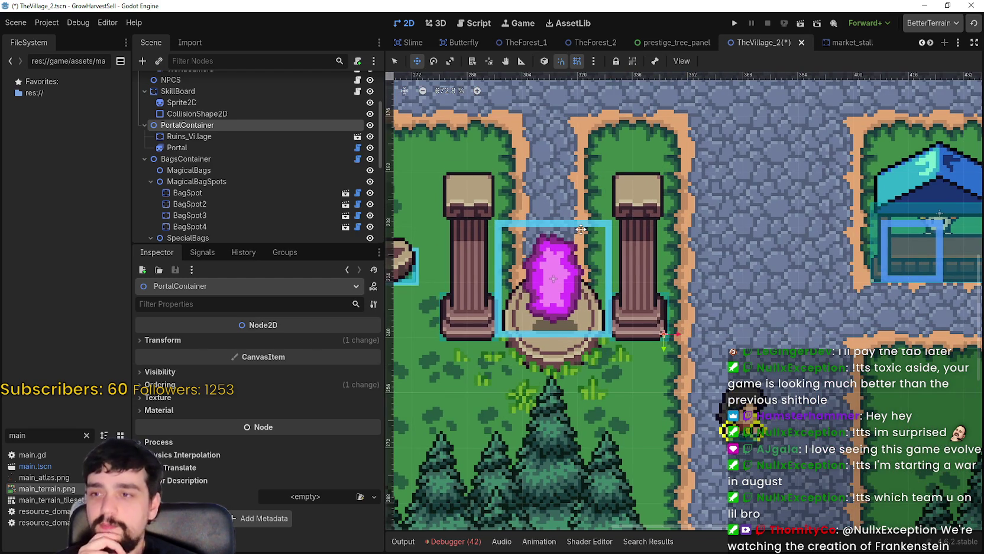
key("Down")
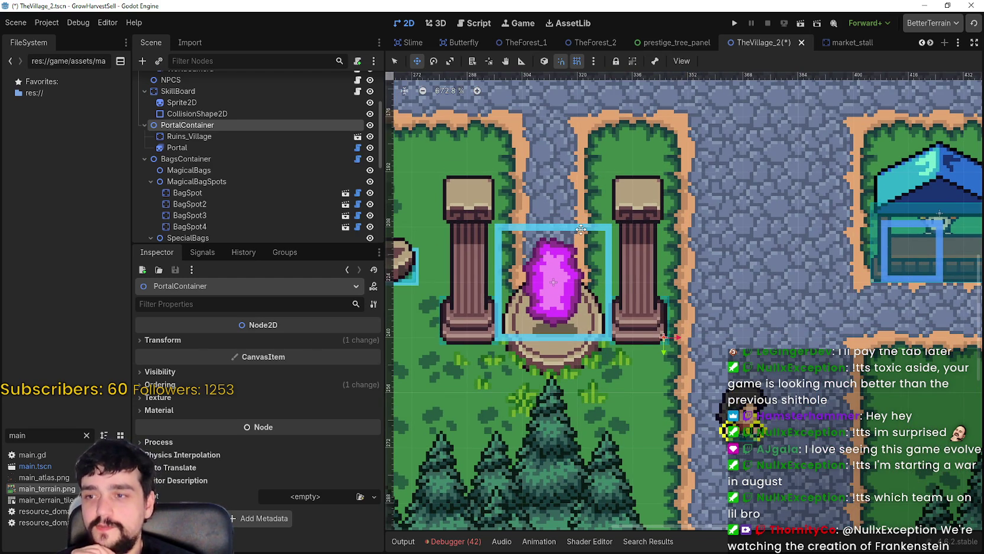
scroll(493, 357, "up", 3)
key("Down")
key("Down")
key("Down")
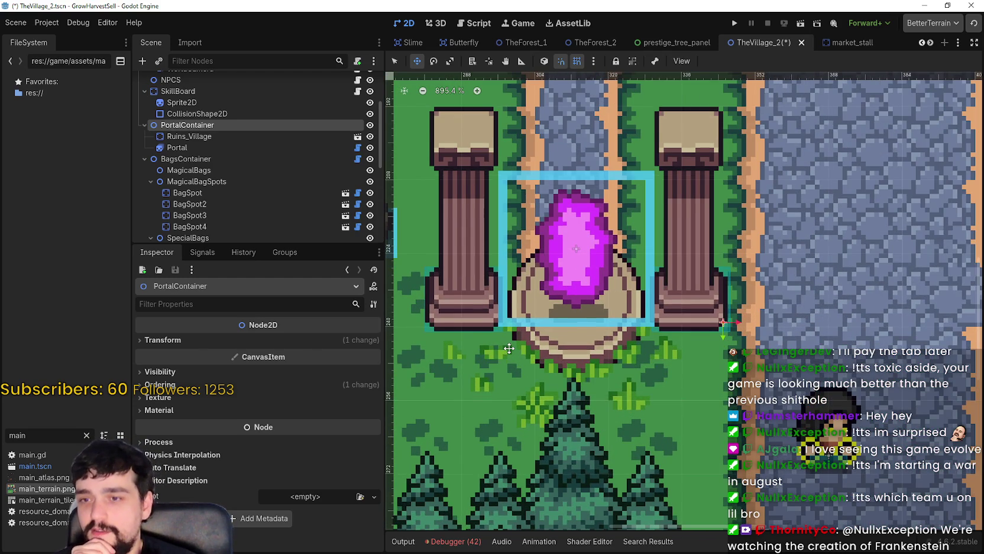
key("Down")
key("Down")
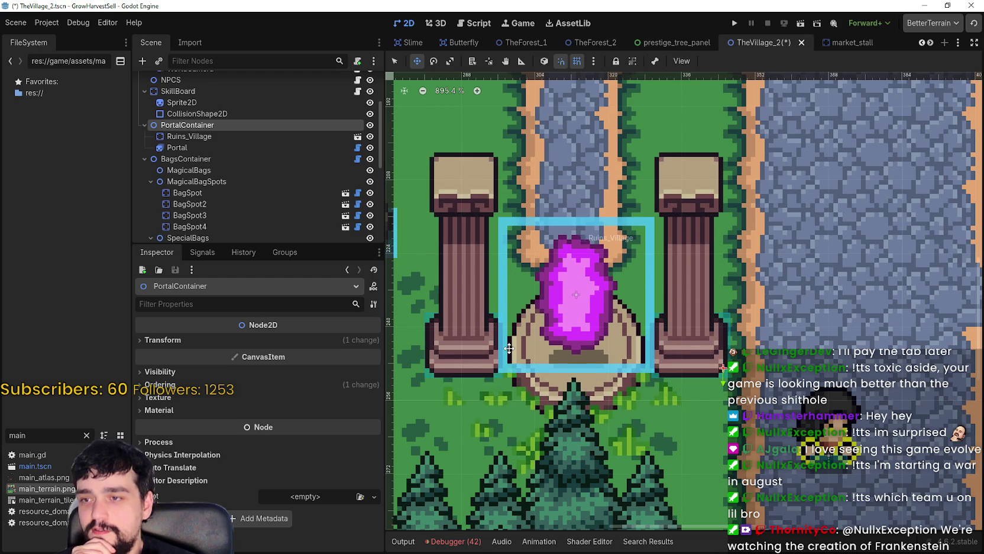
key("Up")
key("Up")
key("Up")
key("Up")
key("Up")
key("Up")
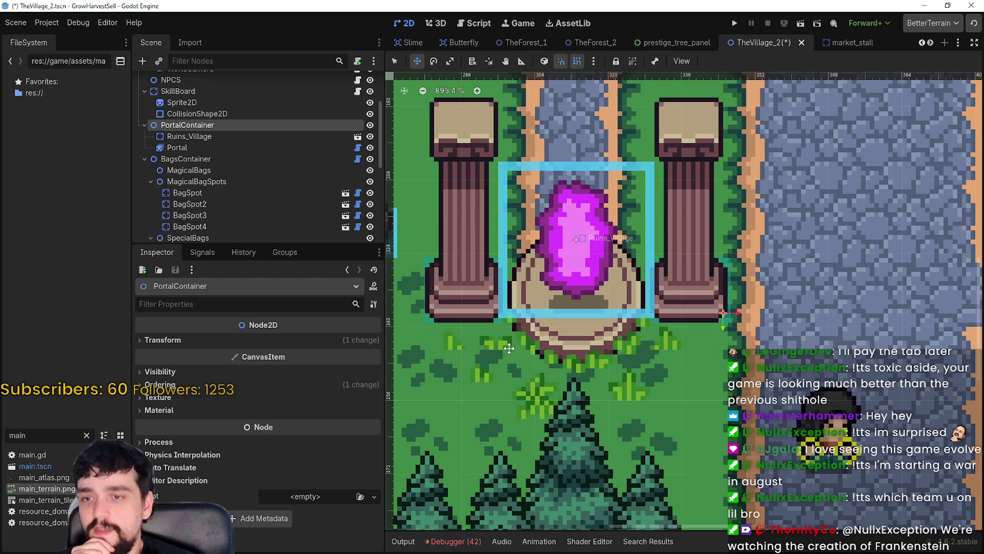
key("Down")
key("Down")
key("Down")
key("Down")
key("Down")
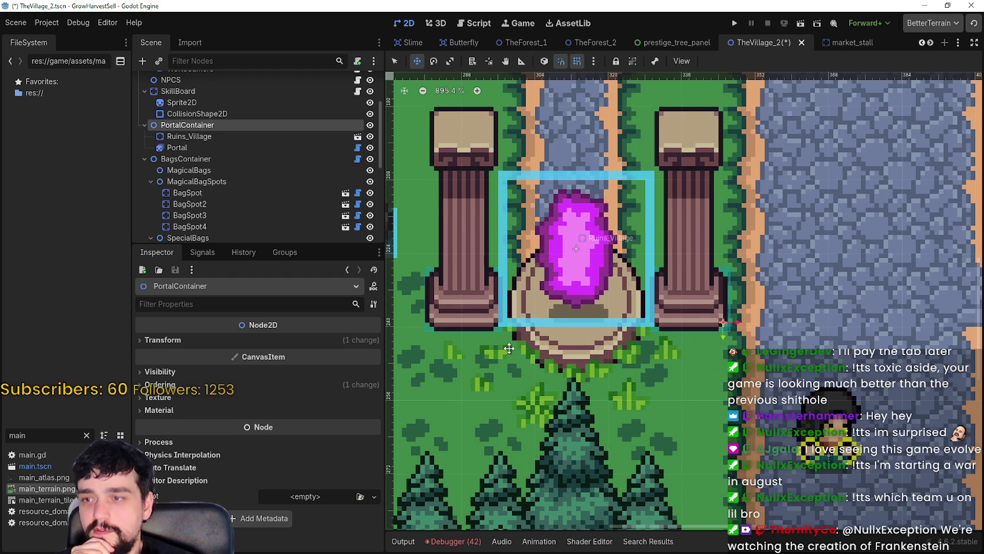
key("Up")
key("Up")
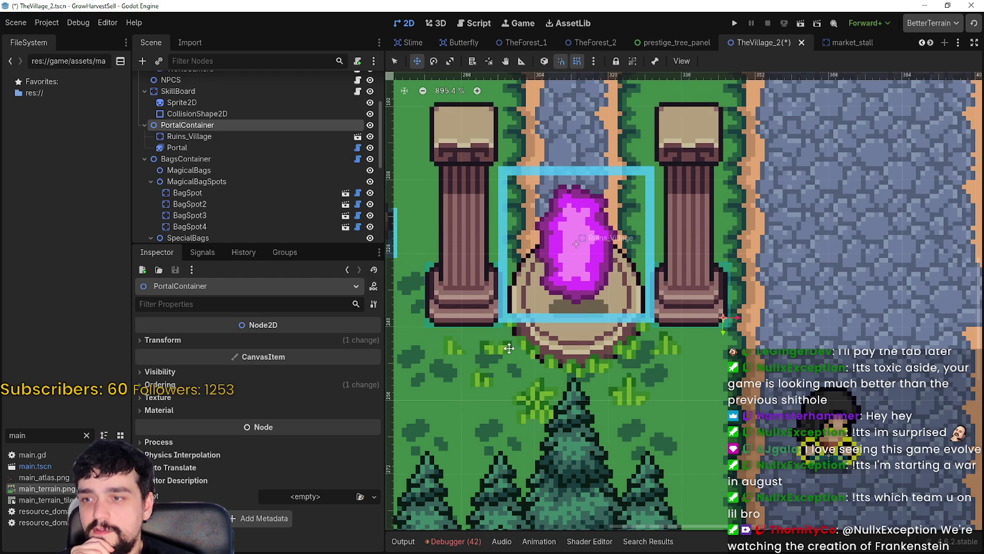
Step: Reframe the view around the portal pillars and shift the PortalContainer slightly down and left
scroll(517, 339, "down", 5)
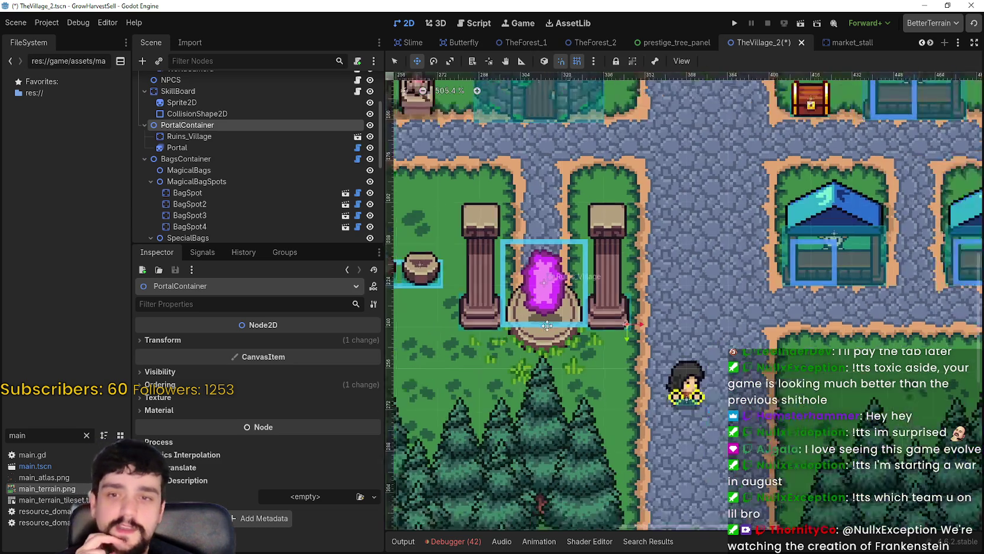
scroll(577, 309, "up", 3)
scroll(576, 309, "down", 2)
left_click_drag(576, 309, 597, 304)
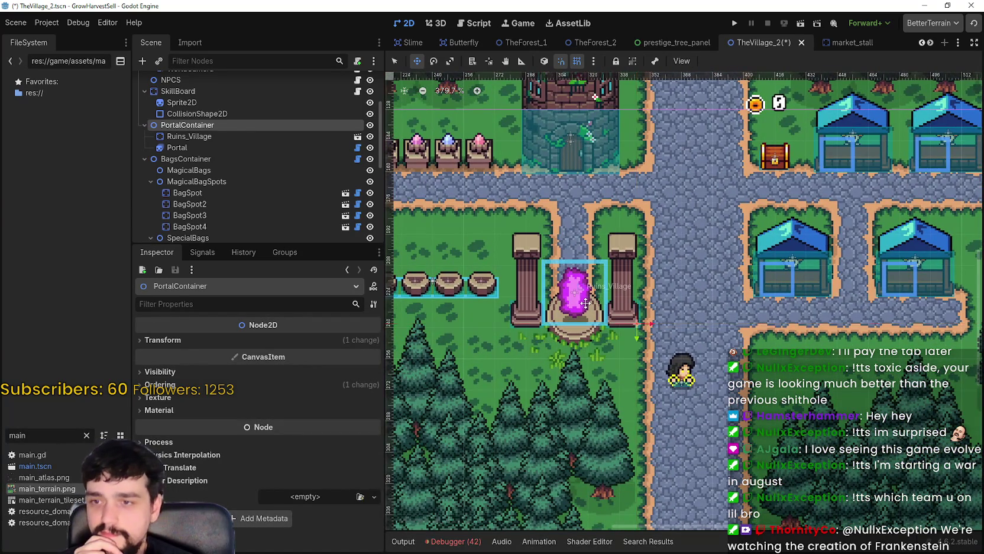
scroll(585, 305, "up", 4)
left_click_drag(584, 304, 584, 309)
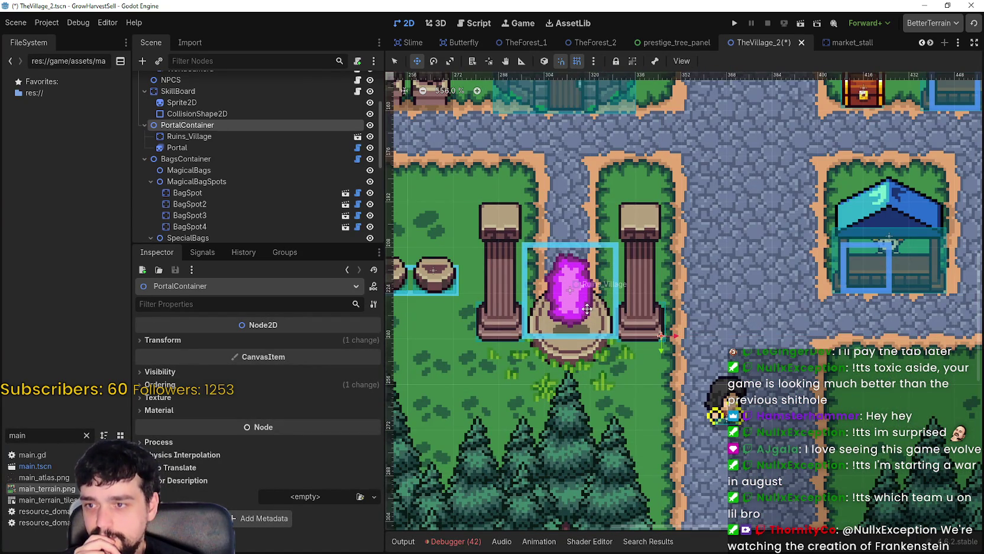
scroll(605, 312, "up", 7)
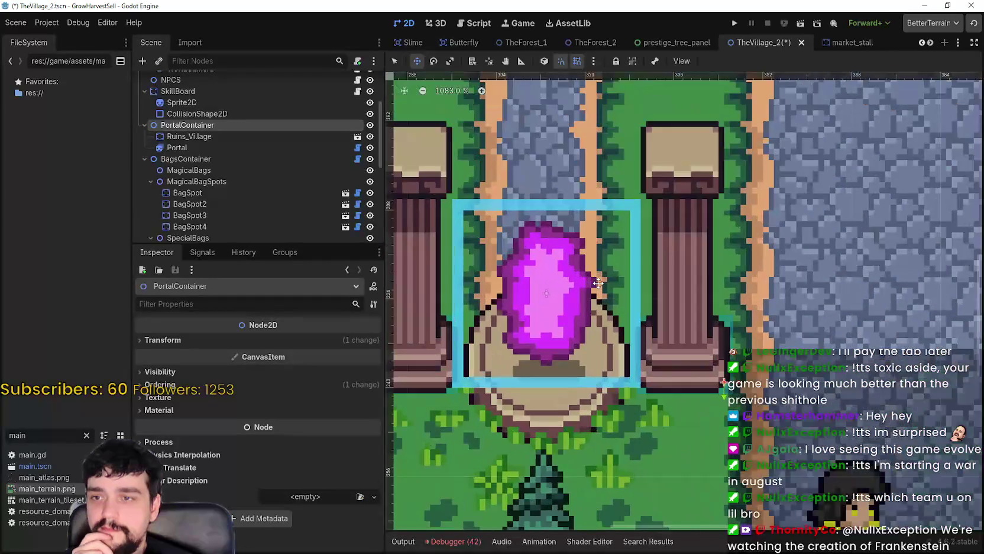
mouse_move(599, 279)
left_mouse_down()
mouse_move(701, 296)
mouse_move(686, 282)
left_mouse_up()
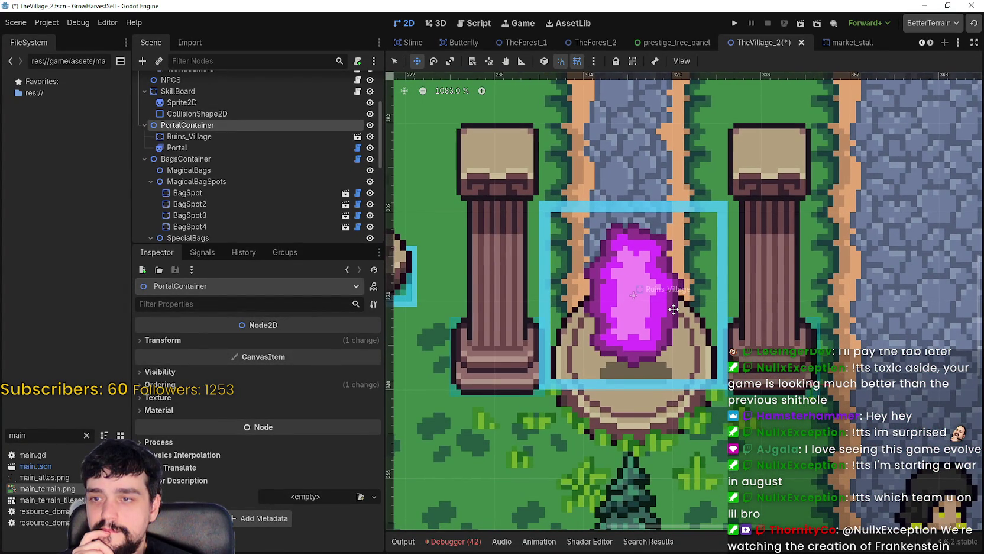
scroll(674, 309, "down", 3)
scroll(744, 335, "down", 2)
mouse_move(744, 335)
left_mouse_down()
mouse_move(634, 299)
mouse_move(645, 310)
left_mouse_up()
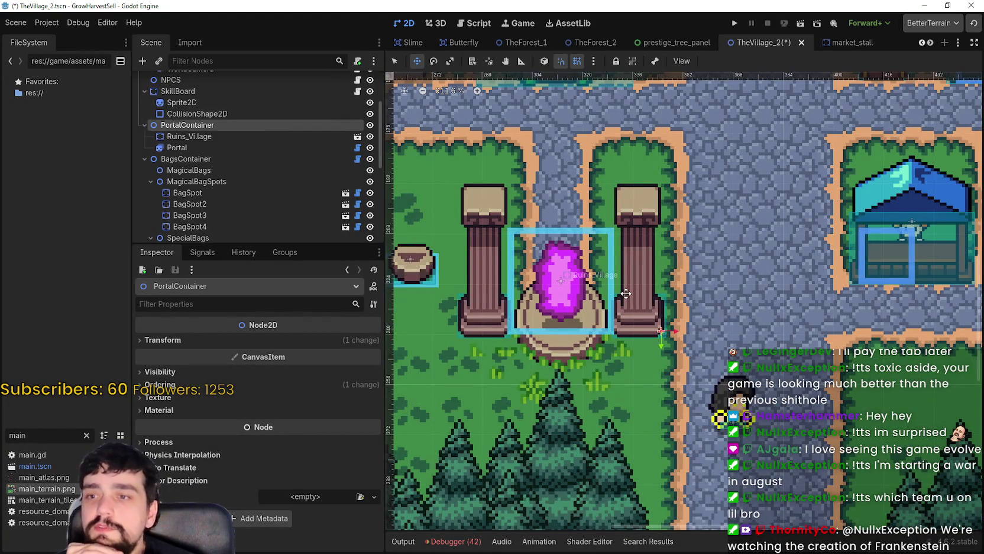
mouse_move(620, 293)
left_mouse_down()
mouse_move(616, 324)
mouse_move(609, 295)
left_mouse_up()
Step: Shift the portal and pillars one pixel right, save TheVillage_2.tscn, and launch a test run
scroll(616, 294, "up", 2)
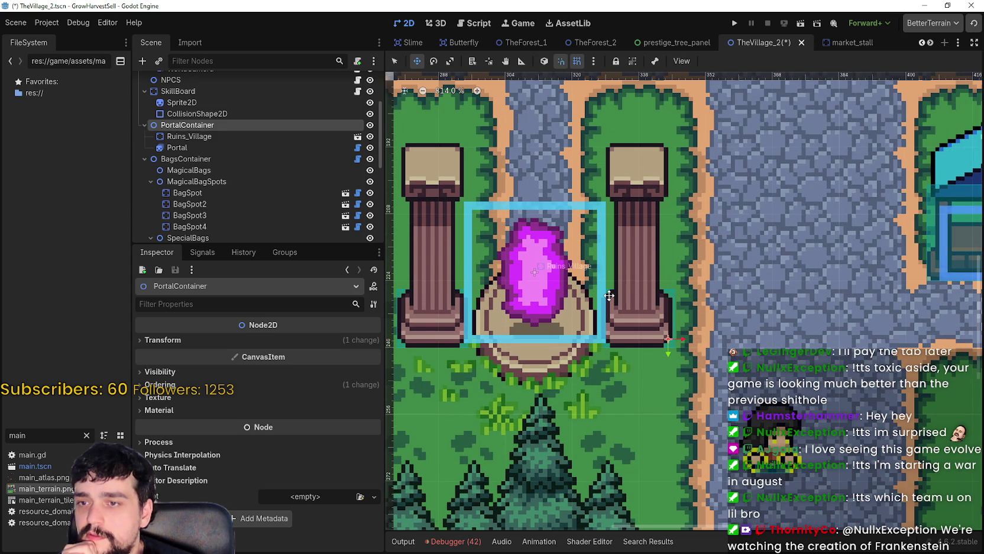
scroll(609, 295, "down", 2)
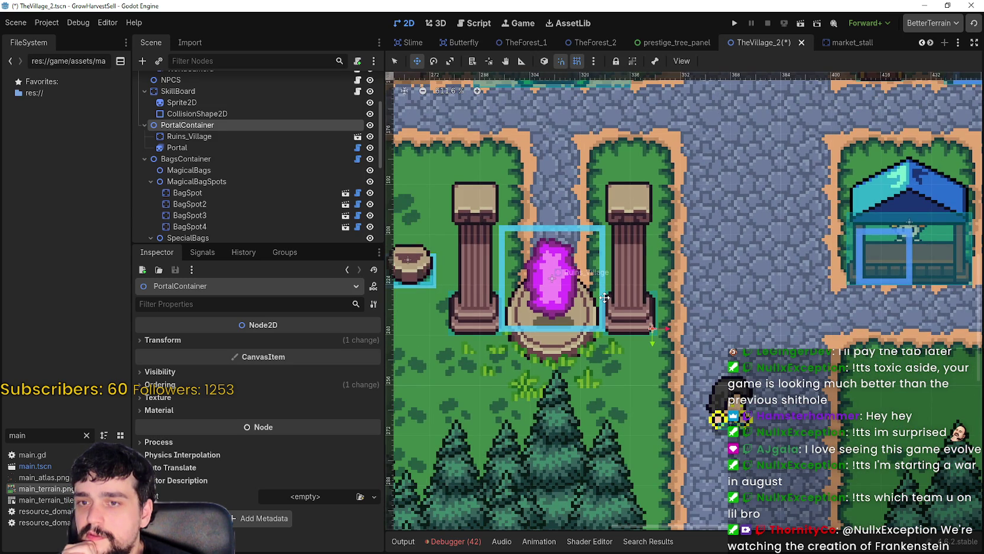
scroll(622, 291, "up", 2)
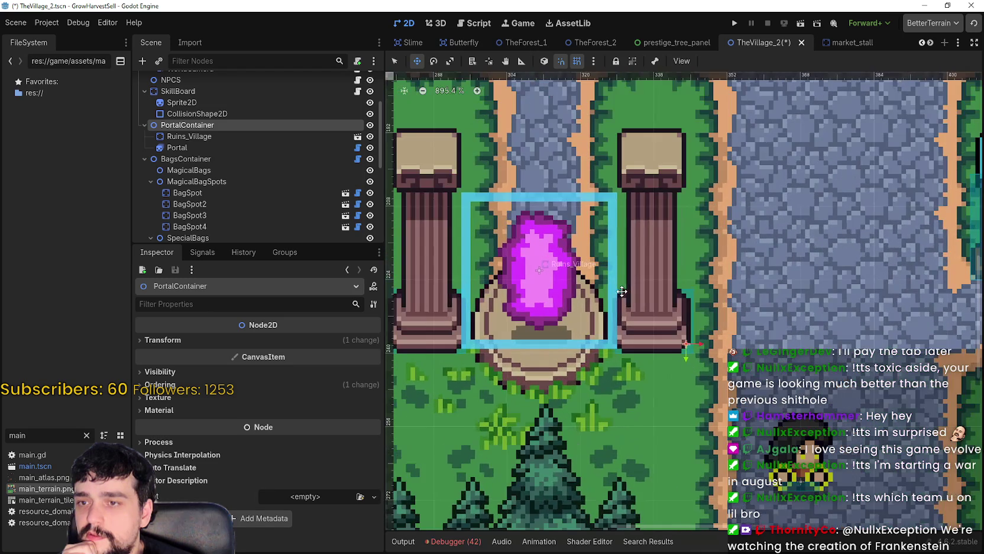
scroll(600, 306, "down", 2)
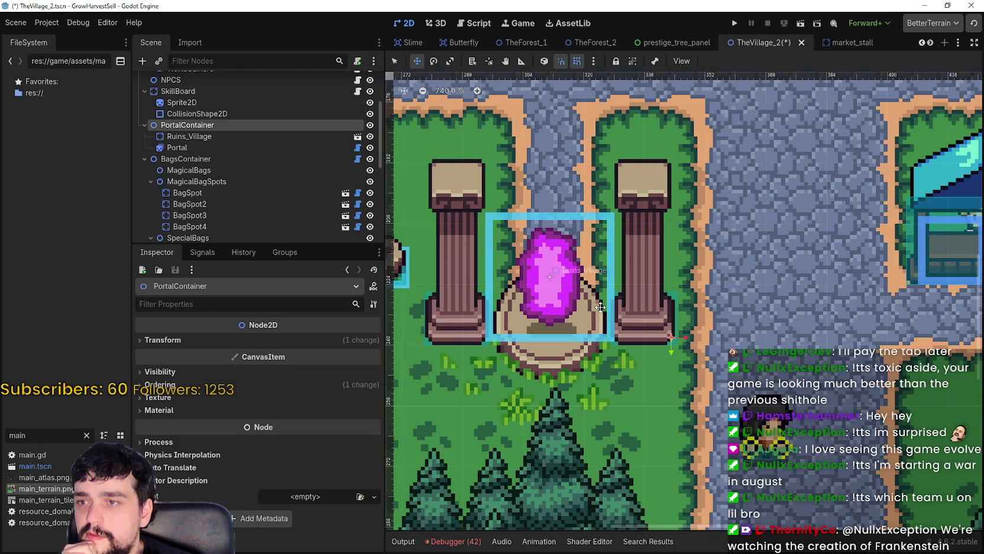
left_click_drag(594, 315, 597, 313)
scroll(597, 307, "down", 7)
key("ctrl+s")
left_click(736, 22)
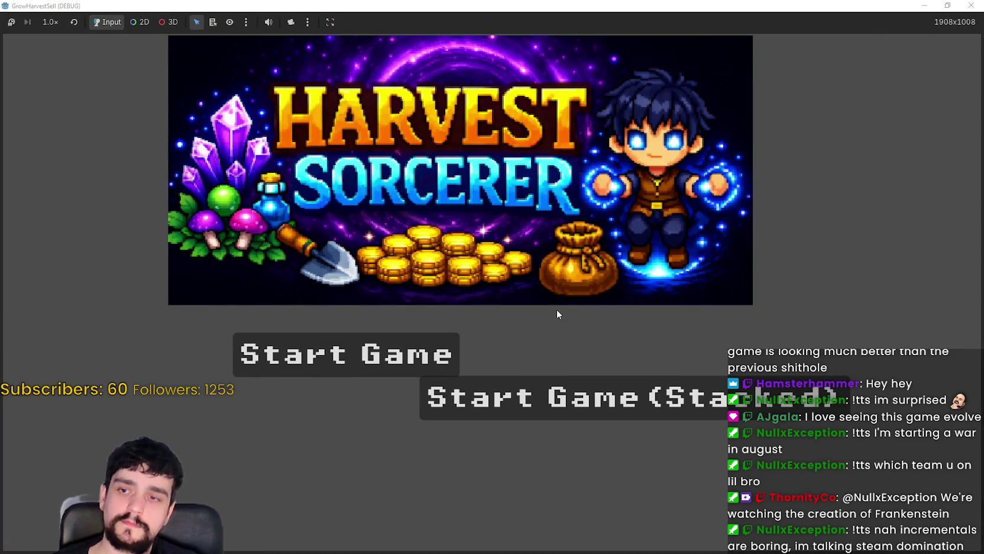
Step: Start a new game, walk to the tower, and unlock the Portal on the skill board
left_click(370, 351)
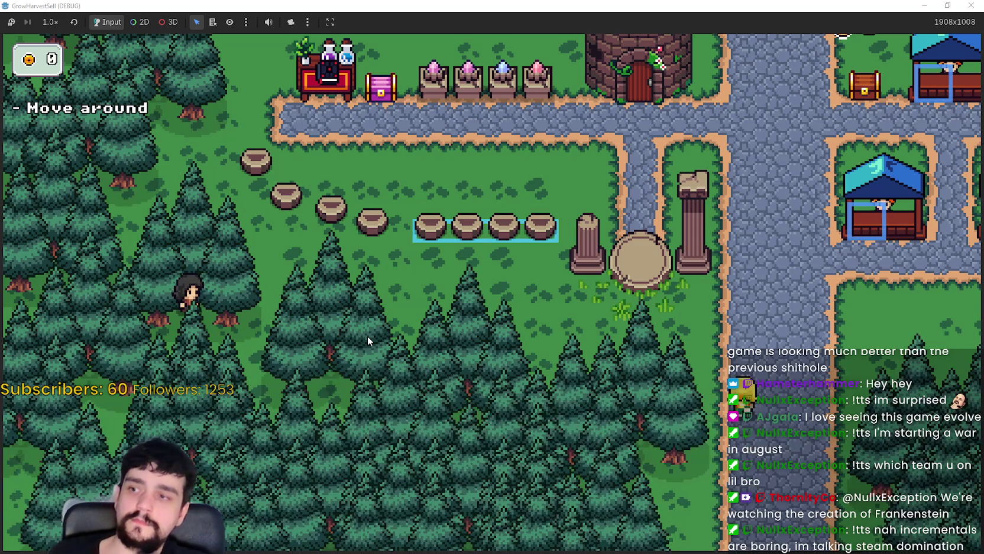
key("w")
key("d")
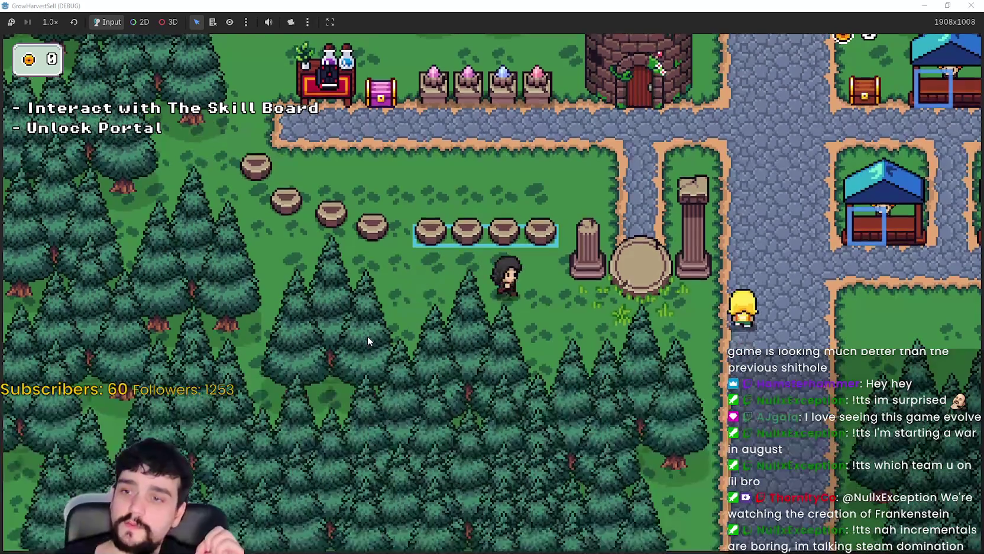
key("w")
key("a")
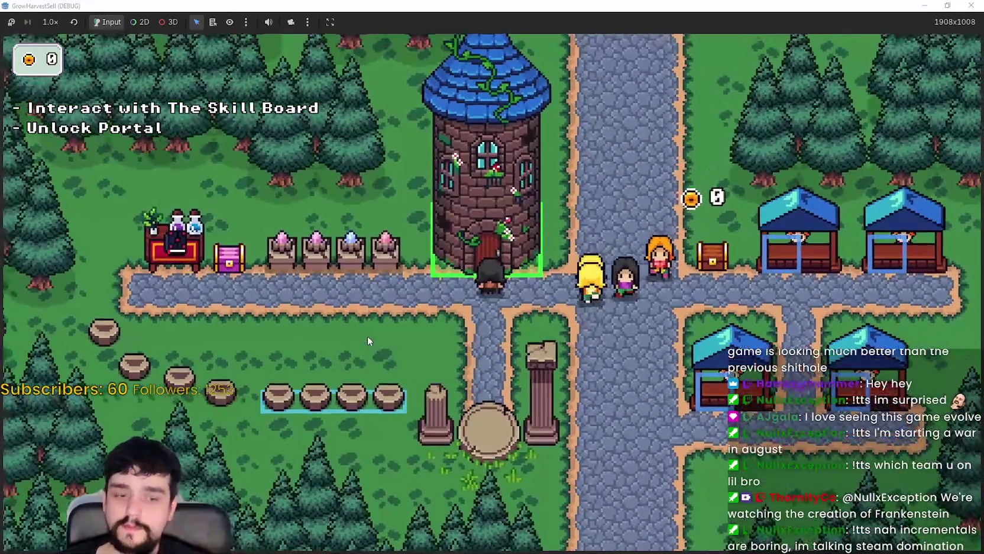
key("e")
left_click(494, 295)
key("Escape")
Step: Walk the player from the tower down to the portal and back along the path
key("d")
key("s")
key("a")
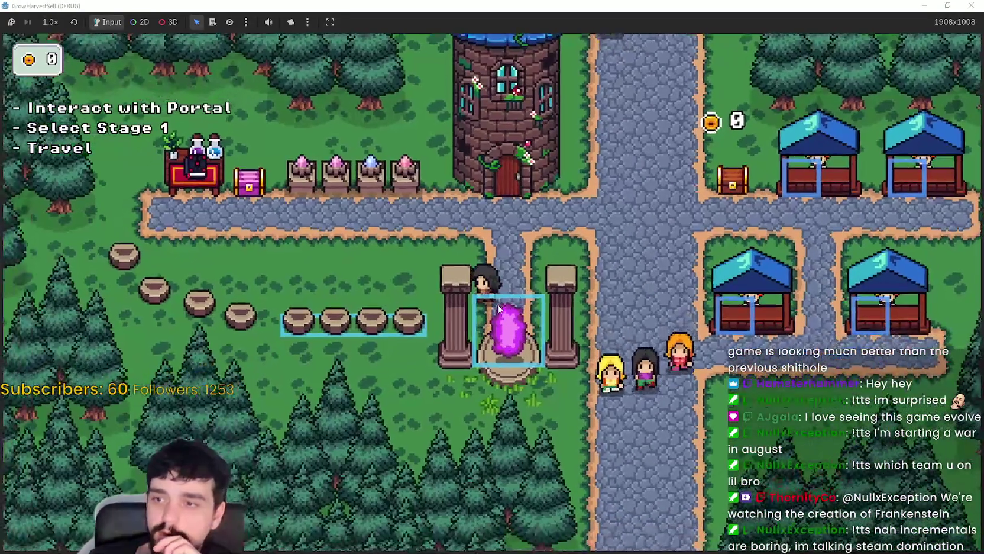
key("w")
key("a")
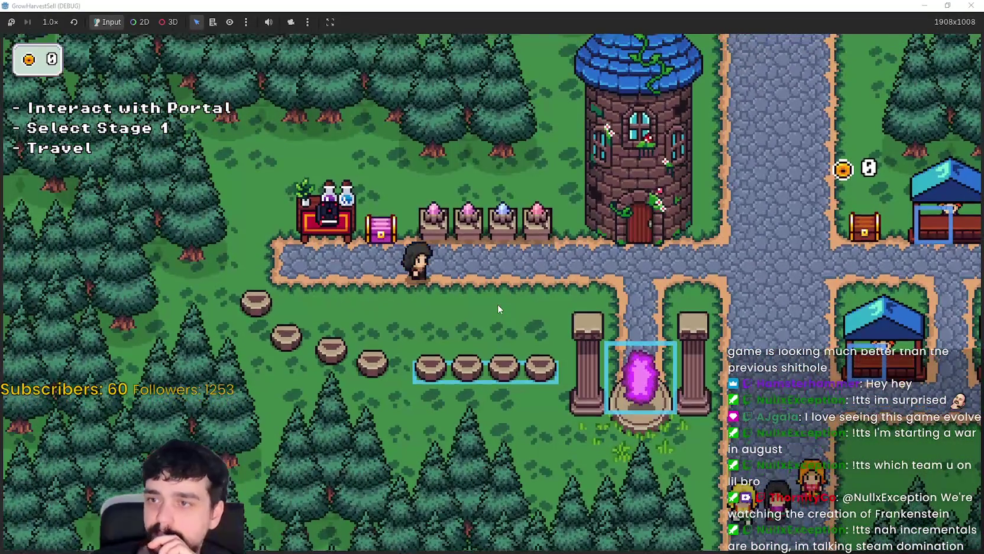
key("d")
key("s")
key("w")
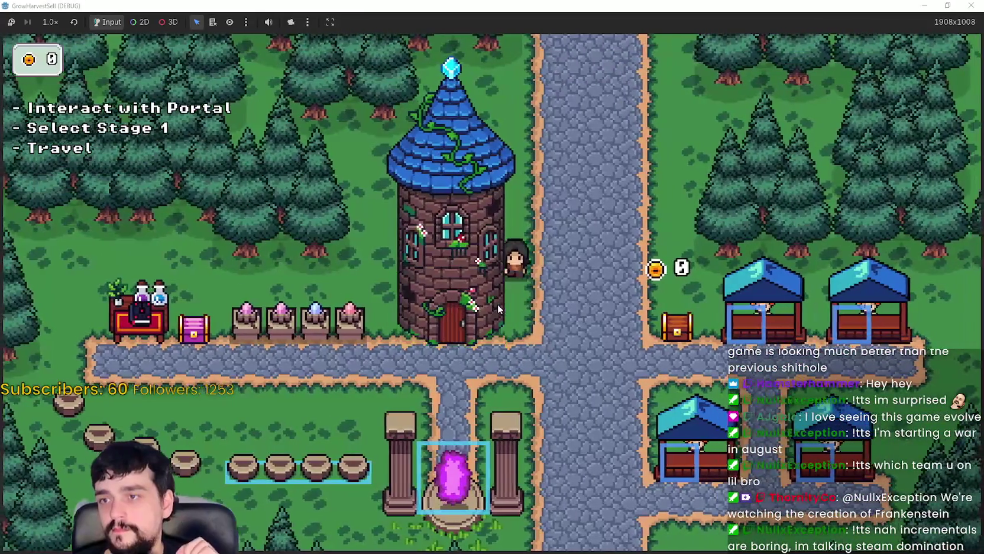
key("d")
key("s")
key("a")
key("w")
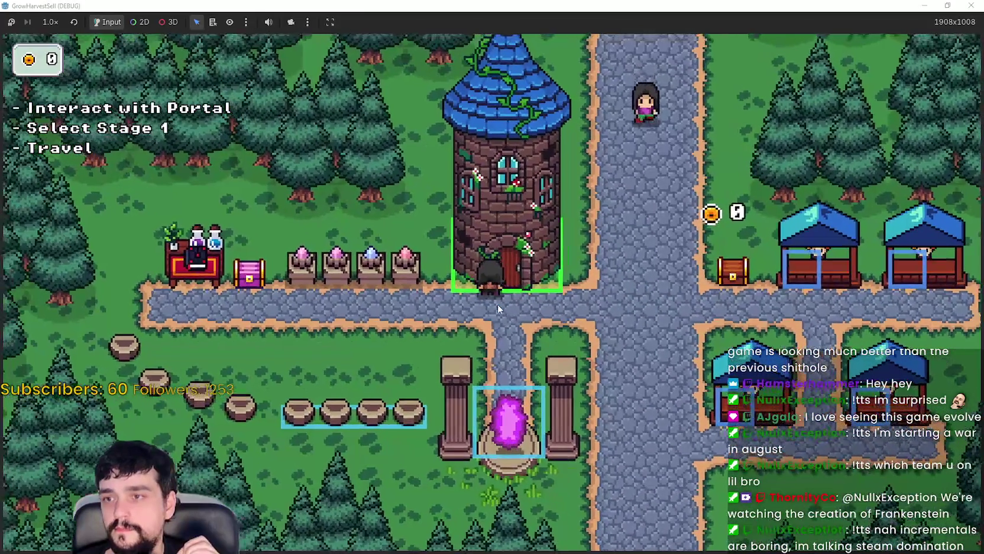
key("s")
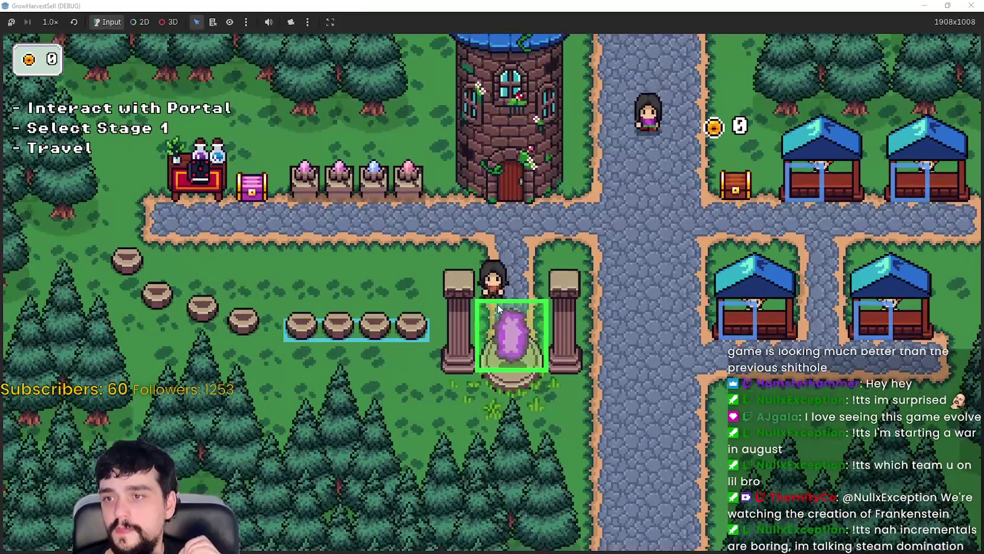
key("w")
key("a")
Step: Walk the player along the stumps, between the portal pillars, and up onto the road
key("s")
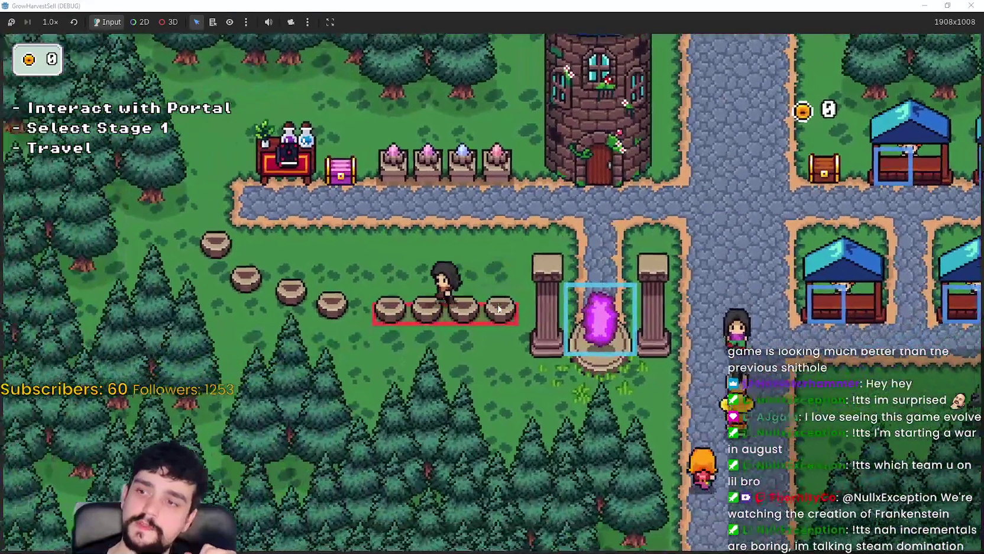
key("d")
key("w")
key("d")
key("w")
key("s")
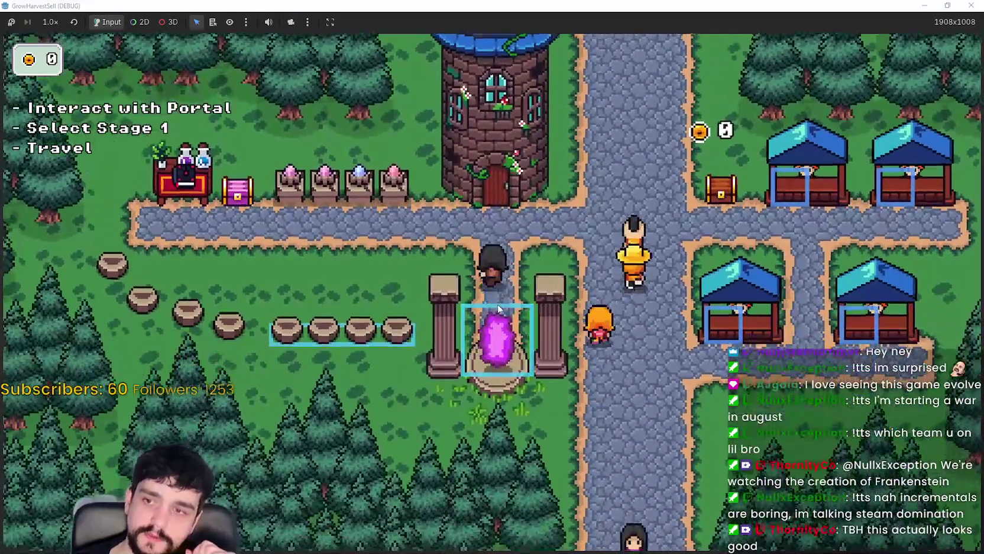
key("w")
key("s")
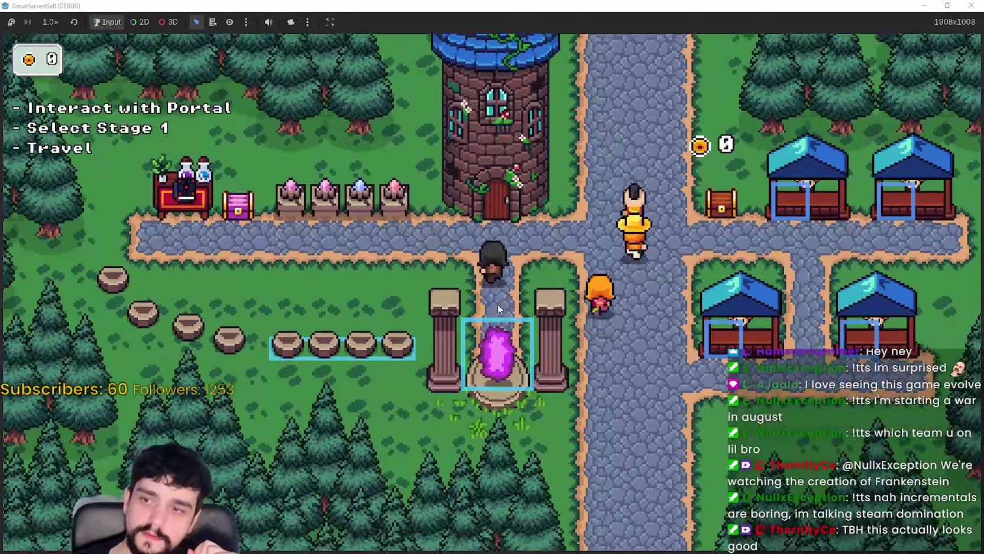
key("w")
key("d")
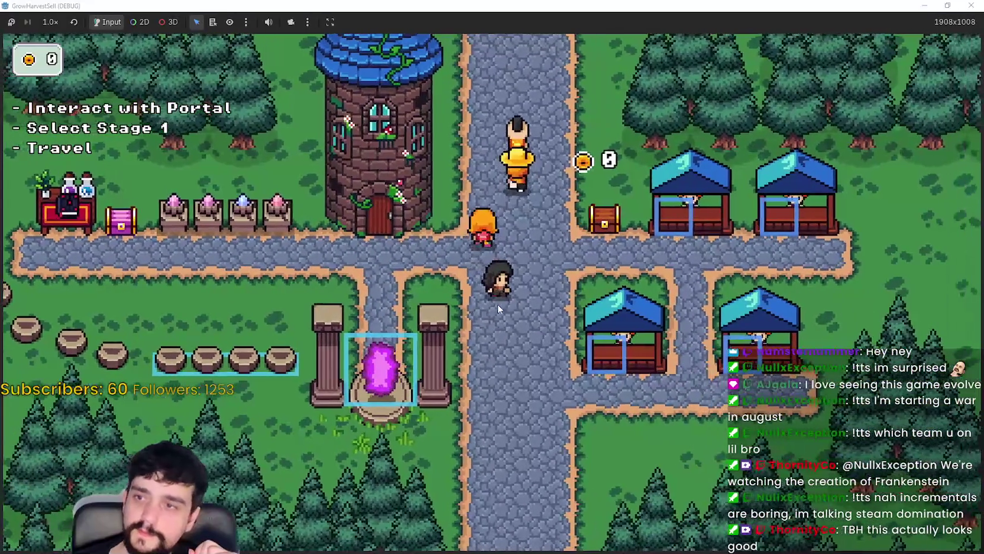
key("a")
key("a")
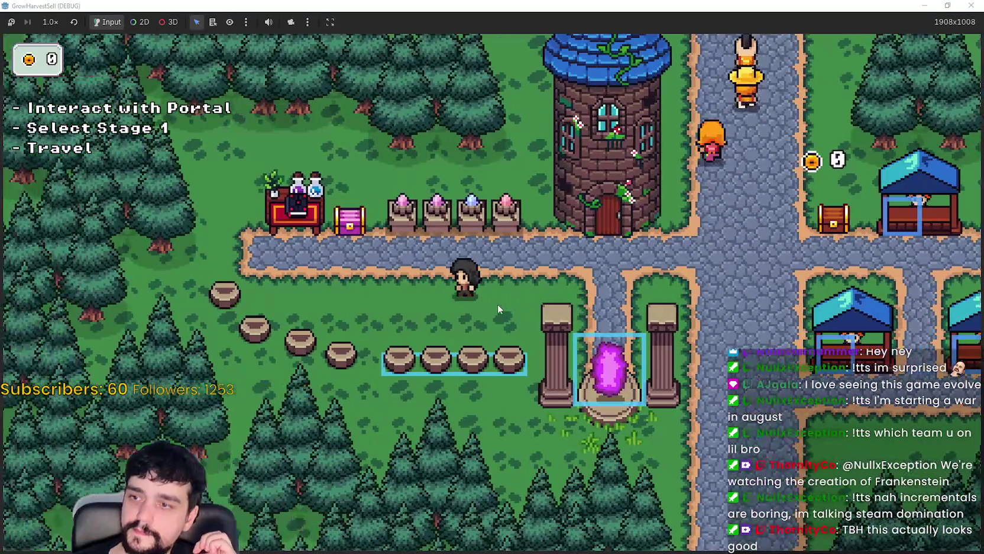
key("d")
key("a")
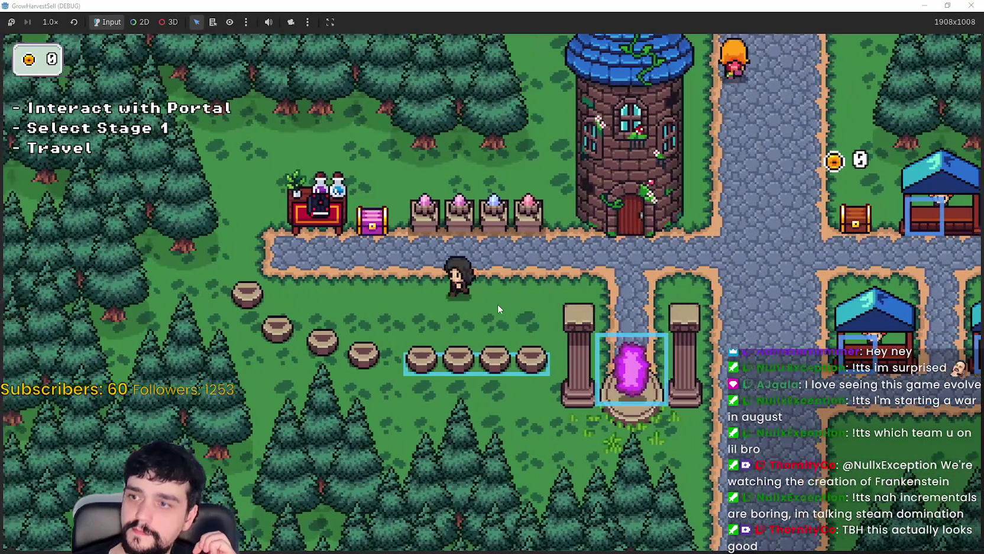
key("w")
key("s")
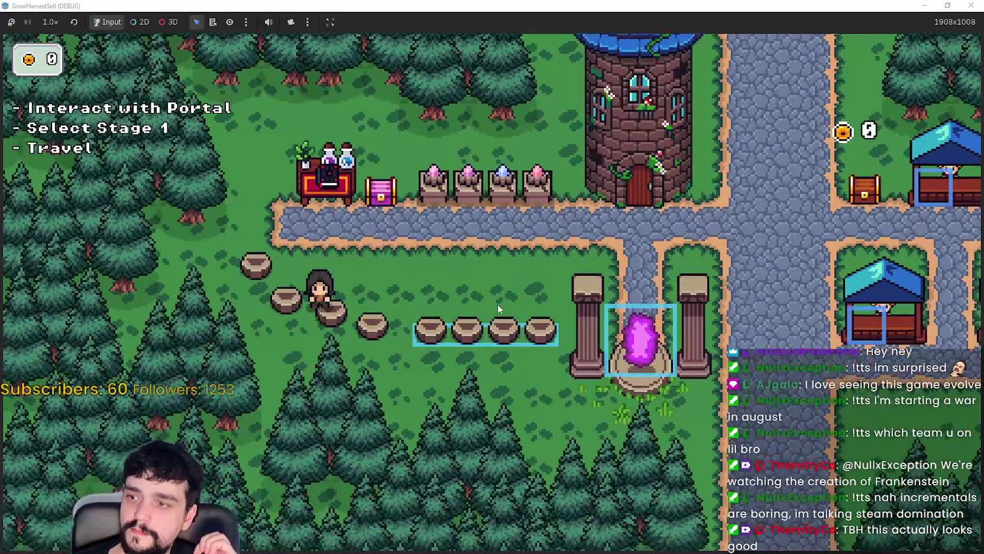
key("d")
key("d")
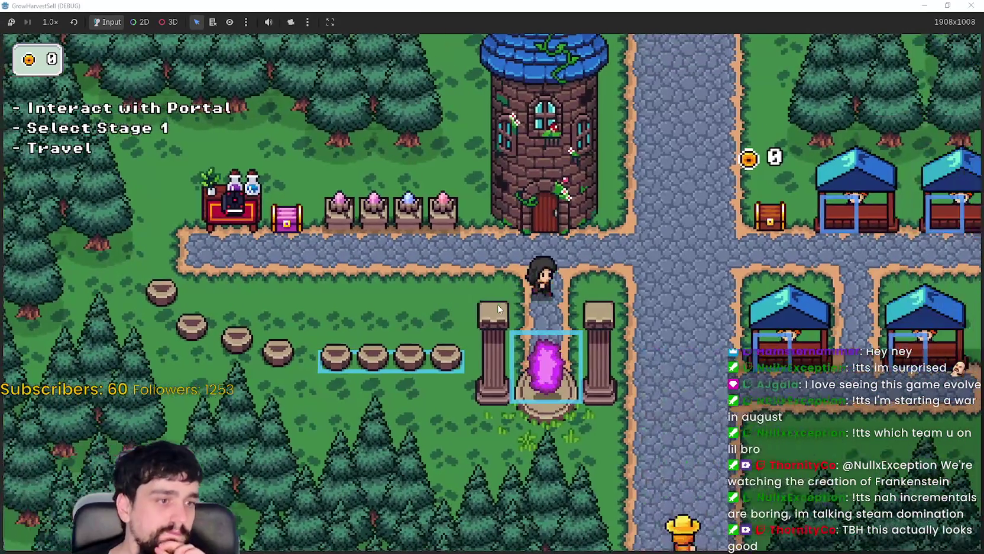
key("w")
key("s")
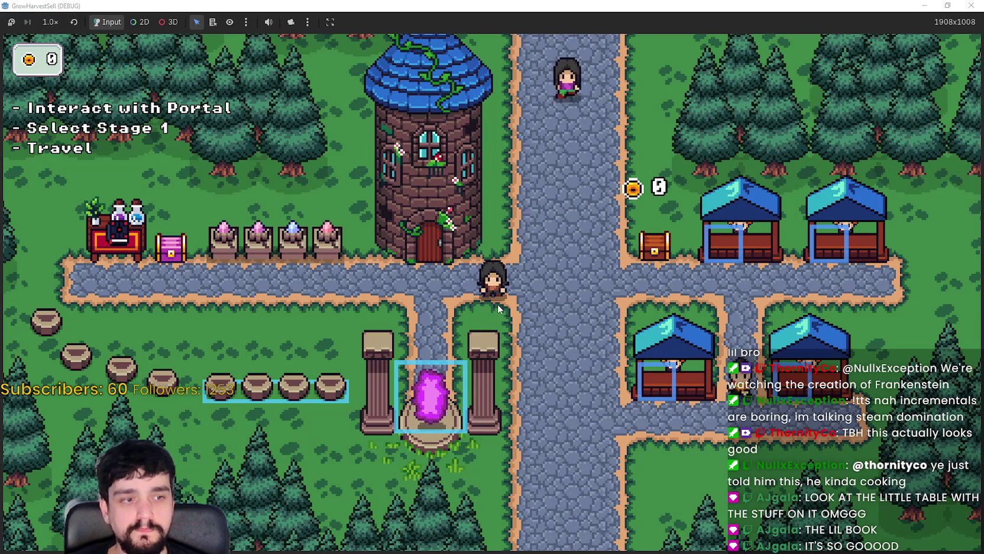
Step: Walk the player past the market stalls and chest, then back down to the pot row
key("a")
key("a")
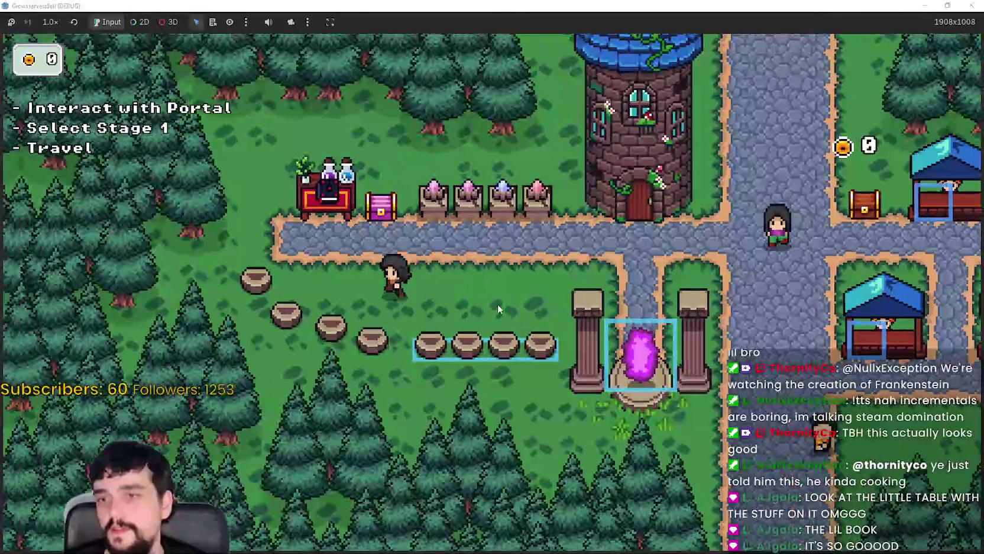
key("w")
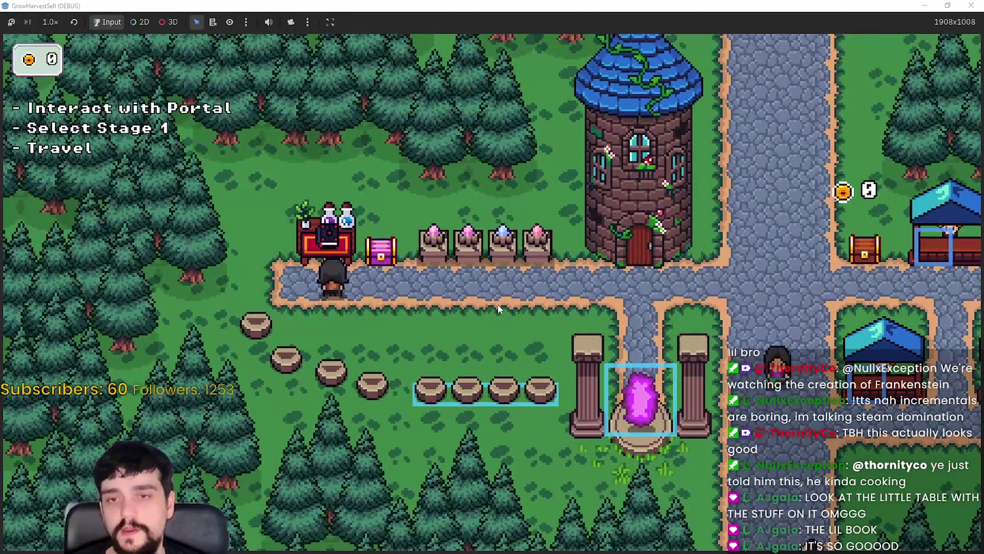
key("d")
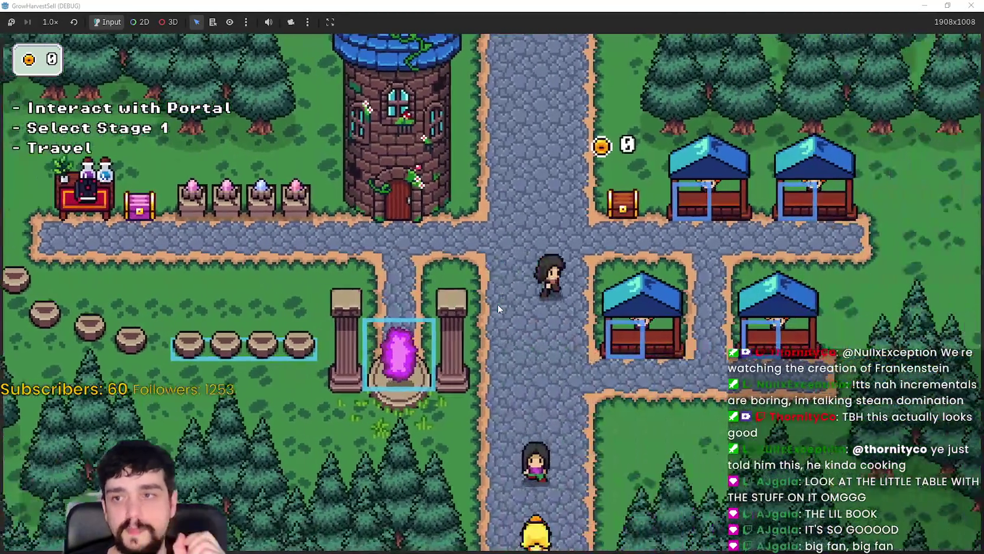
key("d")
key("w")
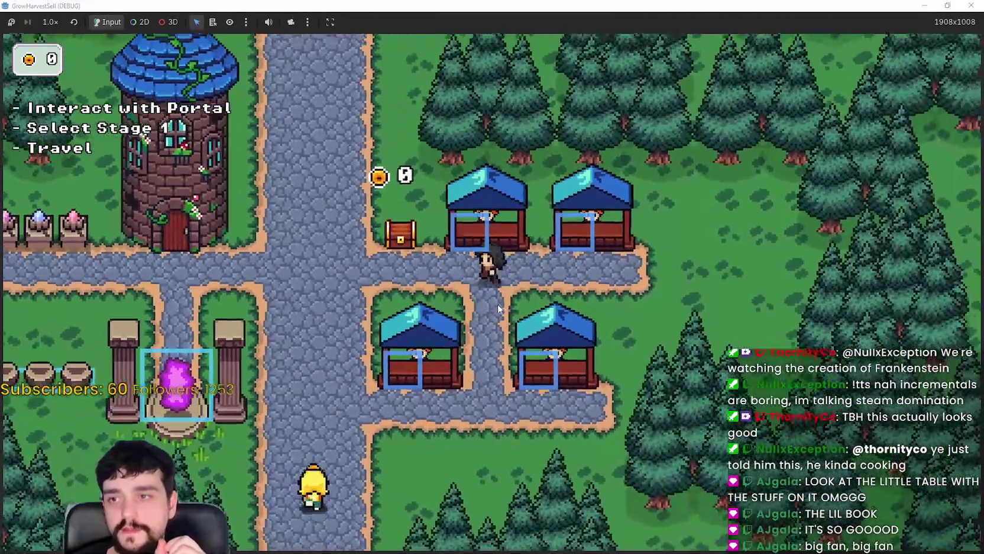
key("w")
key("a")
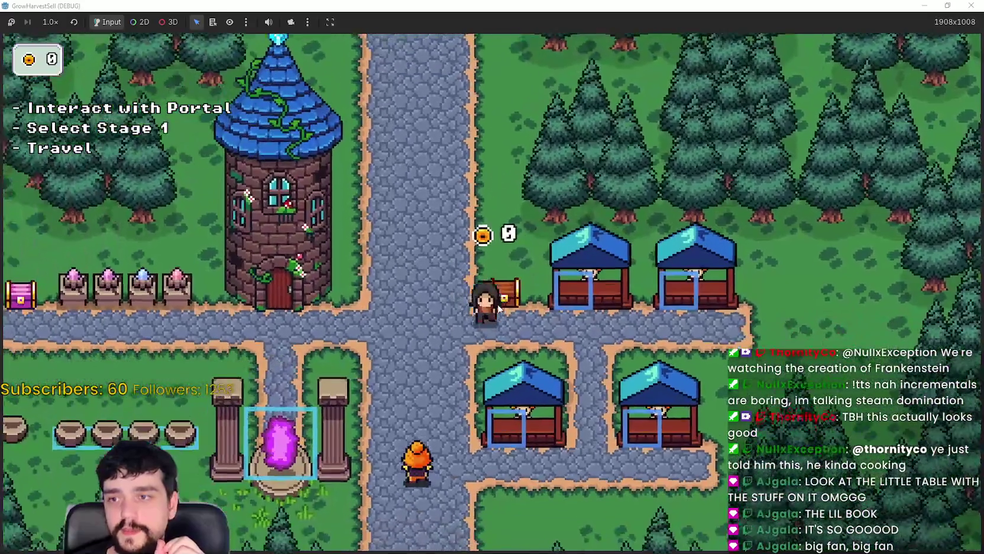
key("w")
key("d")
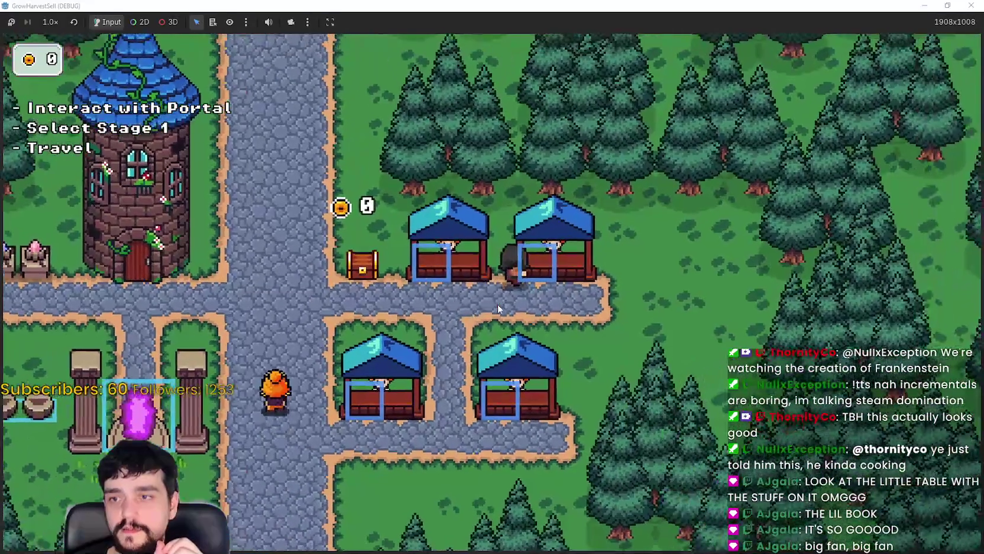
key("s")
key("a")
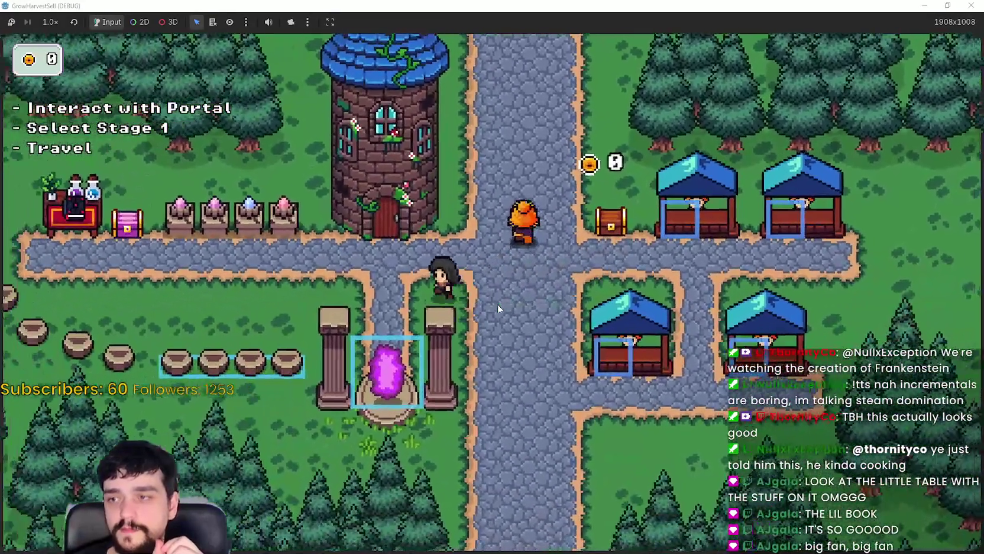
key("a")
key("w")
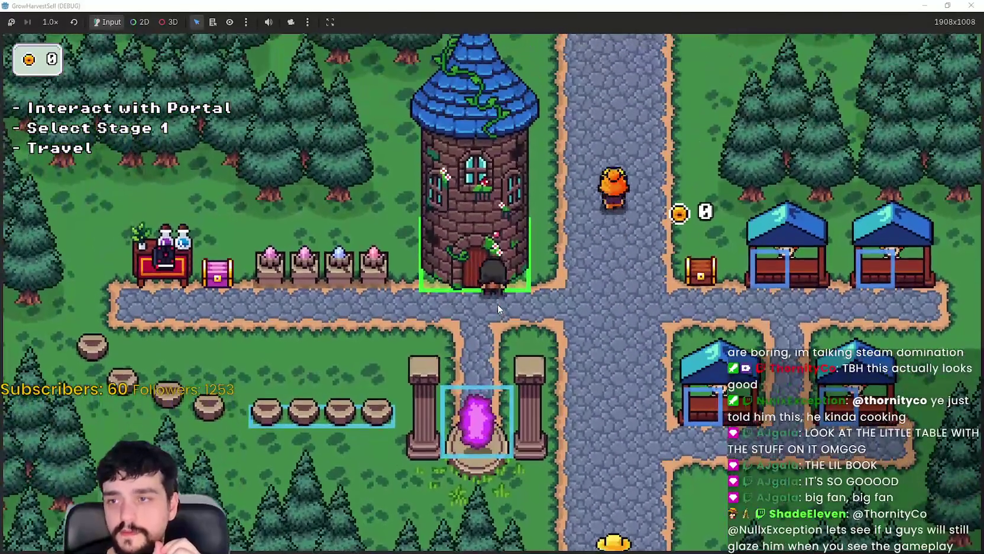
key("a")
key("s")
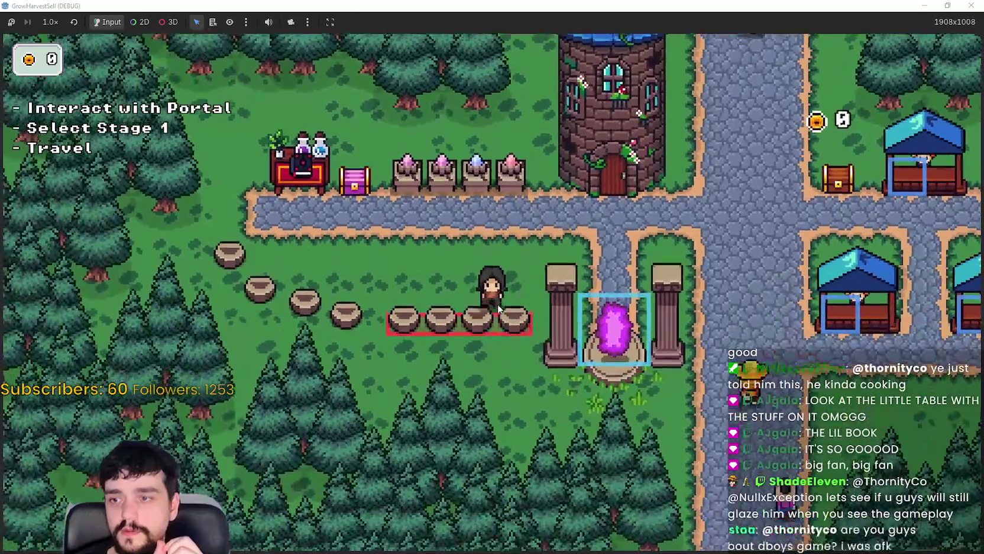
key("w")
key("s")
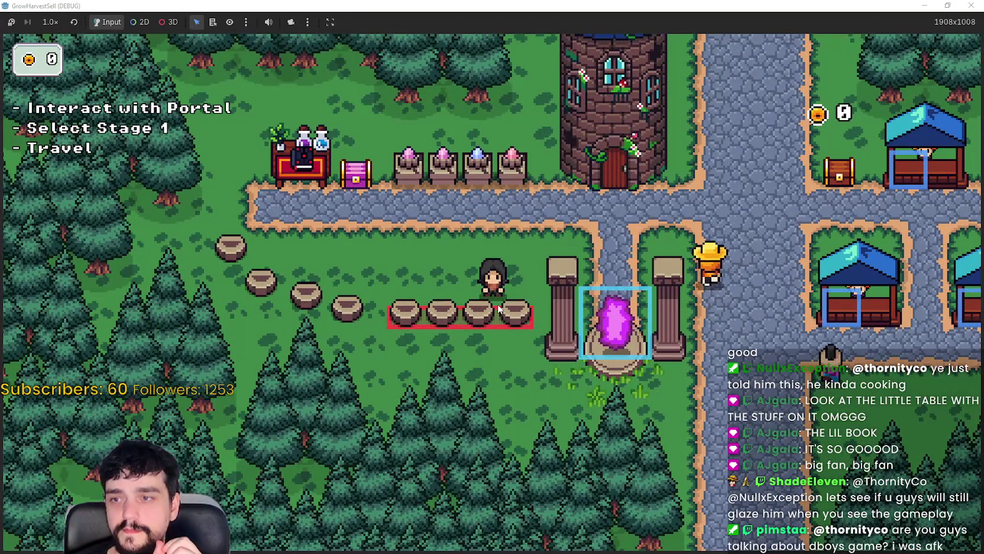
Step: Walk up onto the road past the portal, then down past the market stalls and back
key("w")
key("d")
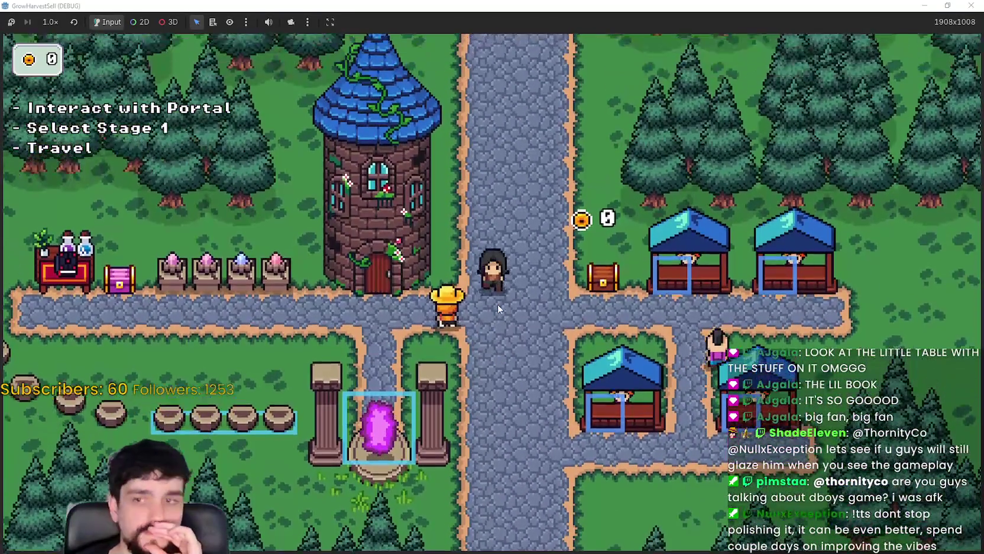
key("s")
key("d")
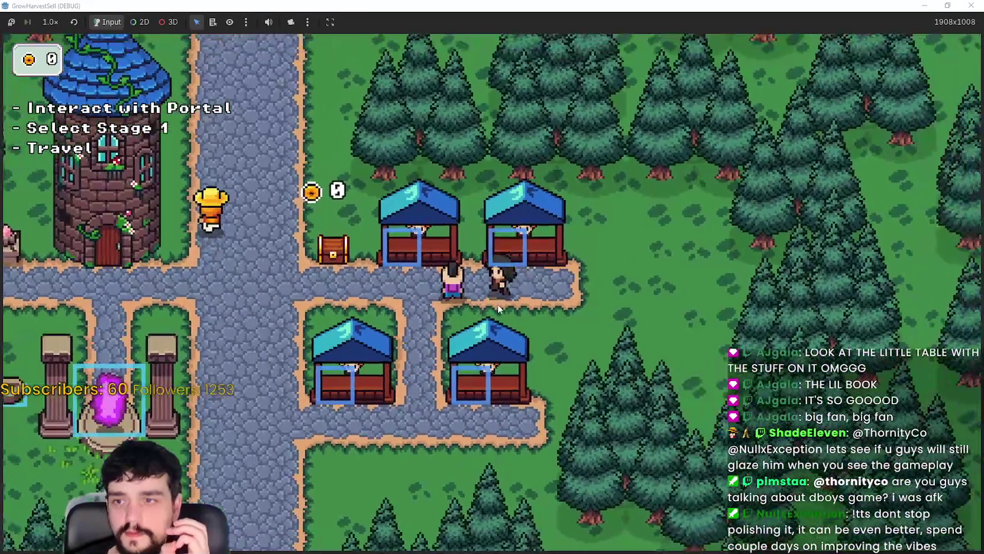
key("s")
key("a")
key("w")
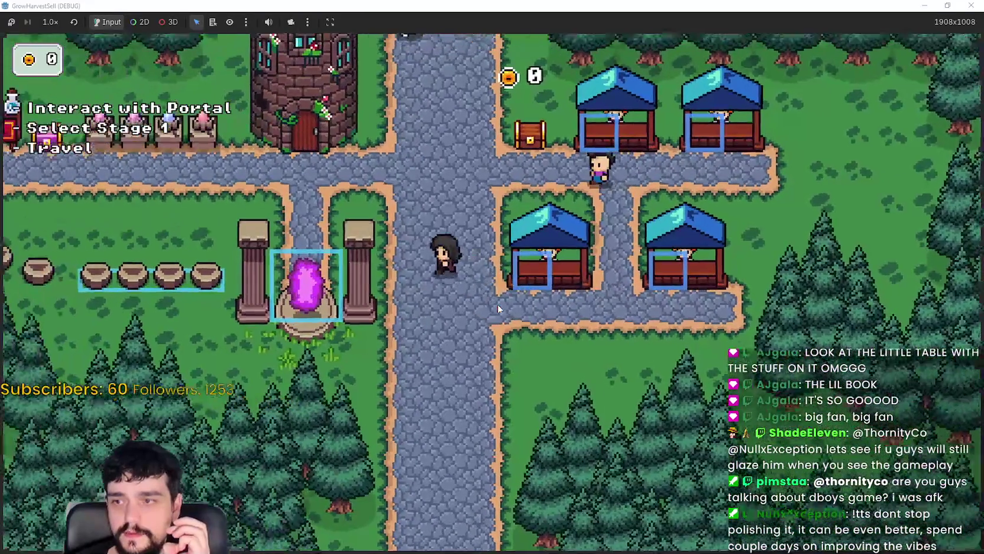
key("w")
Step: Walk back and forth along the road, dip onto the grass, then return to the main road
key("a")
key("d")
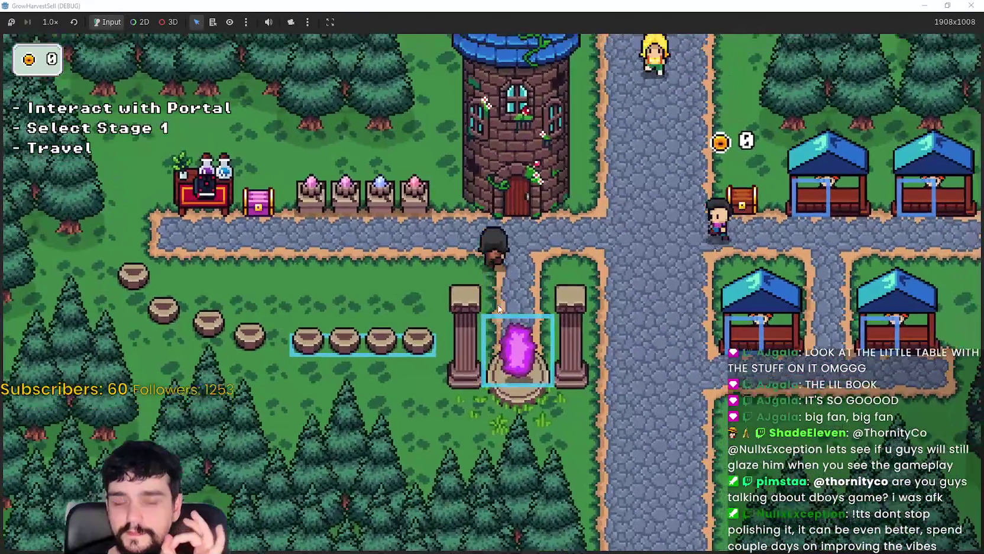
key("a")
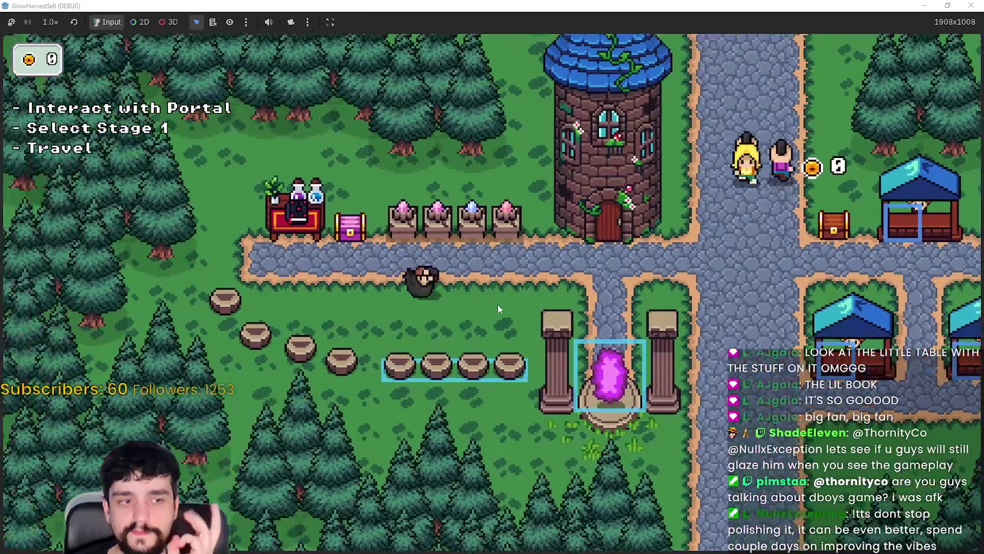
key("d")
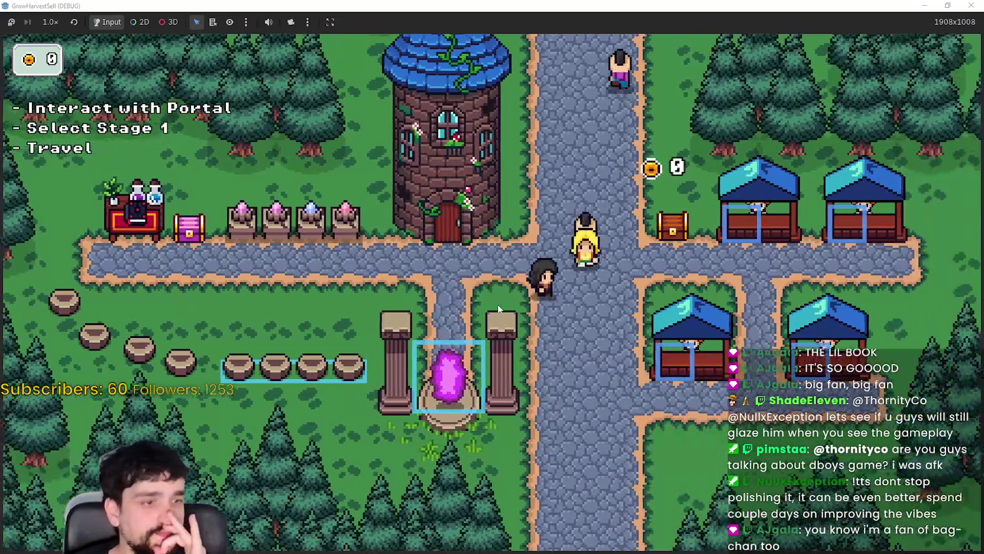
key("a")
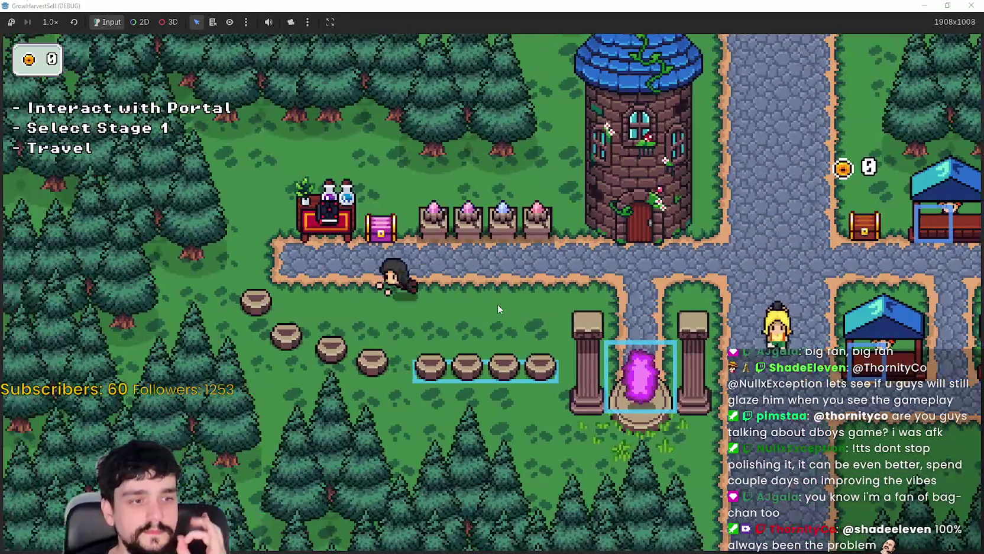
key("s")
key("d")
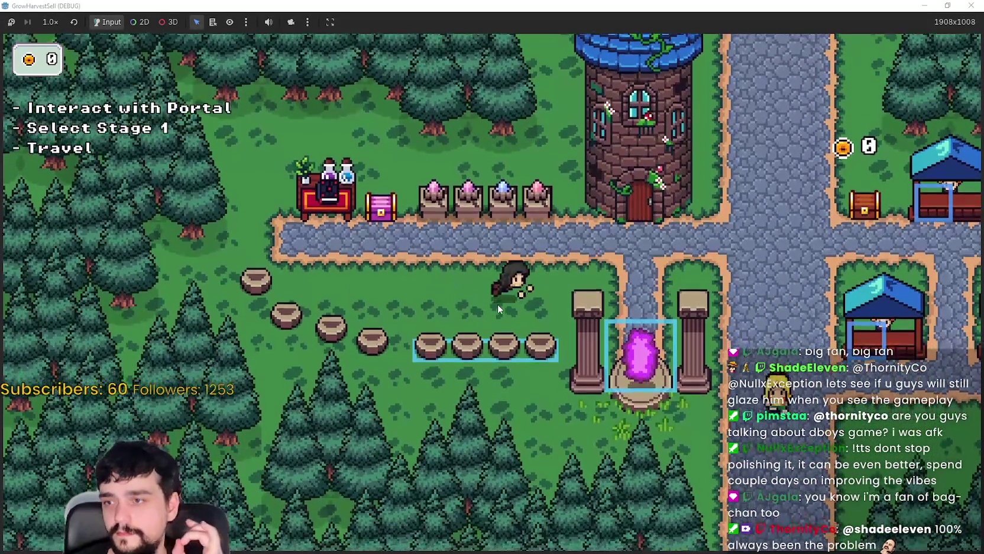
key("w")
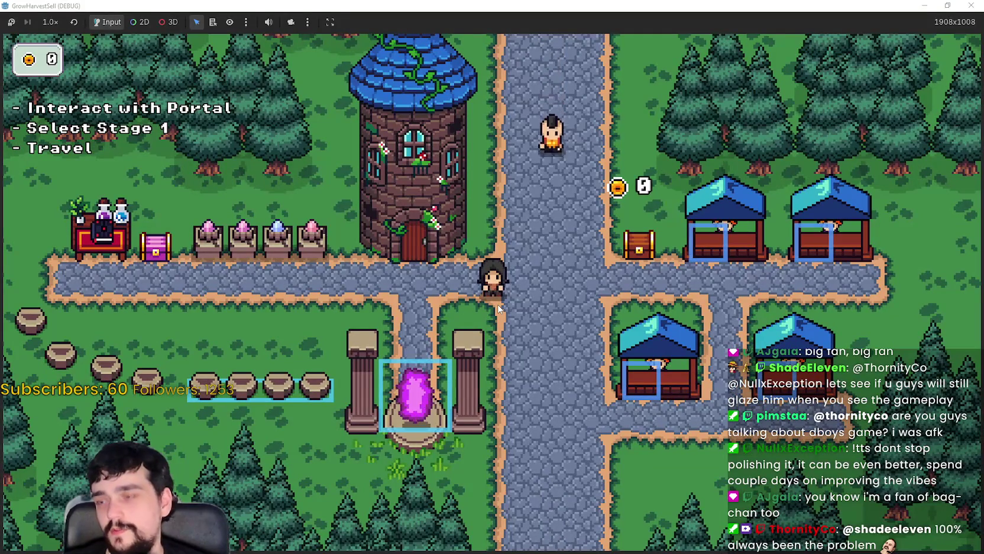
Step: Walk between the potion stand and the crossroads, passing the chest
key("a")
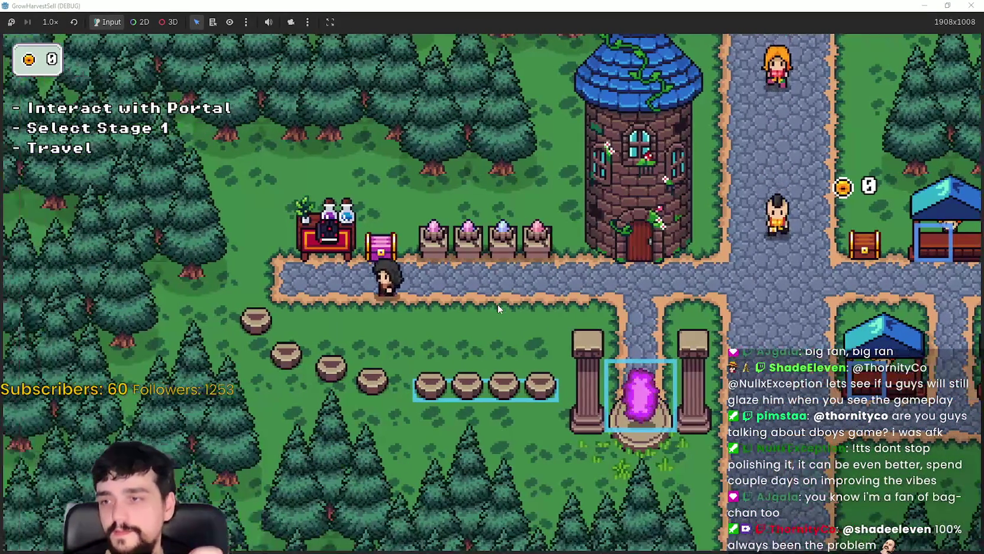
key("d")
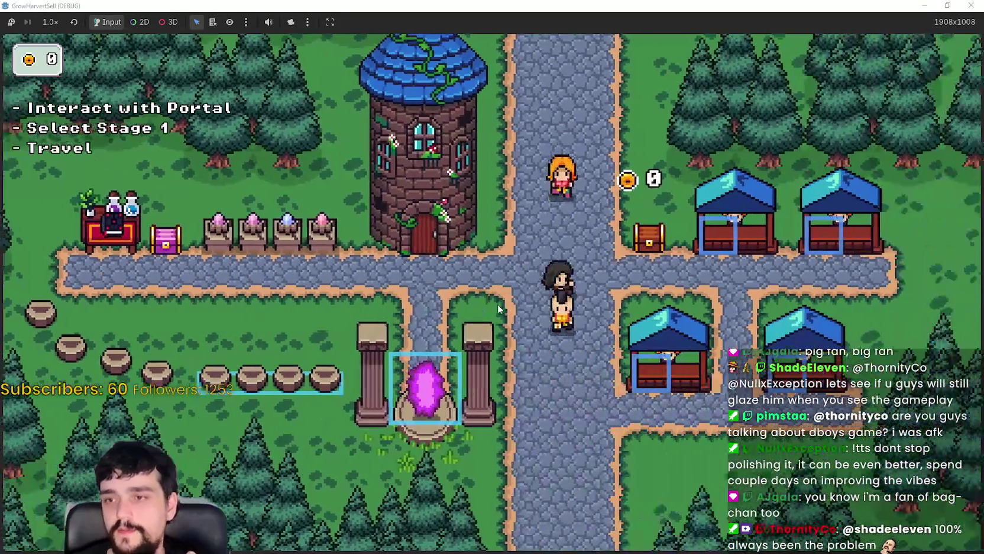
key("w")
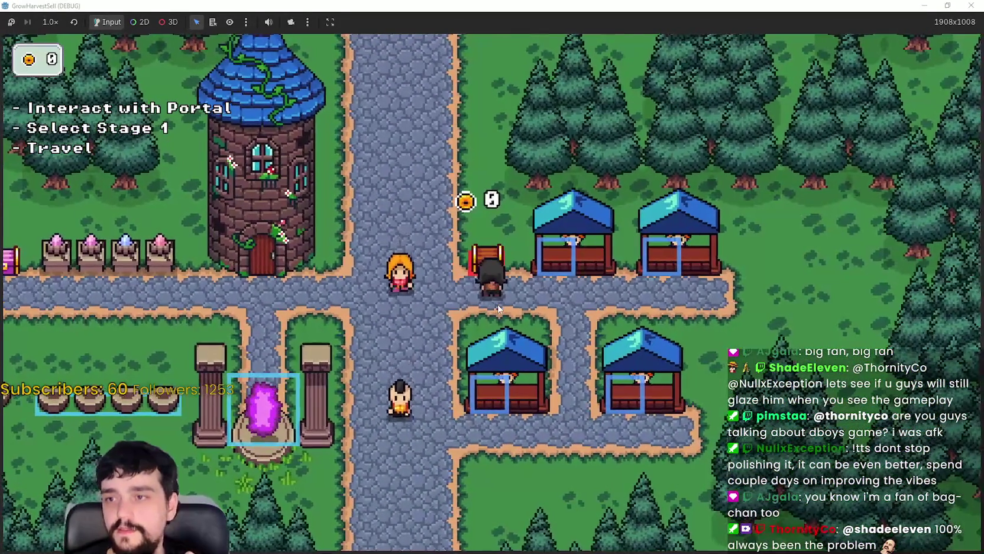
key("a")
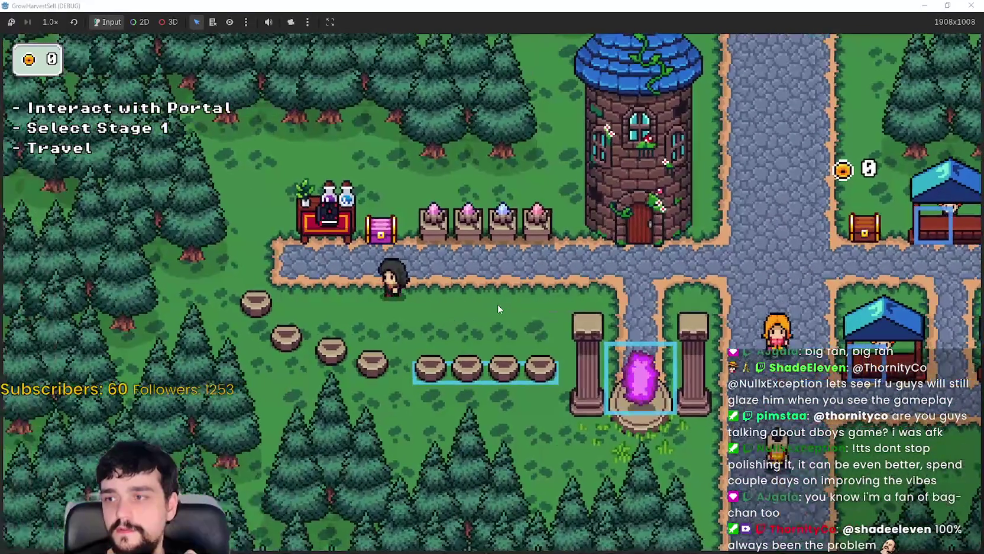
key("a")
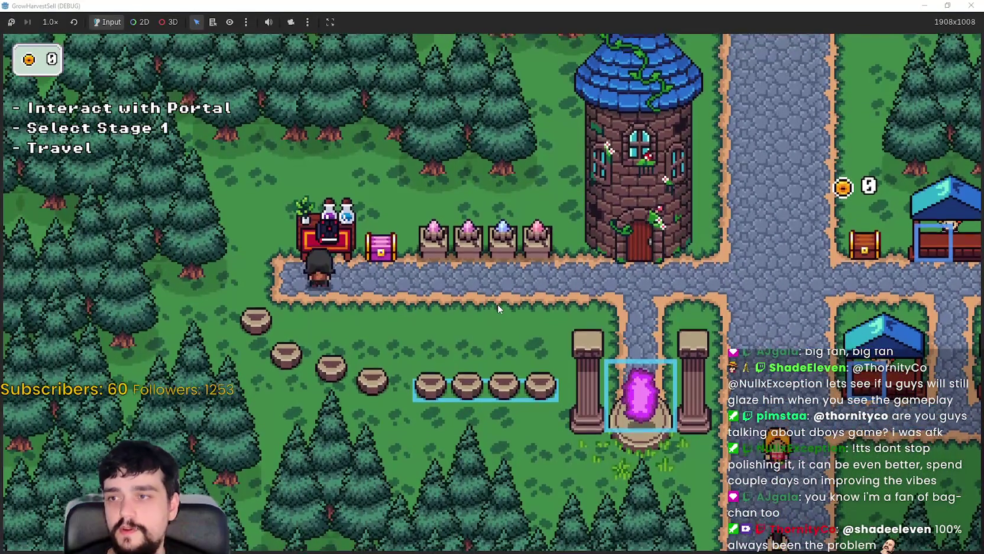
key("d")
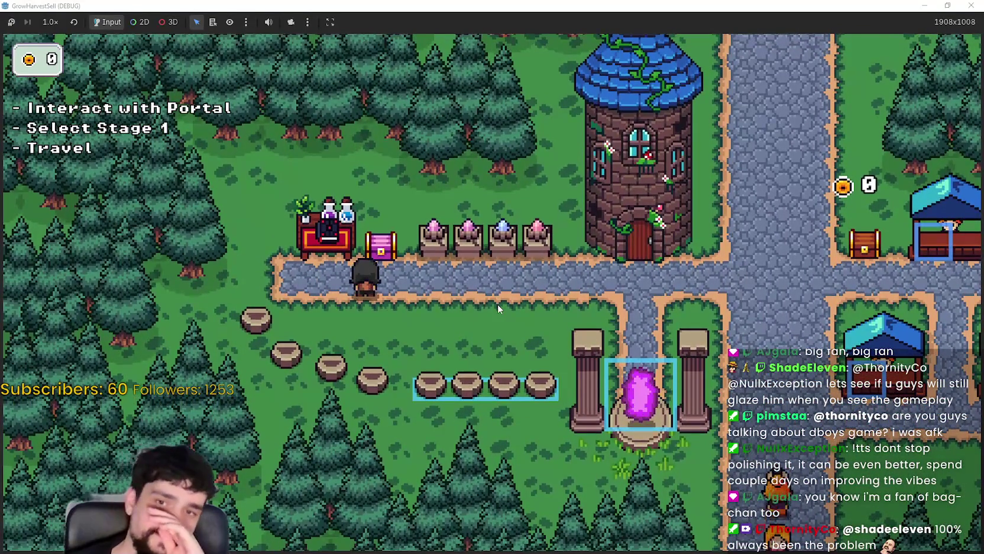
Step: Walk right past the crossroads and head back toward the portal pillars
key("d")
key("d")
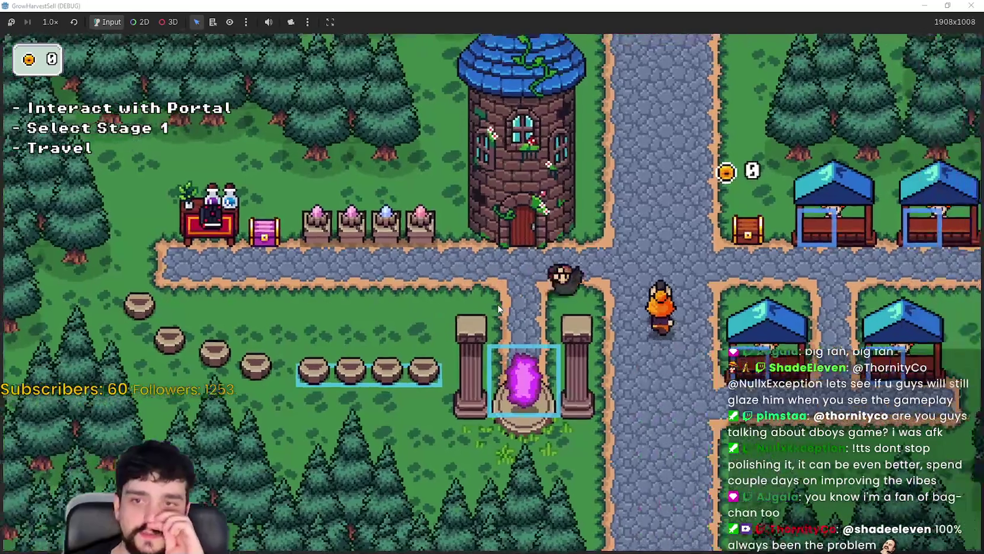
key("w")
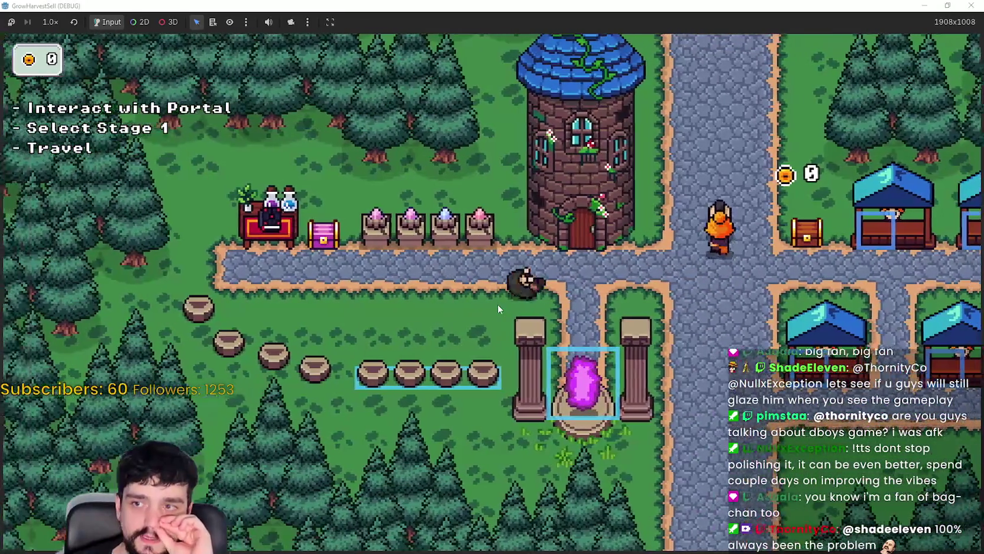
key("d")
key("a")
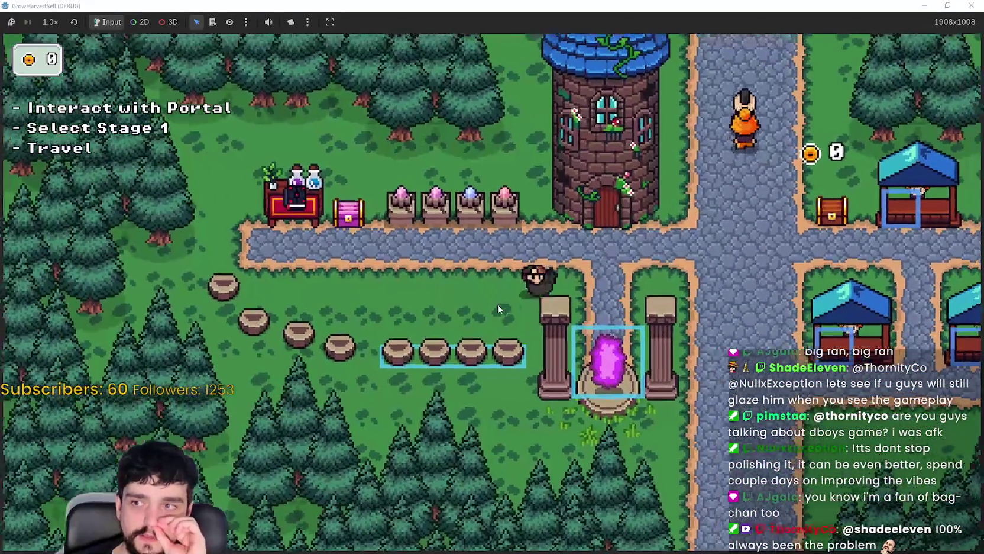
key("d")
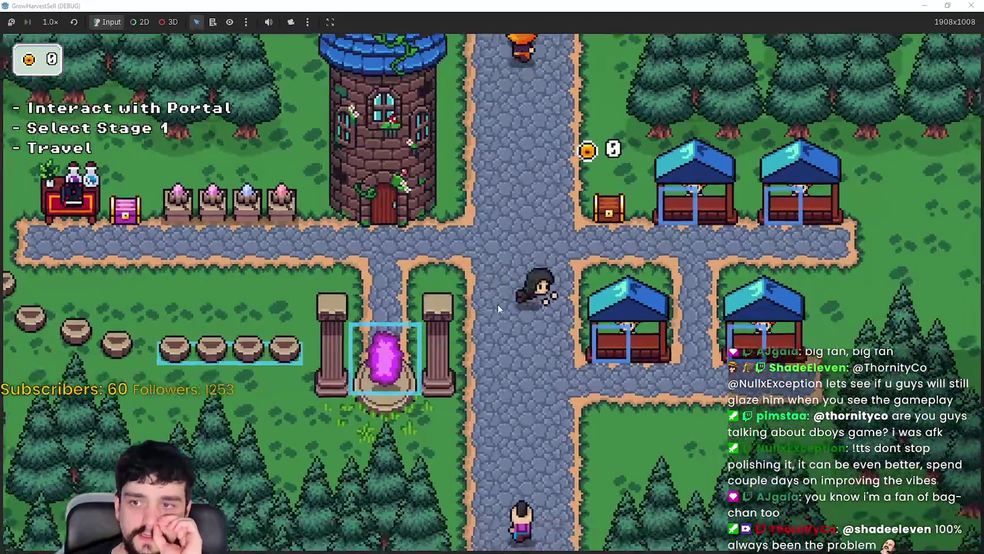
Step: Walk onto the portal's centre, step off and back on to check its green outline
key("a")
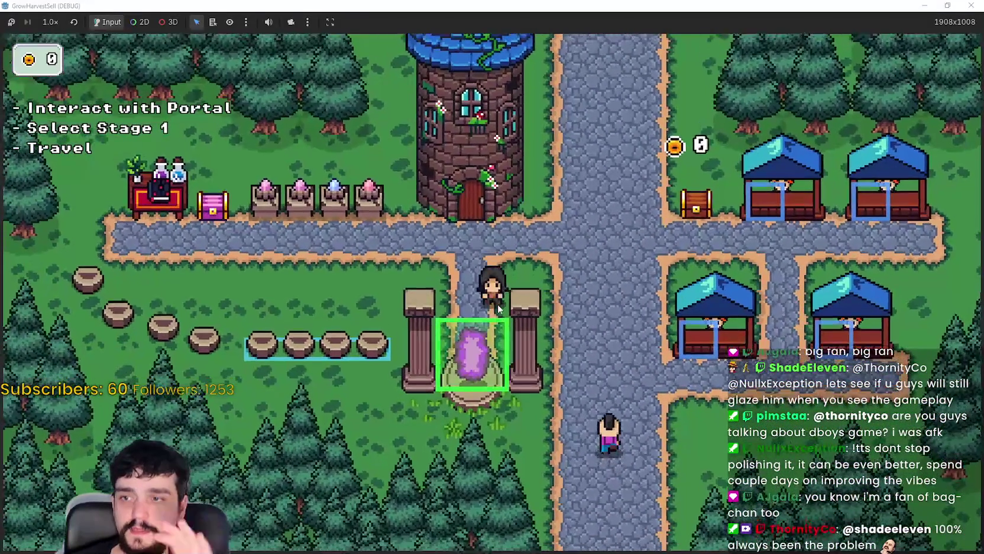
key("a")
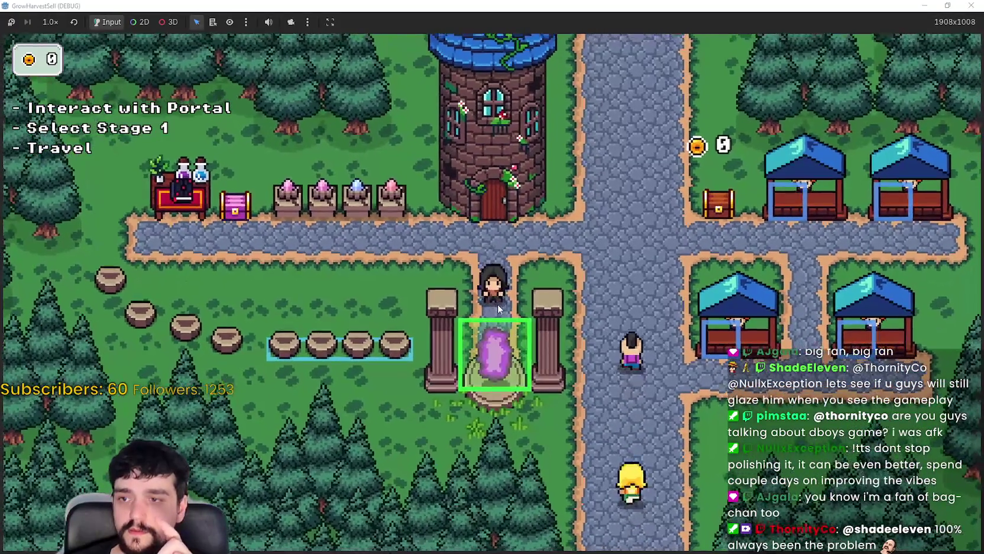
key("w")
key("d")
key("a")
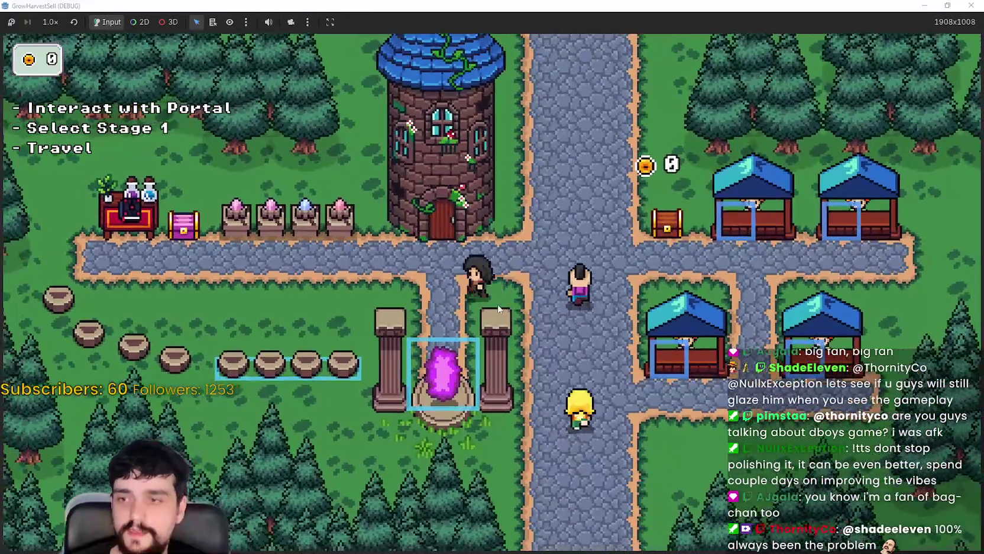
key("a")
key("s")
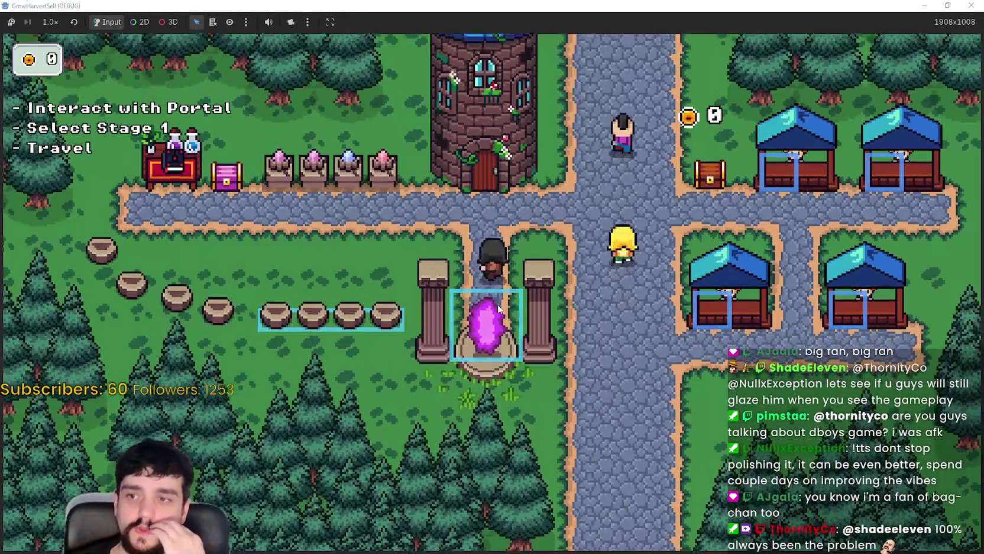
Step: Walk off the portal to the left and onto the stump row to test it
key("a")
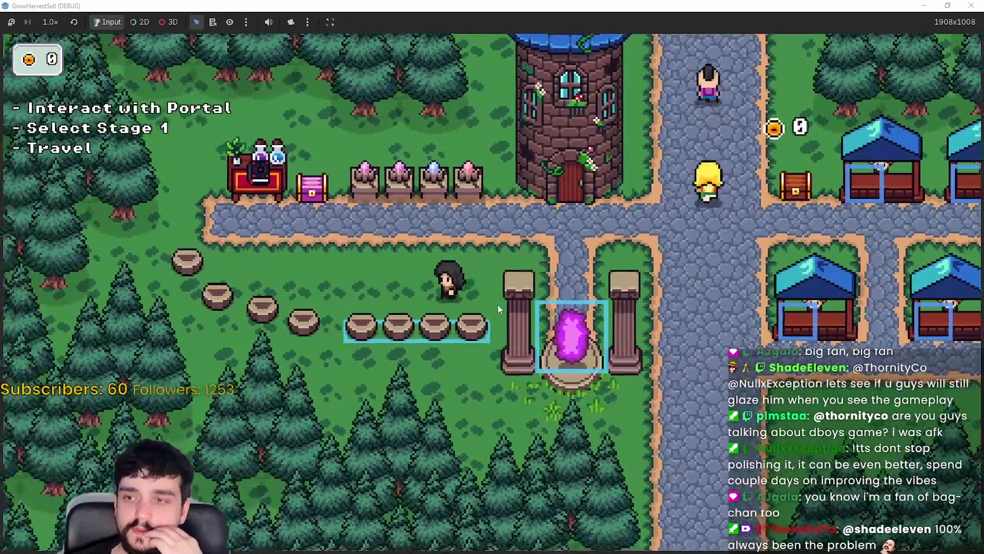
key("a")
key("d")
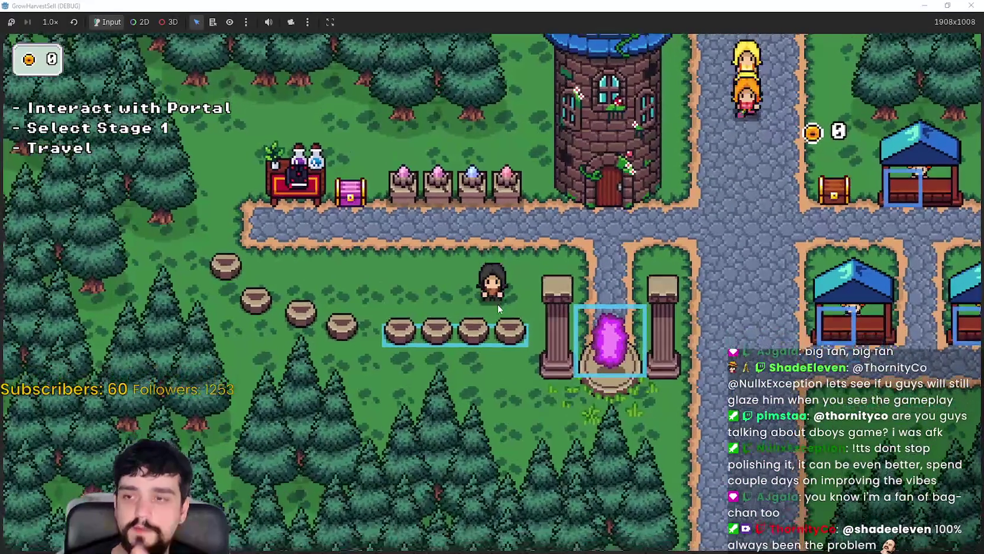
key("a")
key("s")
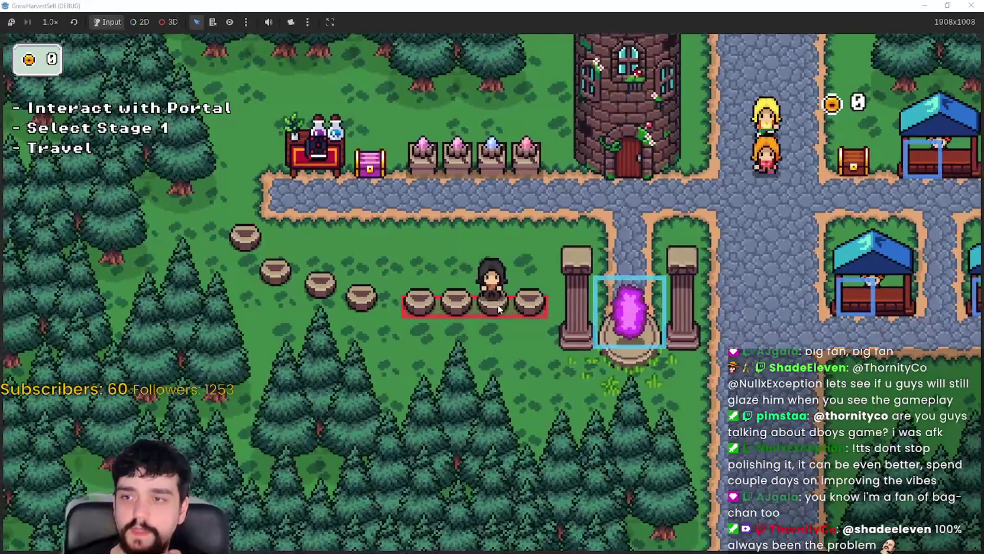
Step: Walk up to the shop pedestals and back down onto the path
key("w")
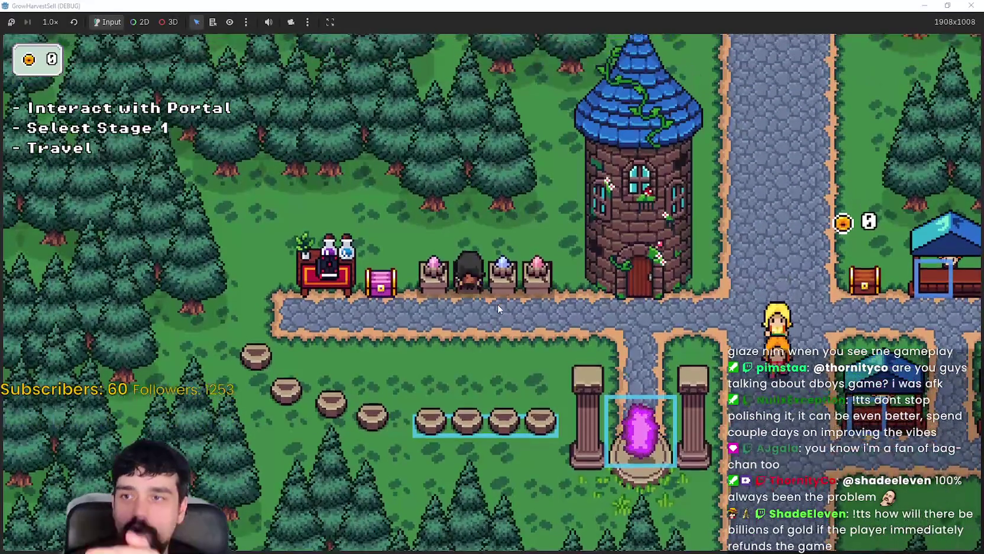
key("s")
key("w")
key("s")
key("w")
key("s")
key("d")
key("d")
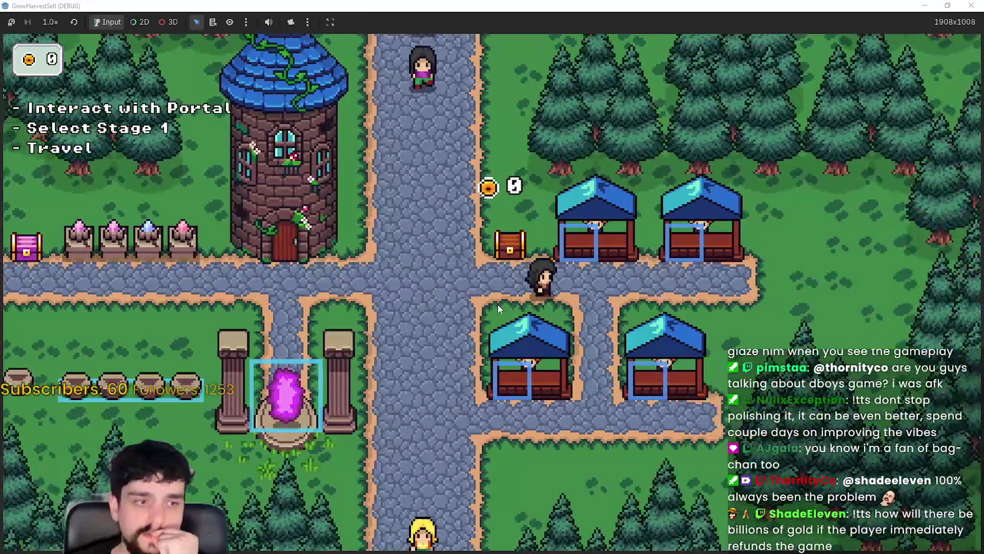
Step: Walk back via the crossroads to the path beside the tower door
key("a")
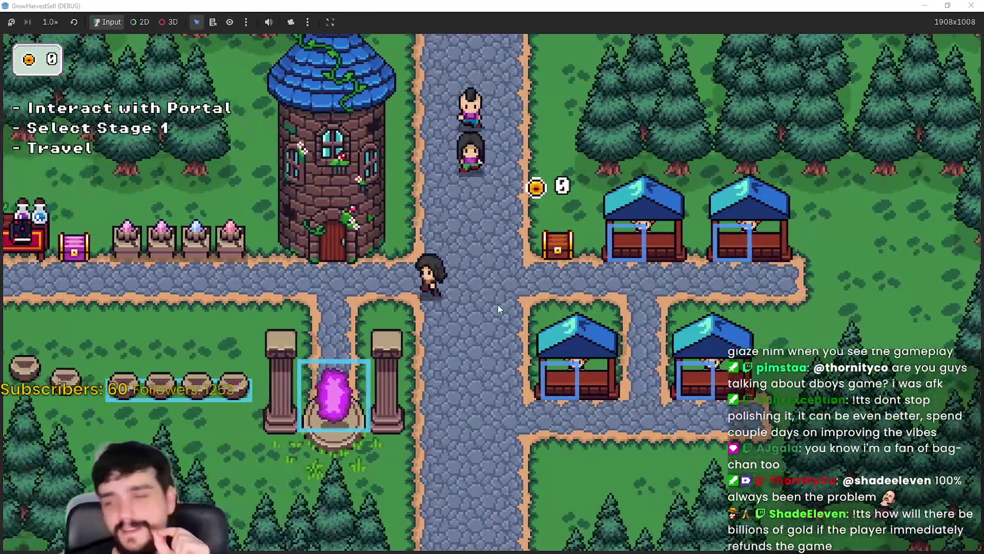
key("d")
key("w")
key("s")
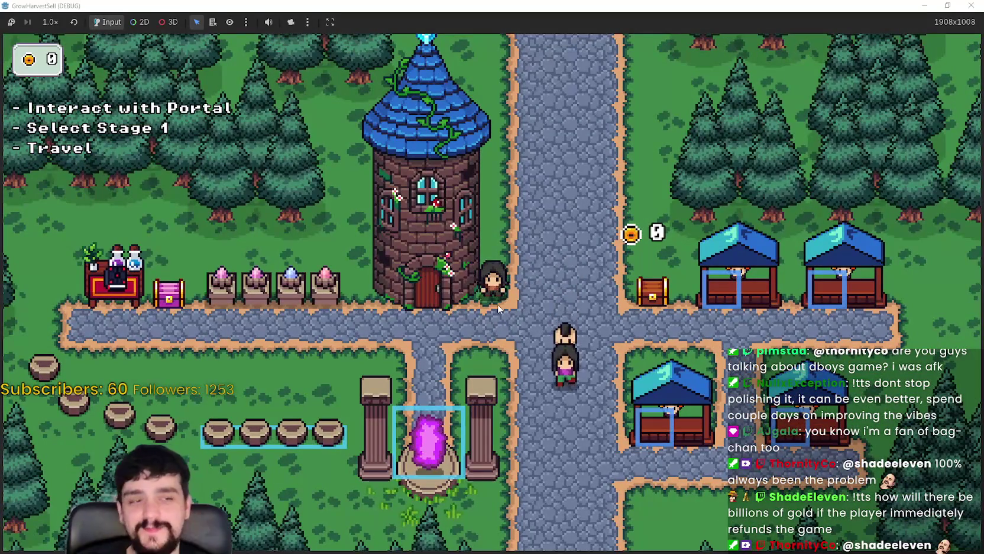
key("s")
key("s")
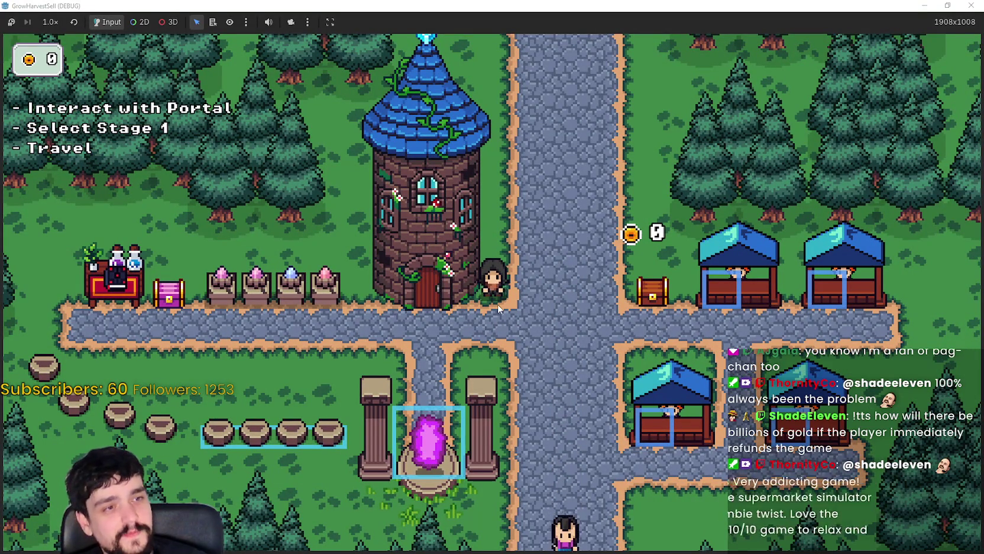